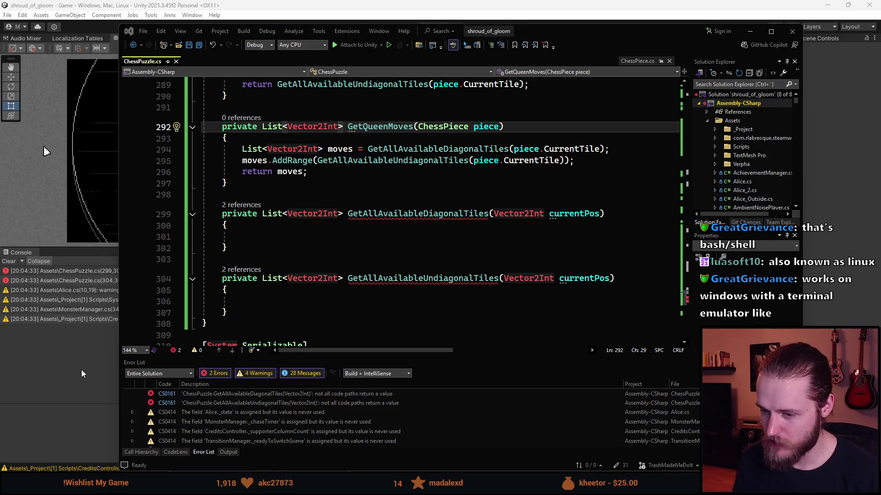
Step: Add a '// NORTH-EAST' comment inside the empty diagonal tiles method
scroll(302, 301, down, 1)
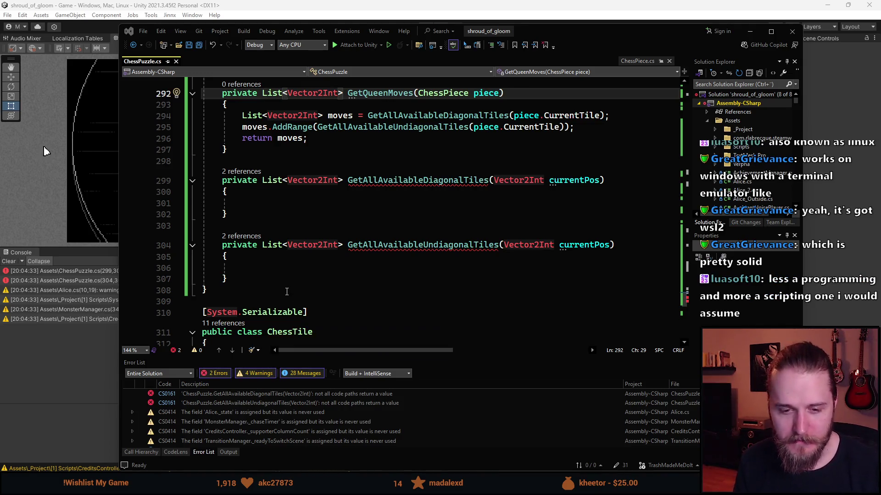
scroll(313, 245, up, 1)
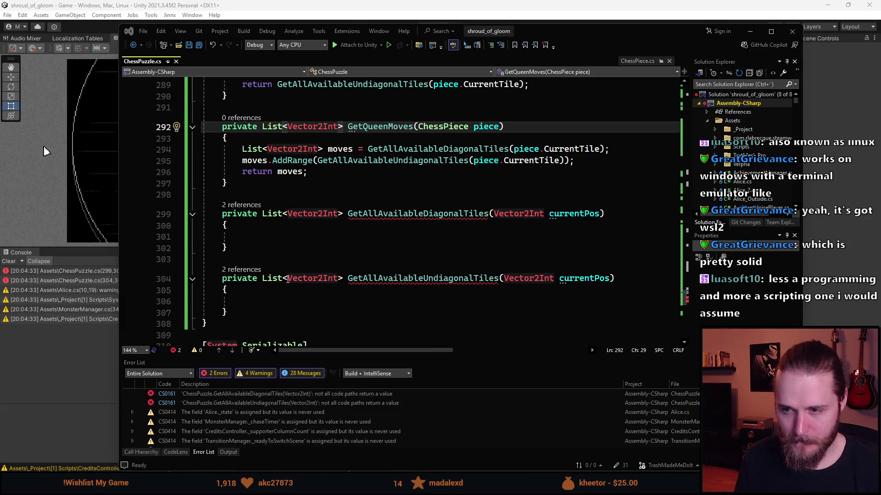
click(390, 239)
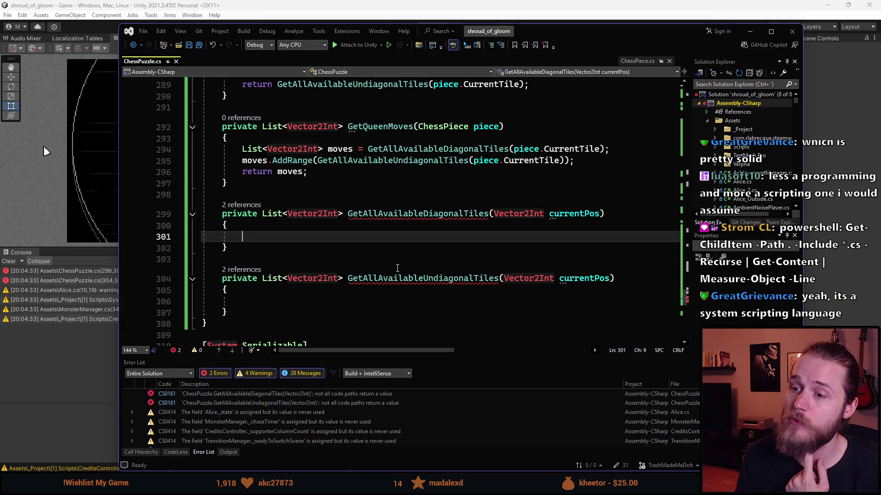
scroll(397, 268, up, 1)
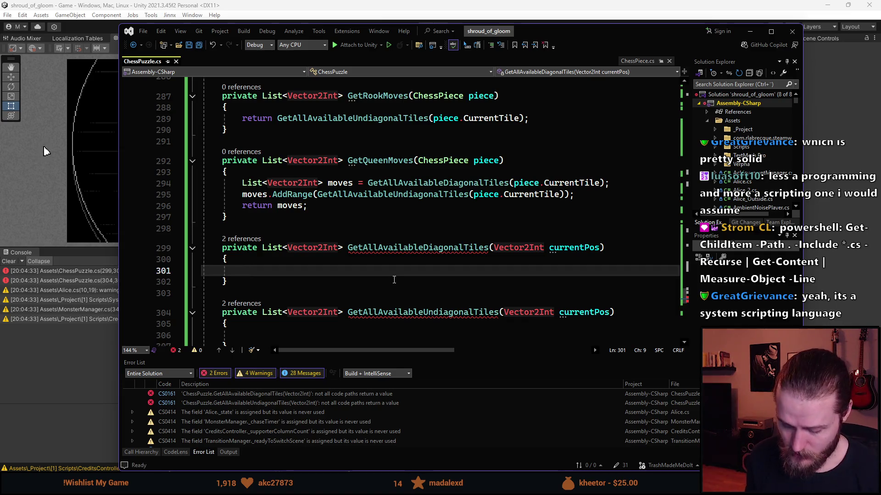
text(// )
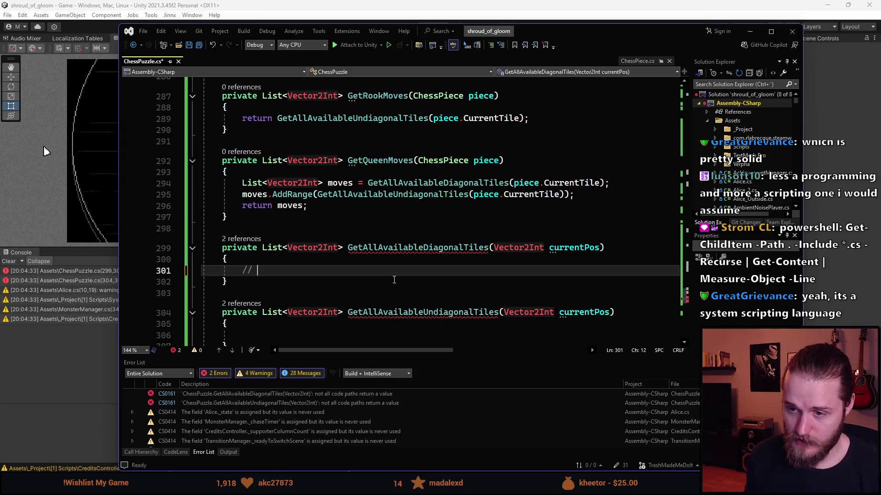
text(NORTH)
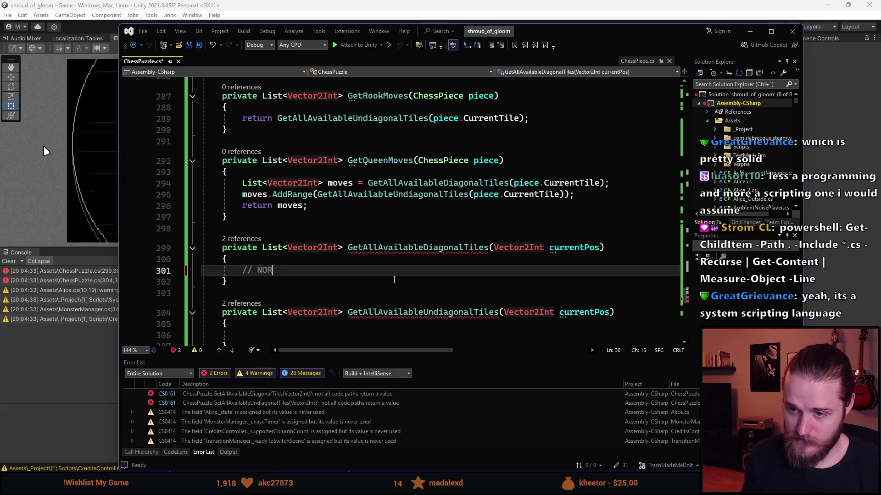
key(BackSpace)
text(-EAST)
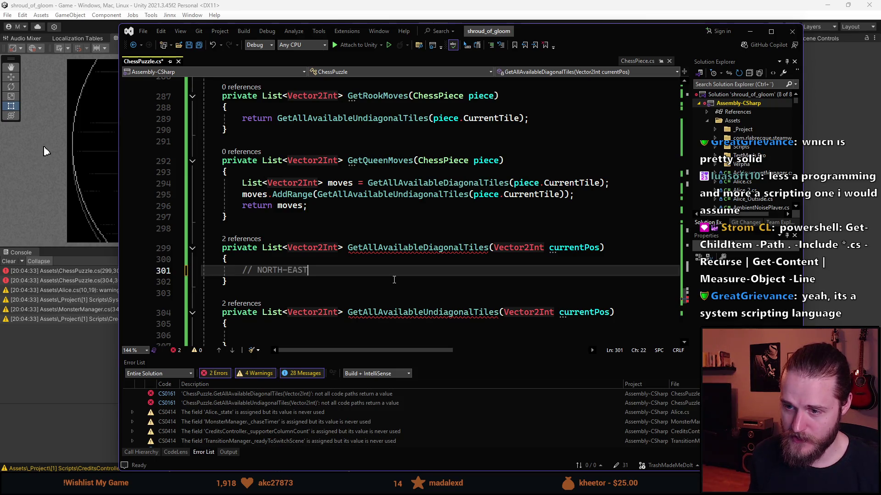
Step: Start a loop with 'for (int i = 0;' and move the editor aside to reveal Unity
key(Return)
key(Return)
text(for (int i = 0;)
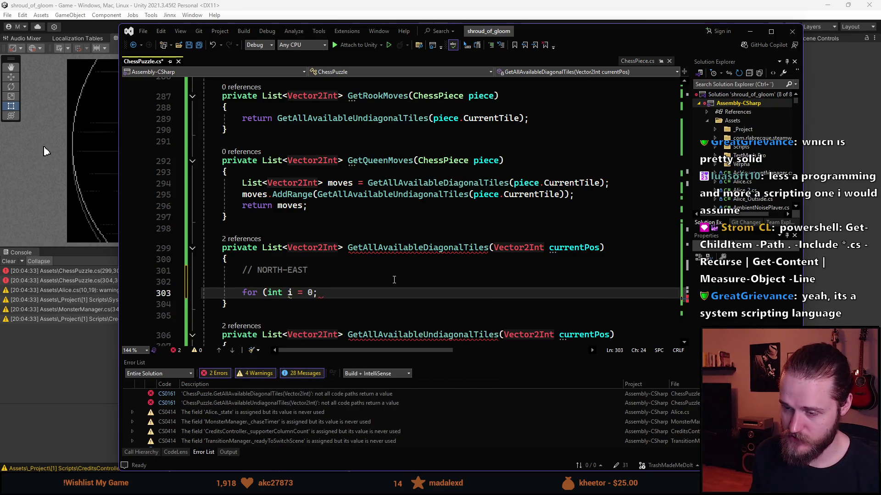
mouse_move(614, 32)
mouse_down()
mouse_move(781, 208)
mouse_move(799, 143)
mouse_up()
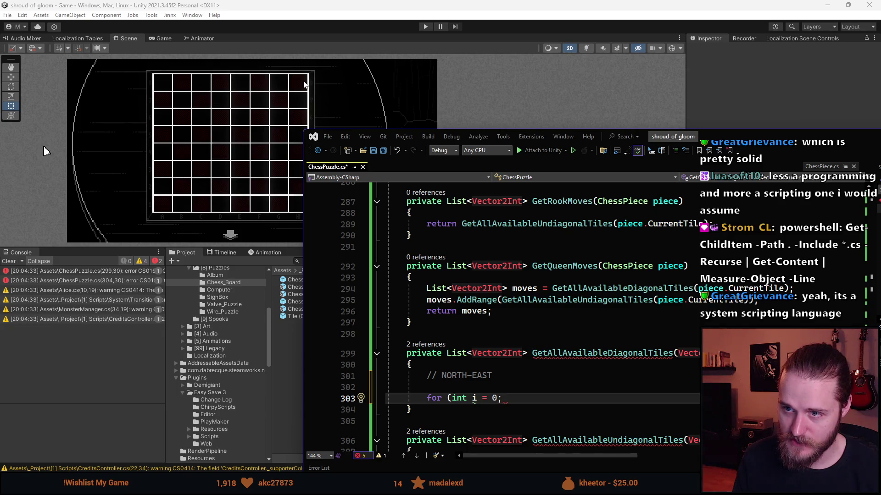
Step: Finish the loop header as 'for (int i = 0; i < 7; i++)' with empty braces
mouse_move(735, 149)
mouse_down()
mouse_move(673, 100)
mouse_move(537, 40)
mouse_up()
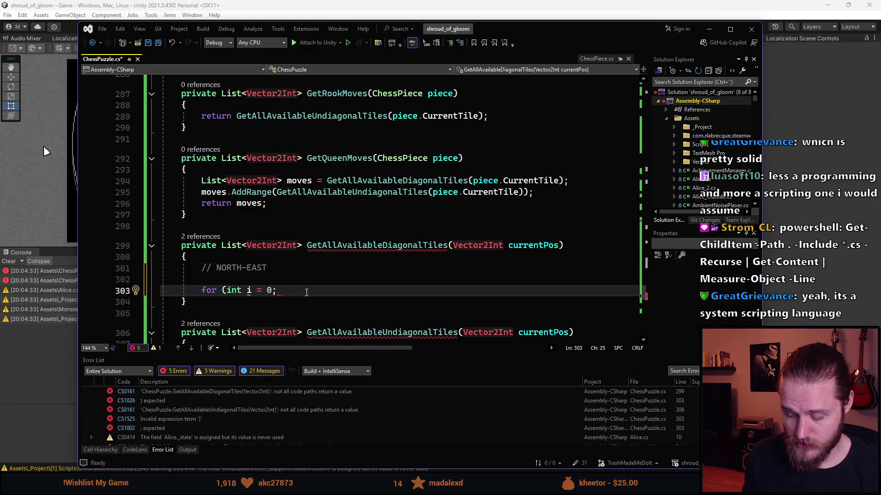
text(i < 7)
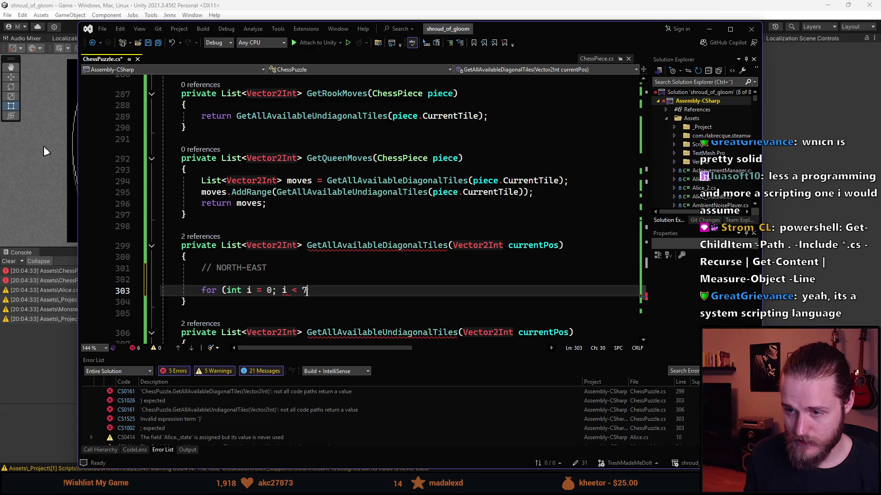
key(BackSpace)
key(Right)
key(Right)
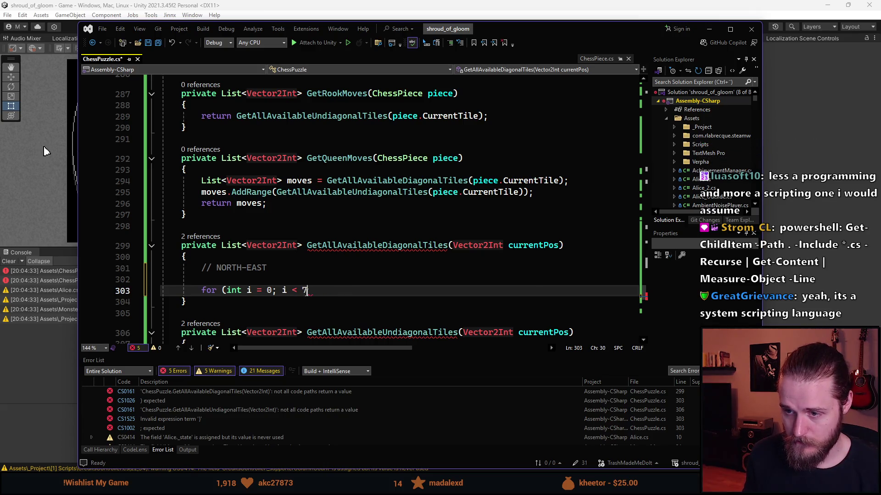
text(; i++) {)
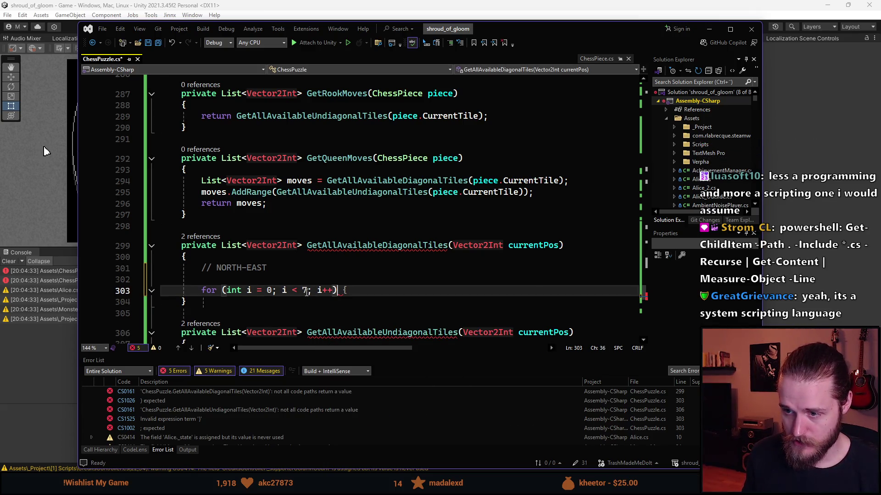
key(Return)
scroll(307, 293, down, 3)
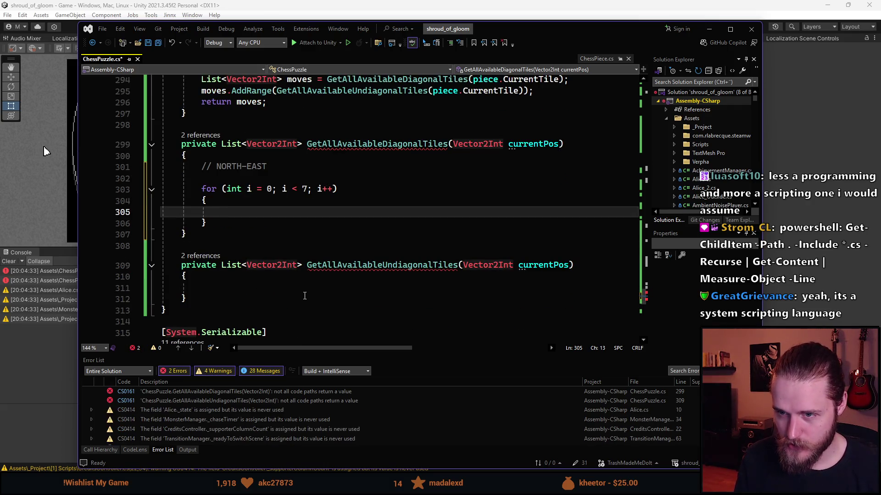
key(alt+Tab)
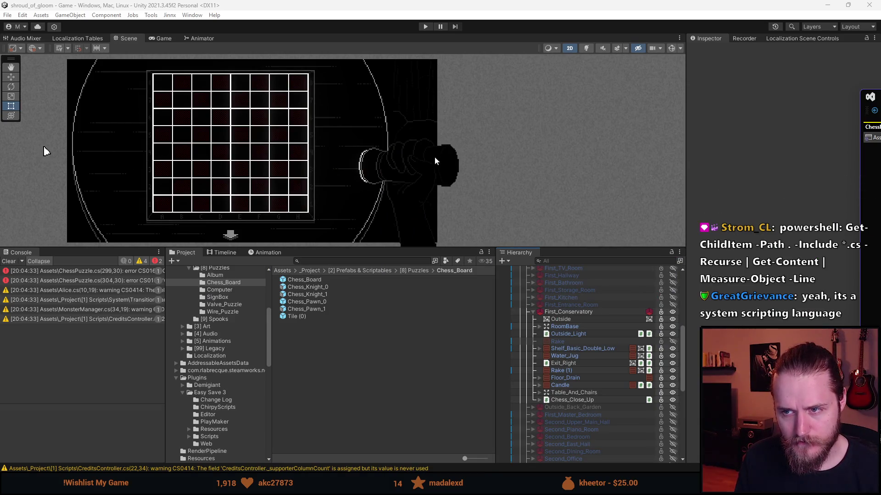
key(alt+Tab)
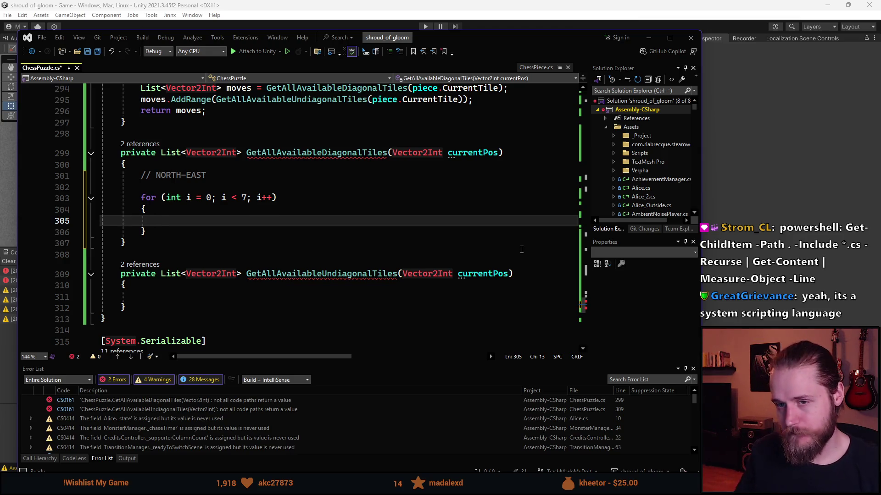
Step: Add 'List<Vector2Int> moves = new List<Vector2Int>();' on a new line under the NORTH-EAST comment
key(Up)
key(Up)
key(Up)
key(ctrl+Return)
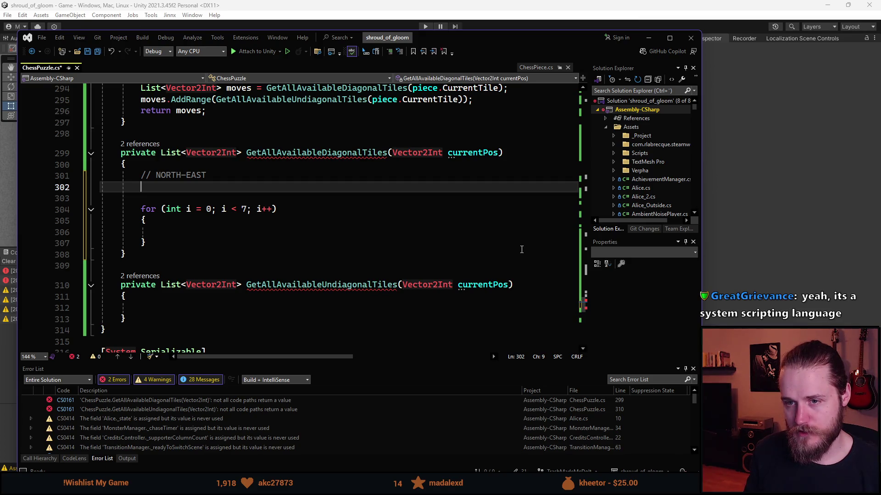
text(List)
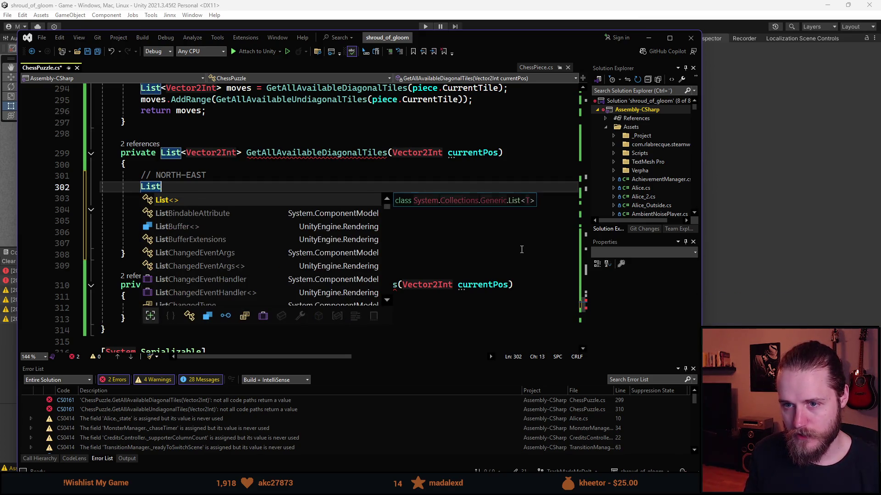
text(<Vector>)
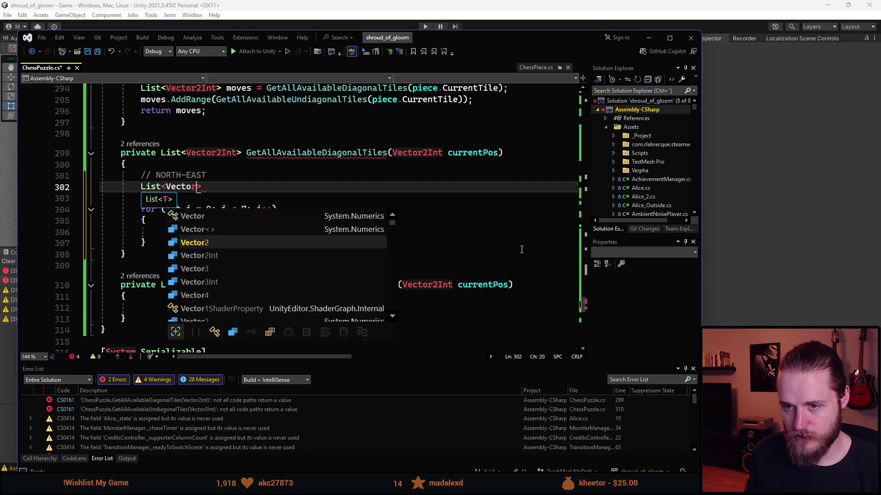
text(Int)
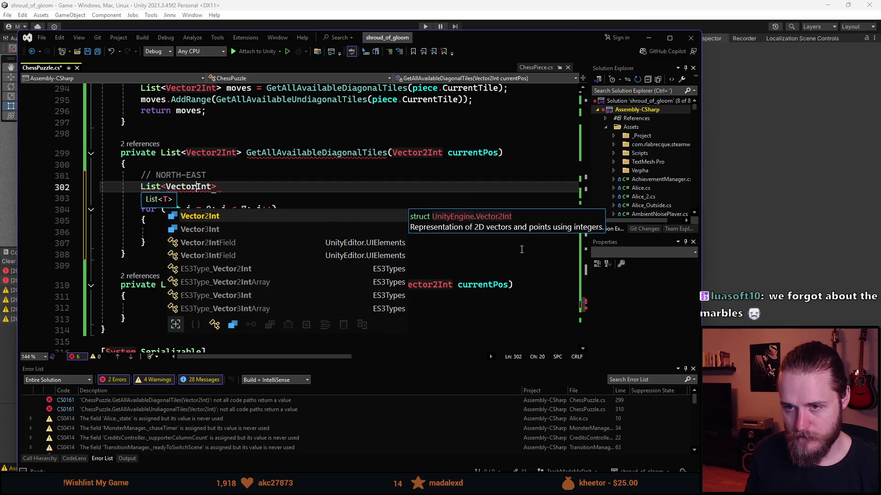
text(2> moves;)
key(BackSpace)
text(= new List<Vector2Int>();)
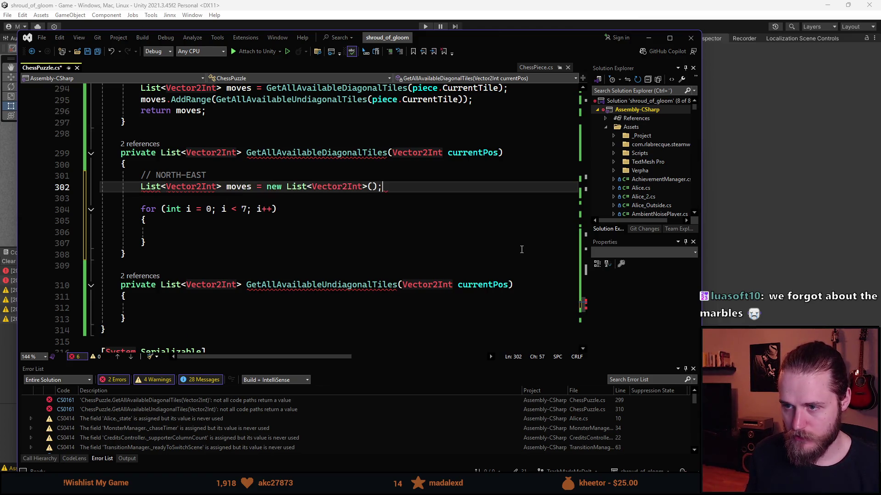
scroll(413, 257, down, 2)
scroll(229, 206, up, 1)
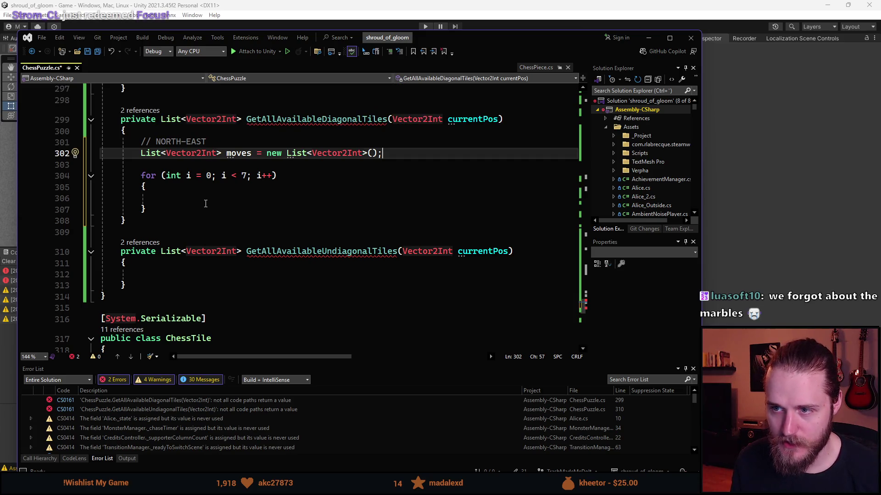
scroll(211, 215, up, 1)
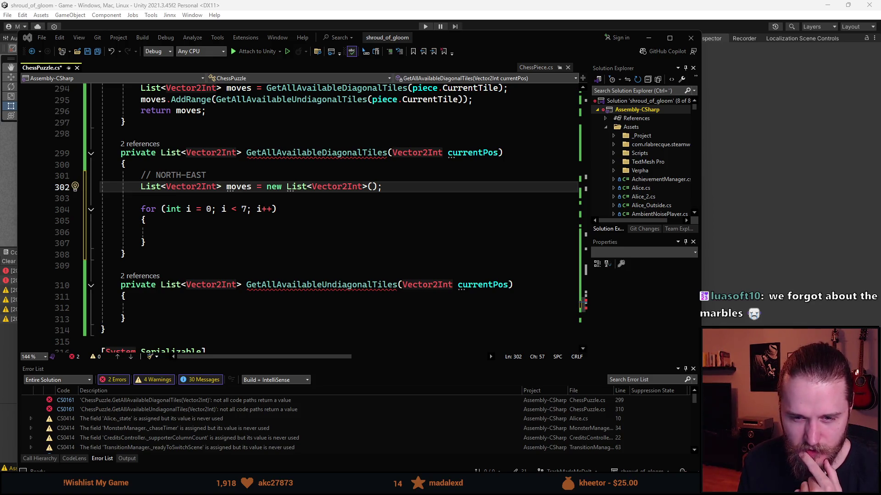
click(197, 236)
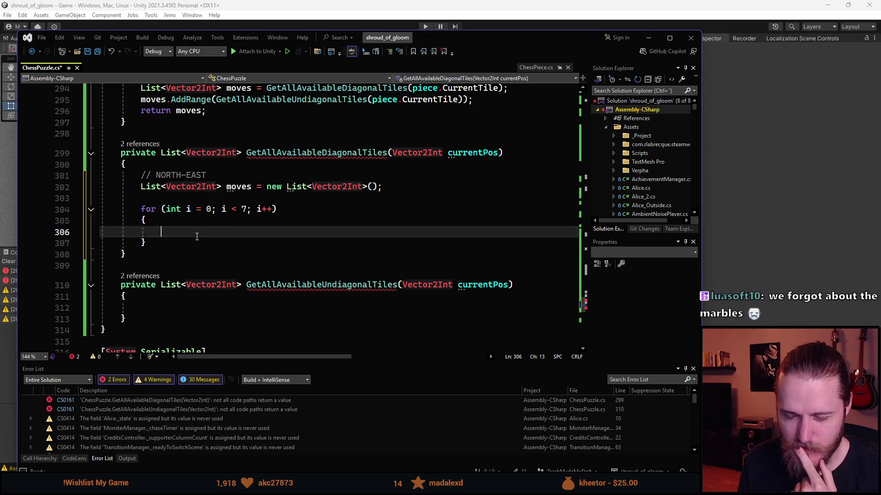
scroll(197, 236, down, 3)
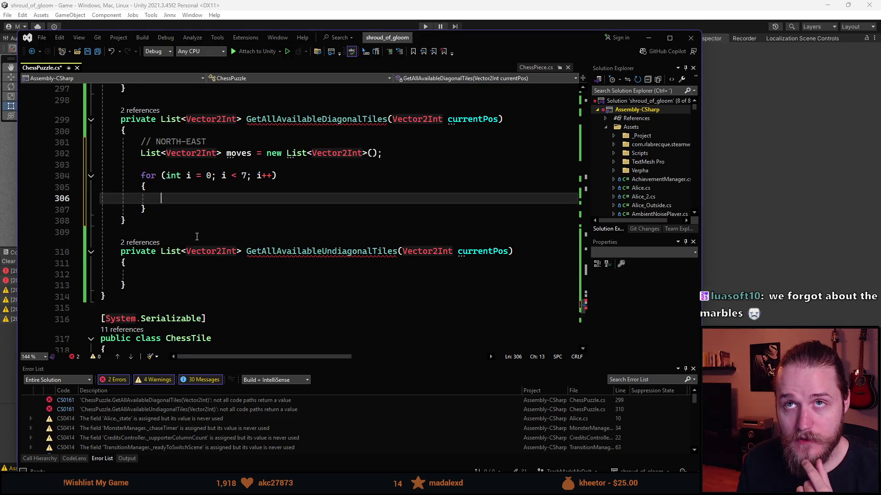
scroll(202, 250, up, 5)
scroll(202, 250, up, 2)
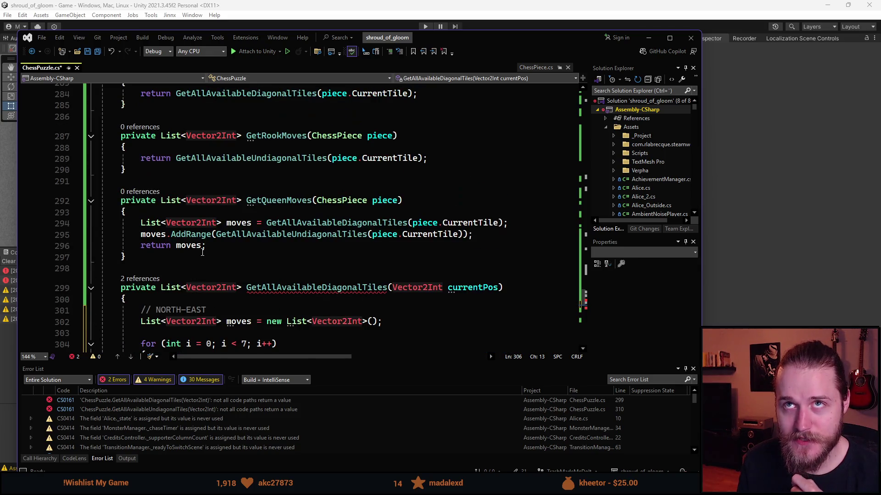
scroll(202, 252, down, 3)
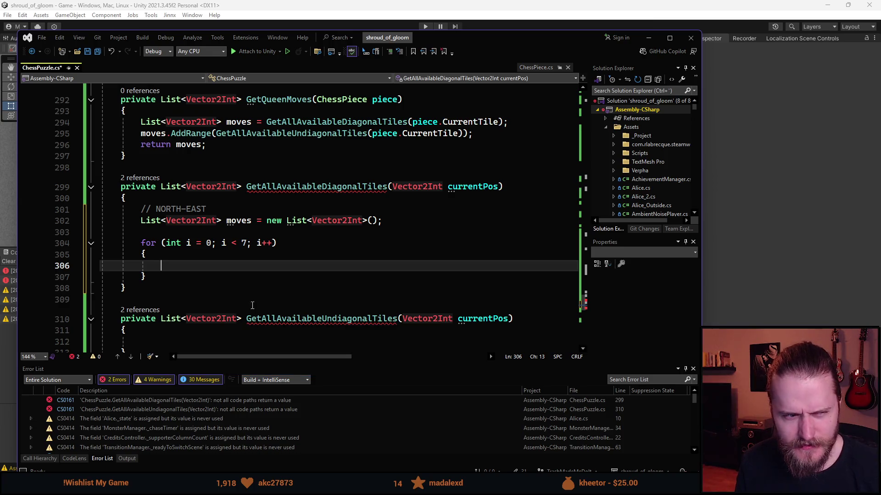
scroll(253, 297, down, 1)
scroll(254, 297, up, 1)
scroll(254, 297, down, 2)
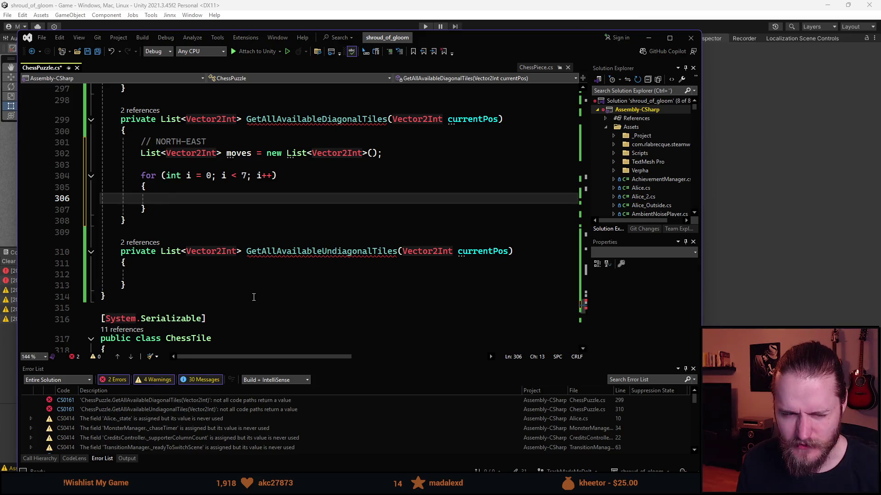
scroll(254, 297, up, 1)
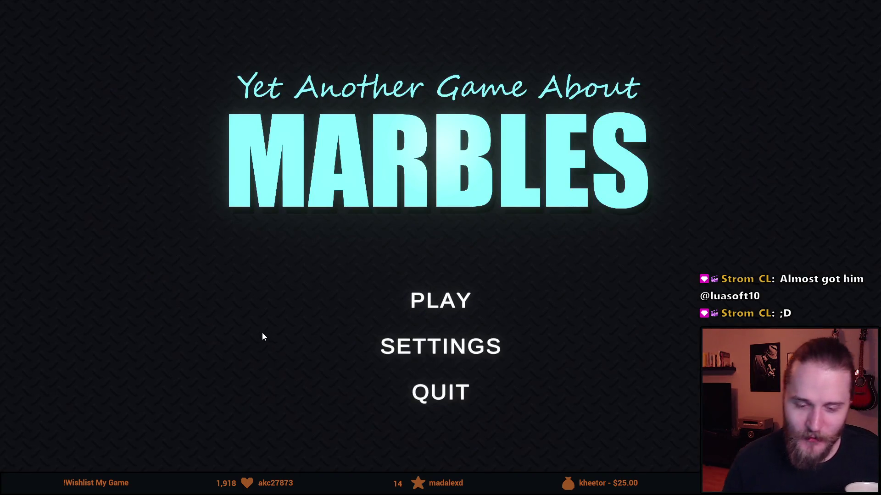
Step: Start a game from the main menu and pick The Descent as the race map
click(459, 308)
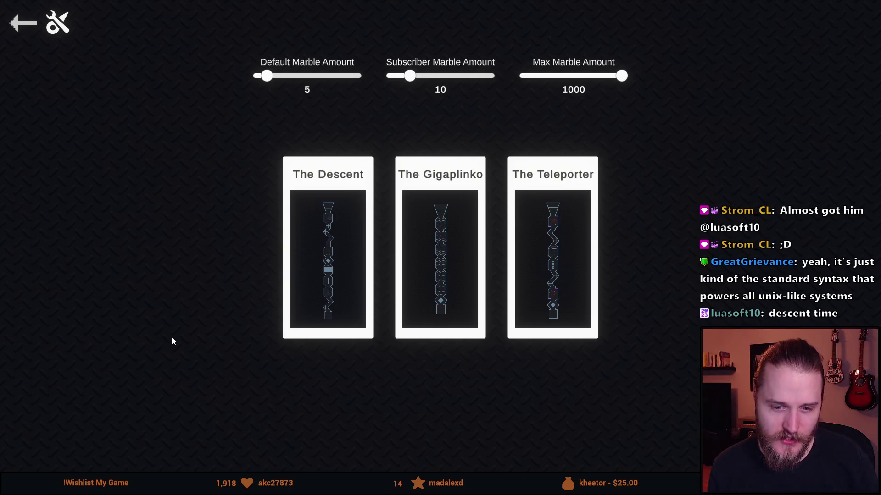
click(321, 266)
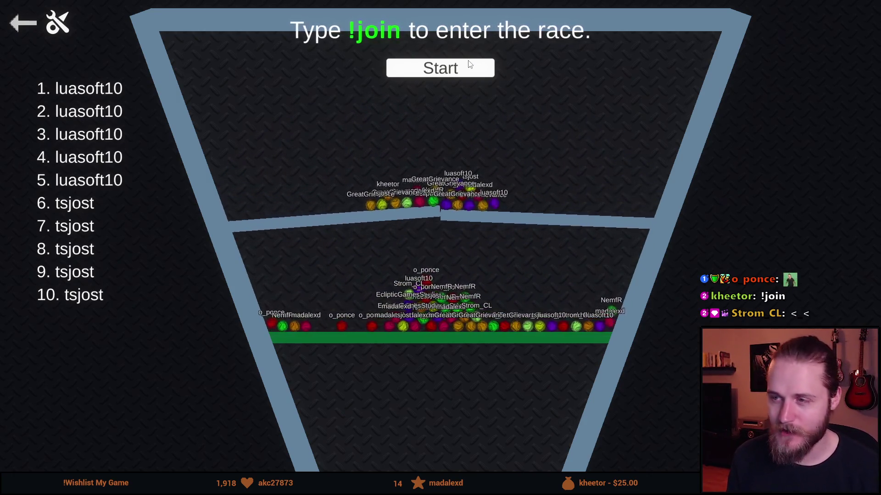
Step: Start the race countdown once viewers' marbles have joined the lobby
click(437, 74)
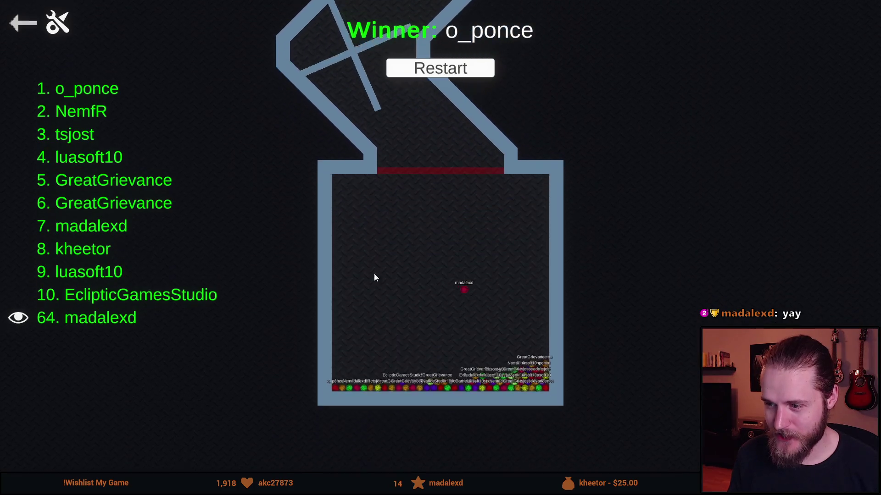
Step: Go back from the race results to the main menu and confirm quitting the game
click(23, 28)
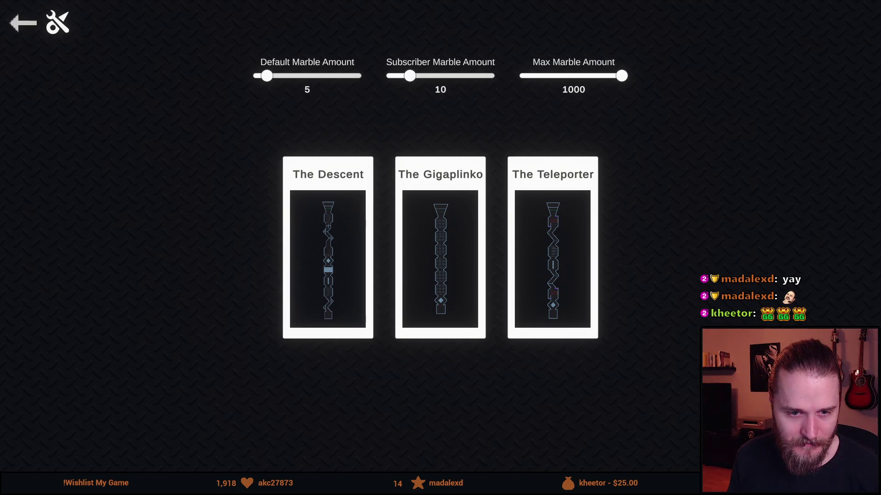
click(21, 25)
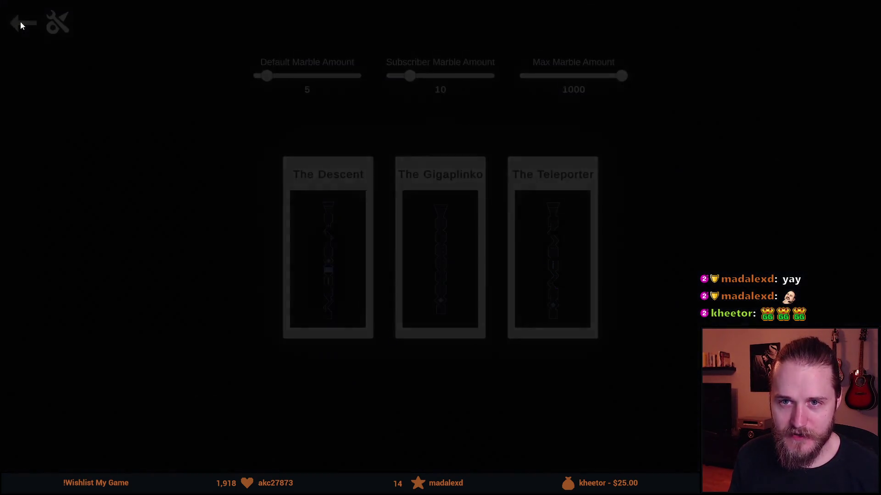
click(436, 391)
click(386, 307)
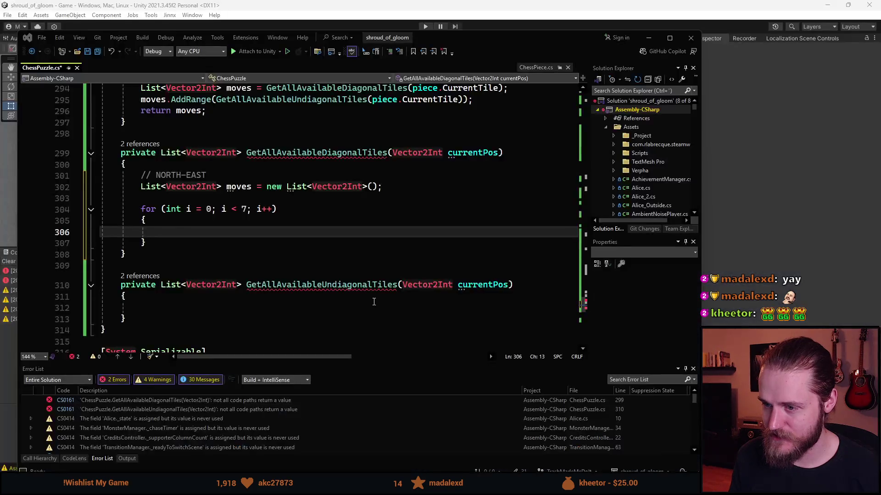
Step: Restore the editor window and scroll to the empty for loop in GetAllAvailableDiagonalTiles
scroll(389, 157, up, 2)
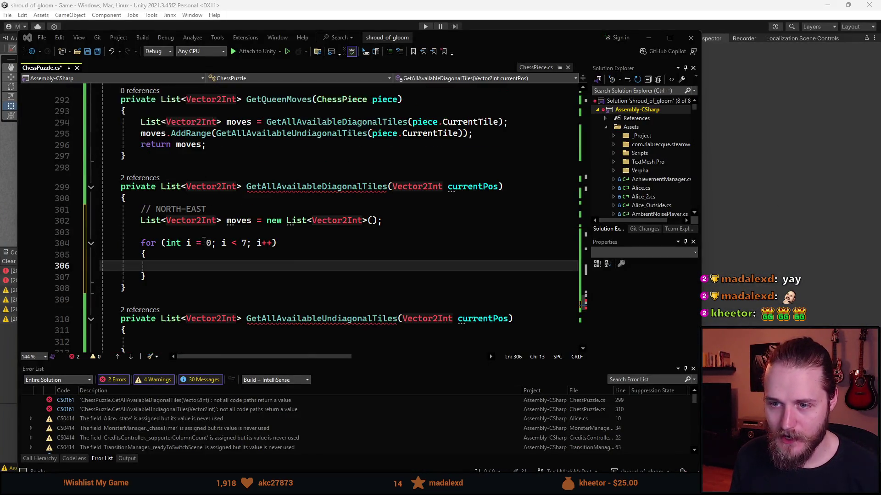
scroll(164, 313, down, 1)
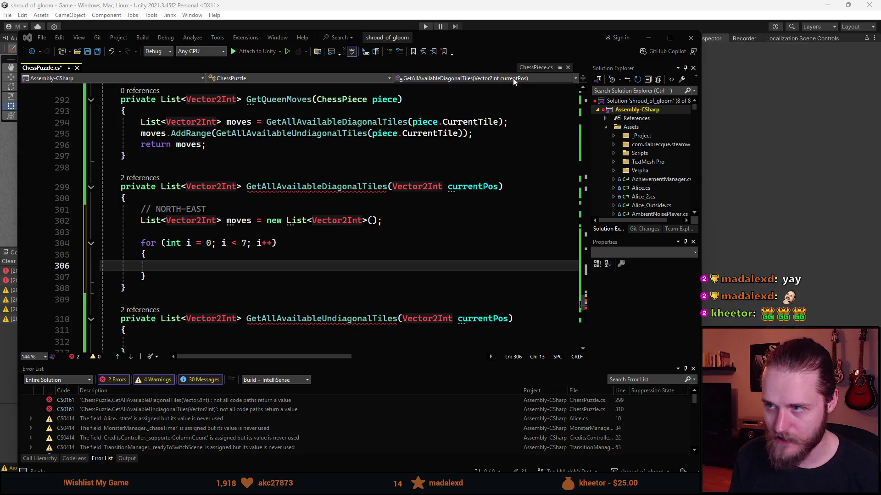
click(669, 38)
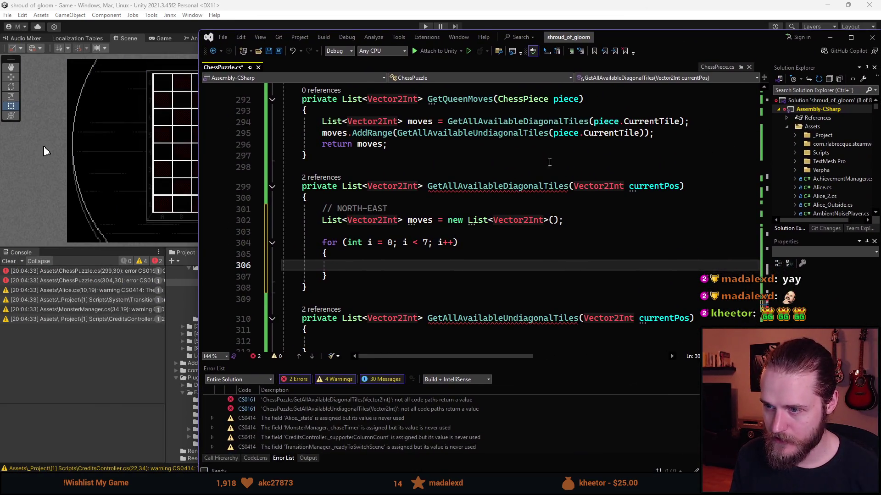
scroll(374, 284, down, 1)
scroll(487, 304, down, 2)
scroll(376, 259, up, 3)
scroll(376, 258, up, 5)
scroll(373, 281, down, 4)
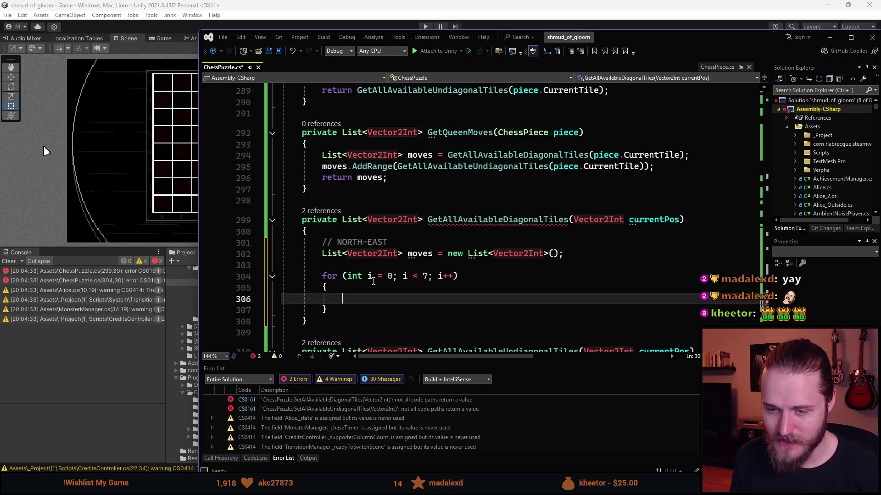
scroll(448, 257, down, 2)
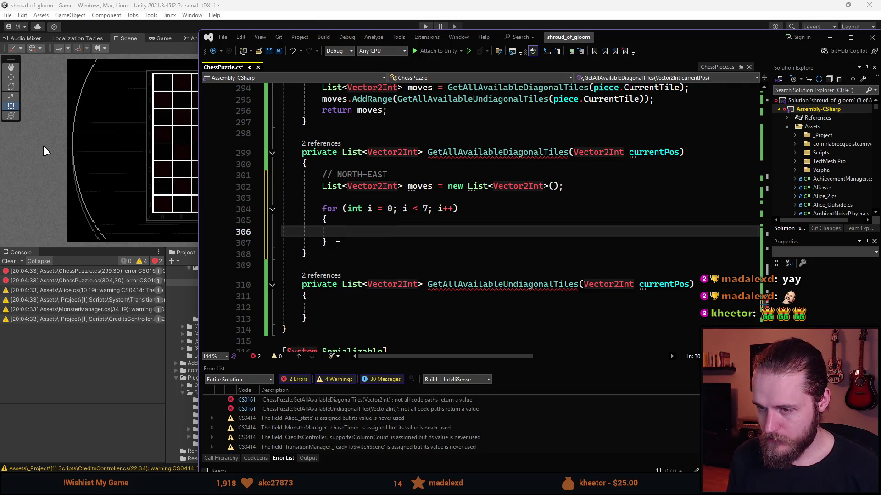
Step: Delete the empty for loop and add blank lines after the method's closing brace
drag(344, 243, 324, 210)
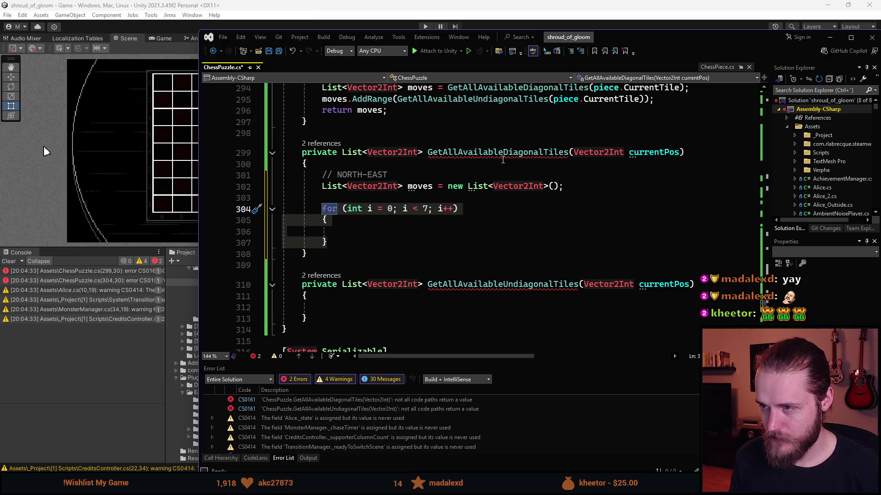
key(BackSpace)
click(330, 219)
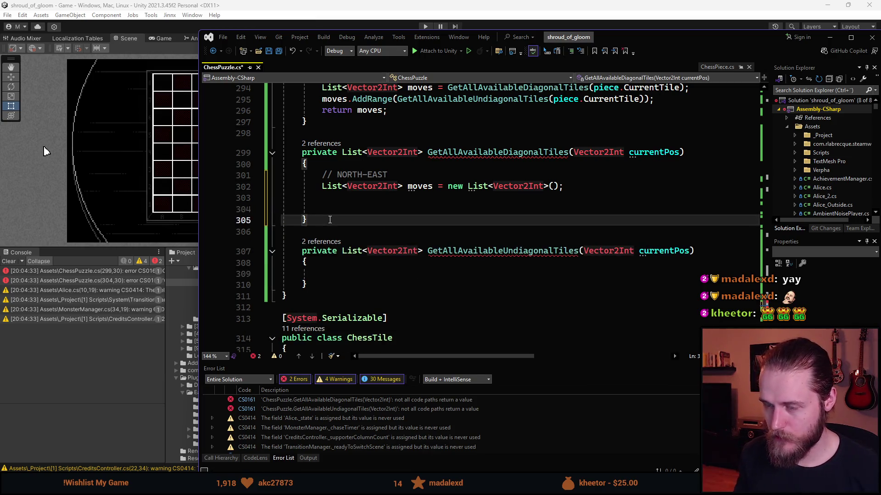
key(Return)
key(Return)
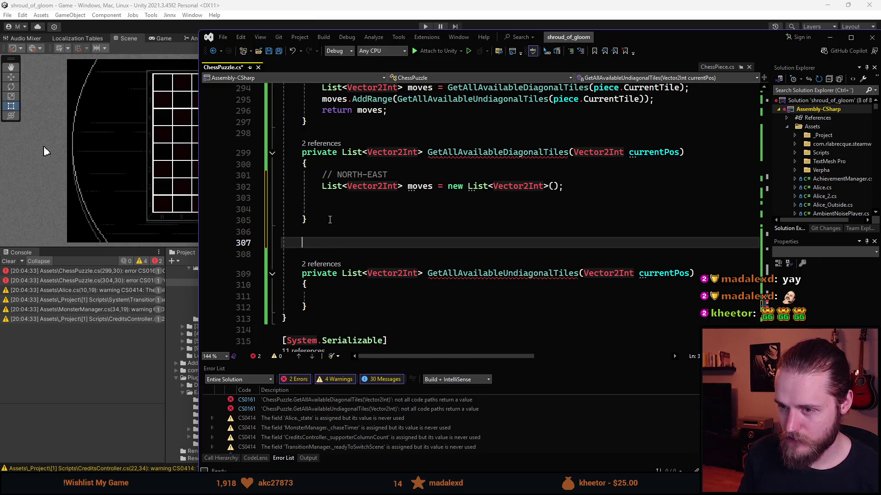
Step: Write 'private List<Vector2Int> GetDiagonalTilesInDirection(int direction)' with braces and an empty i<7 for loop
text(private L)
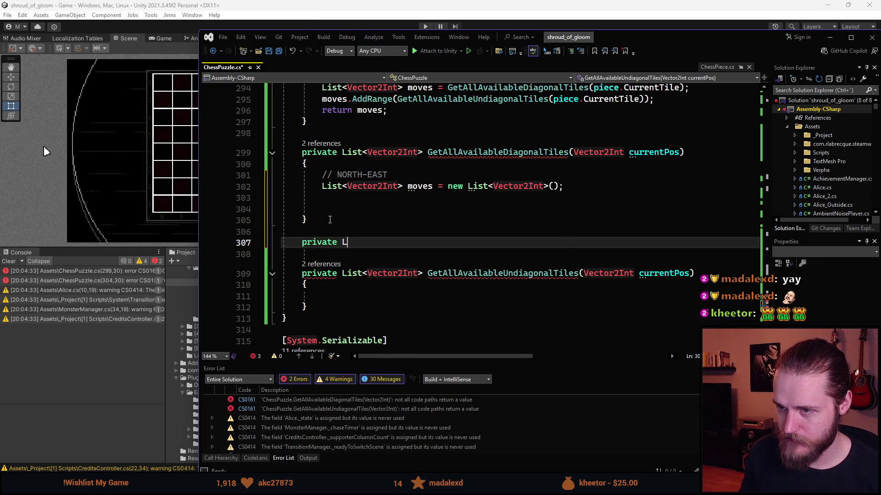
text(ist<Vector2>)
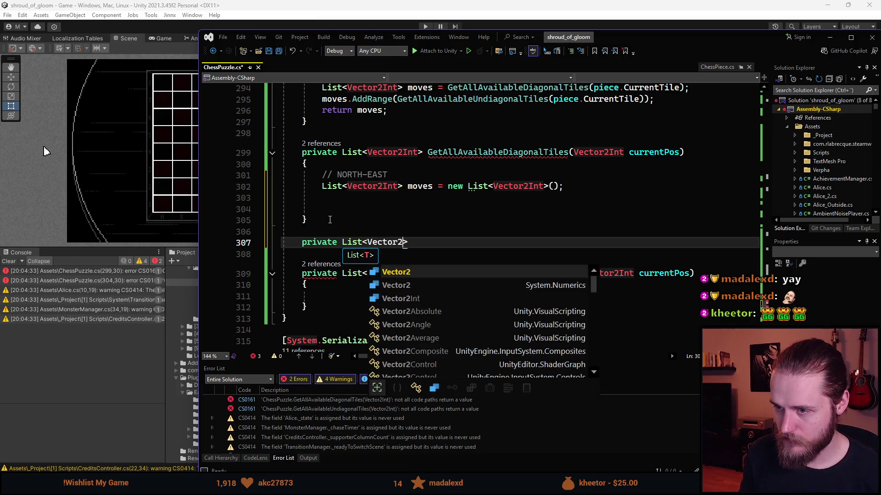
text(Int> Get)
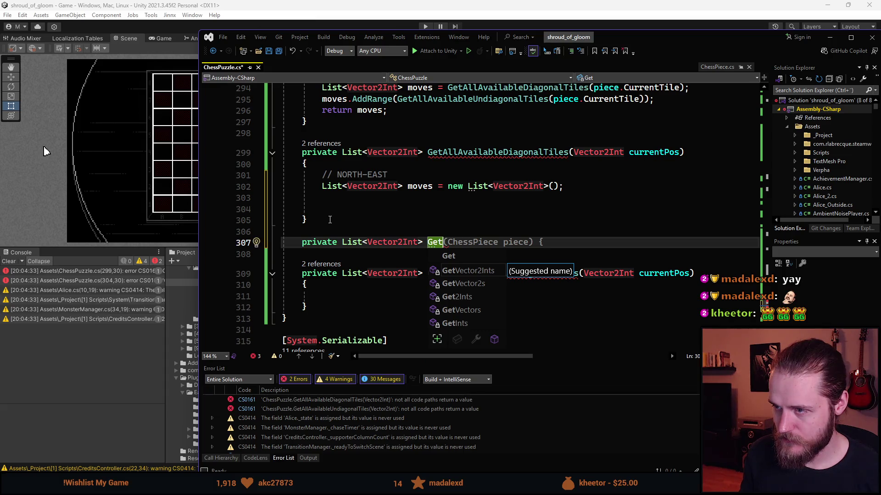
text(DiagonalTilesInDir)
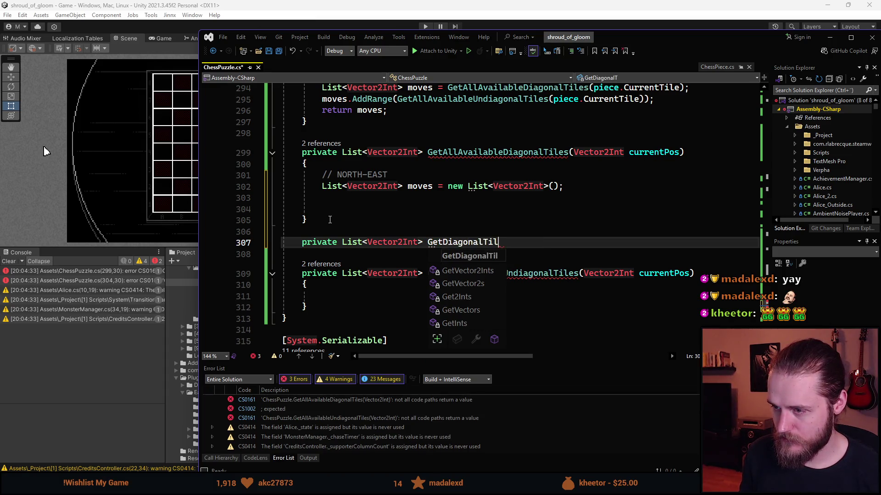
text(ecti)
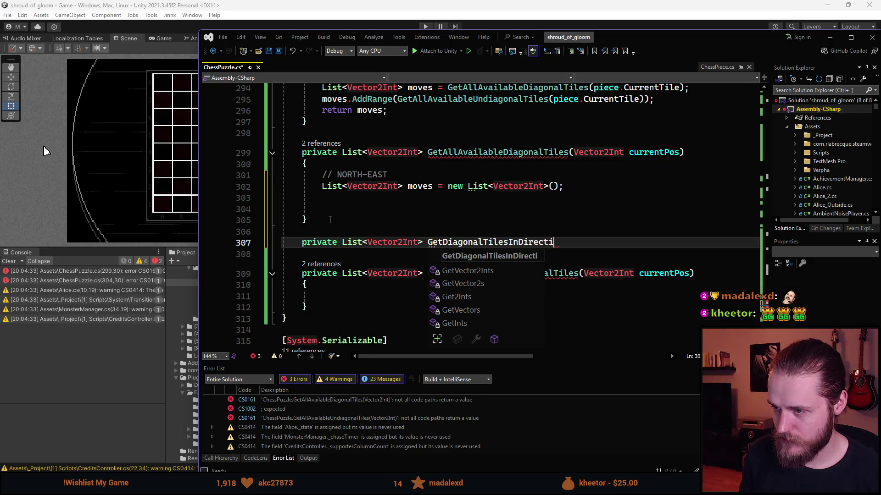
text(on(int directio)
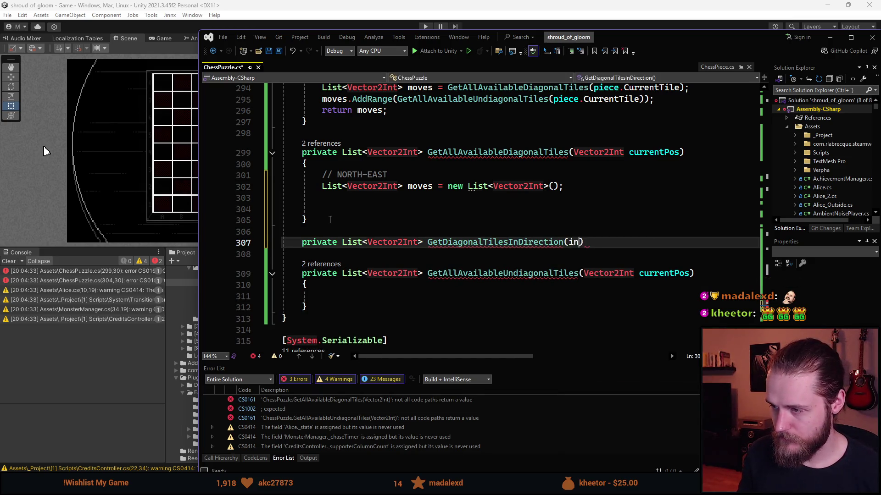
text(n)
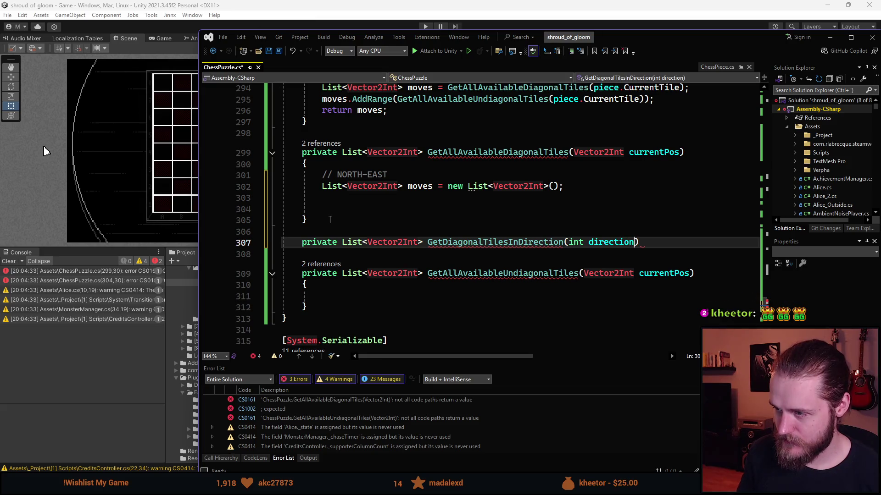
key(End)
key(Return)
text({)
key(Return)
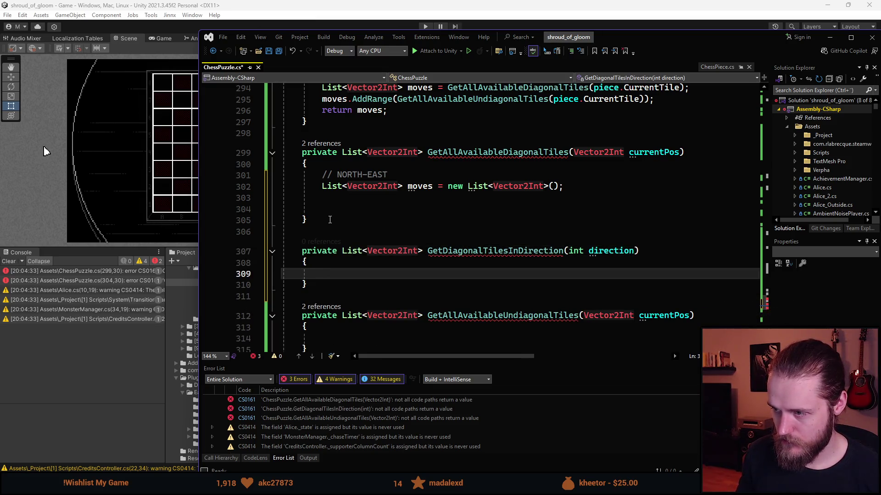
key(Tab)
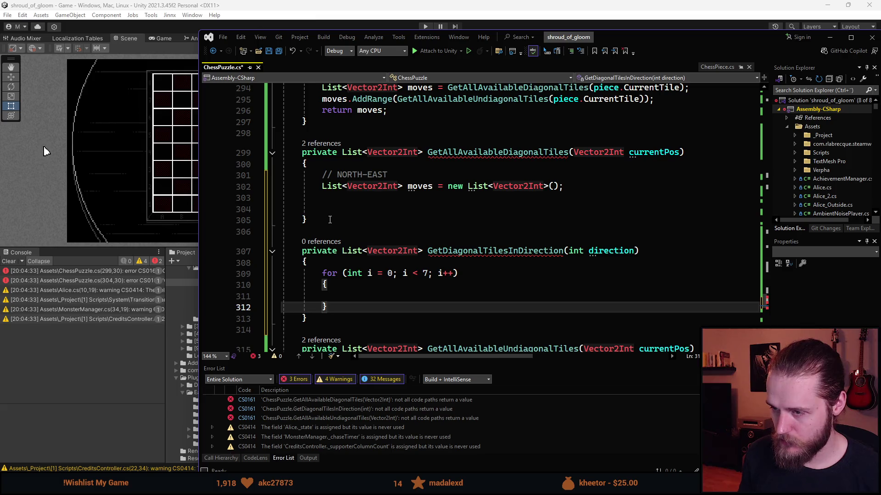
scroll(434, 304, down, 1)
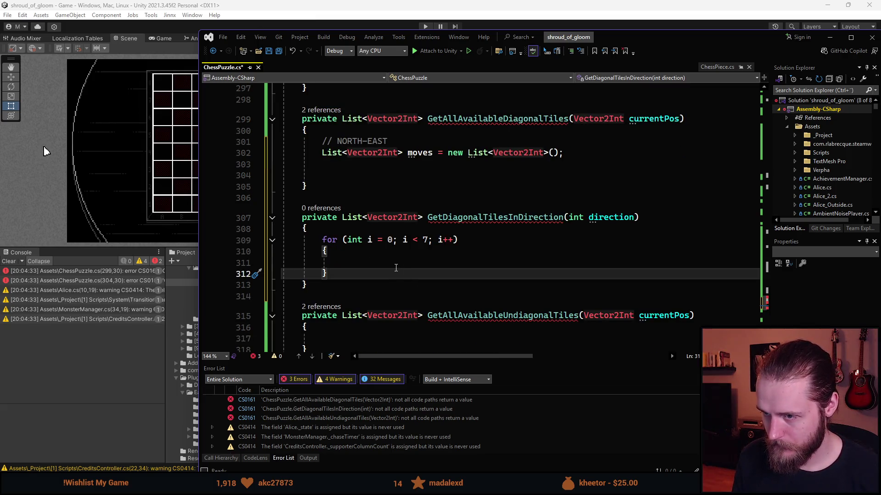
click(396, 267)
scroll(313, 241, down, 1)
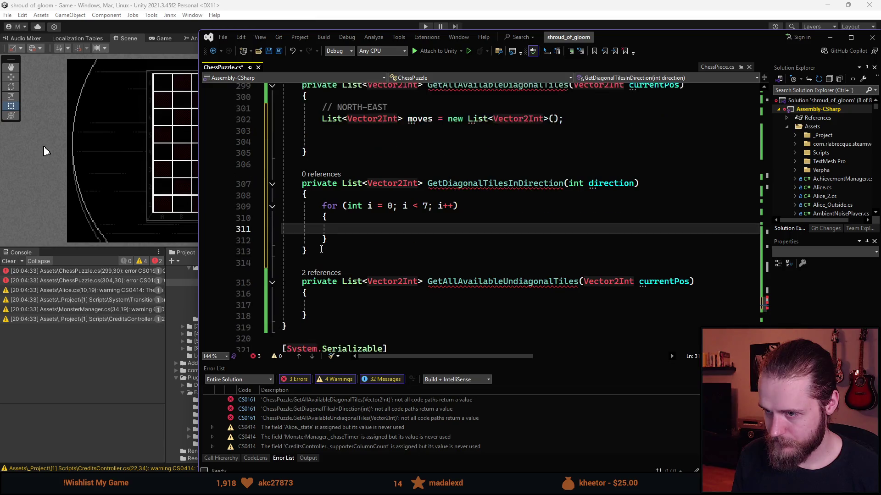
scroll(534, 180, up, 2)
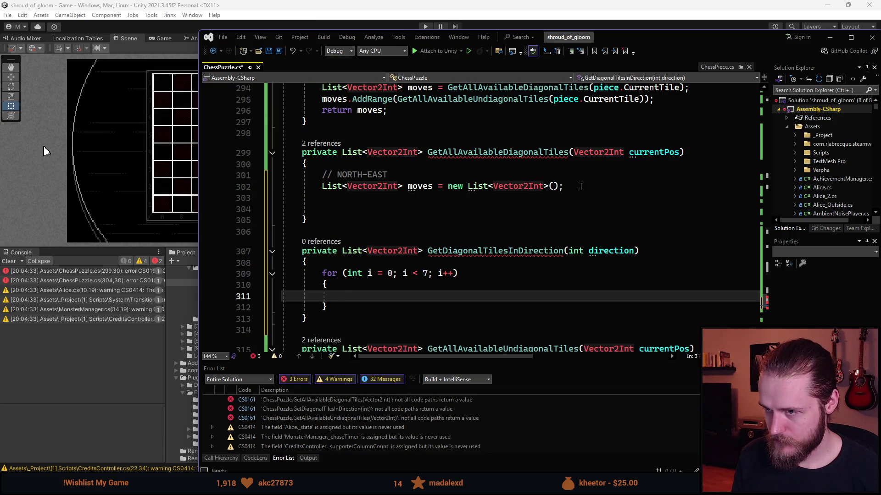
click(534, 180)
click(327, 179)
Step: Delete the NORTH-EAST comment and moves declaration, plus leftover blank lines, from GetAllAvailableDiagonalTiles
drag(324, 179, 563, 186)
key(BackSpace)
key(Delete)
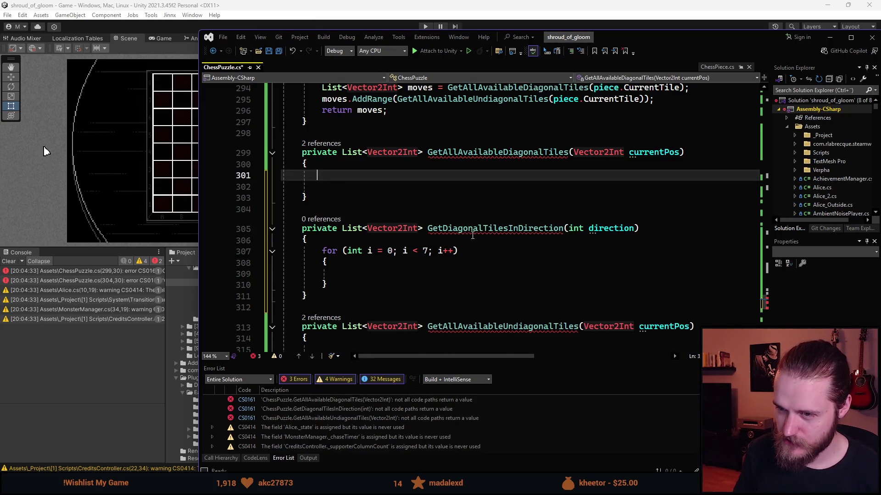
scroll(472, 236, down, 1)
key(Delete)
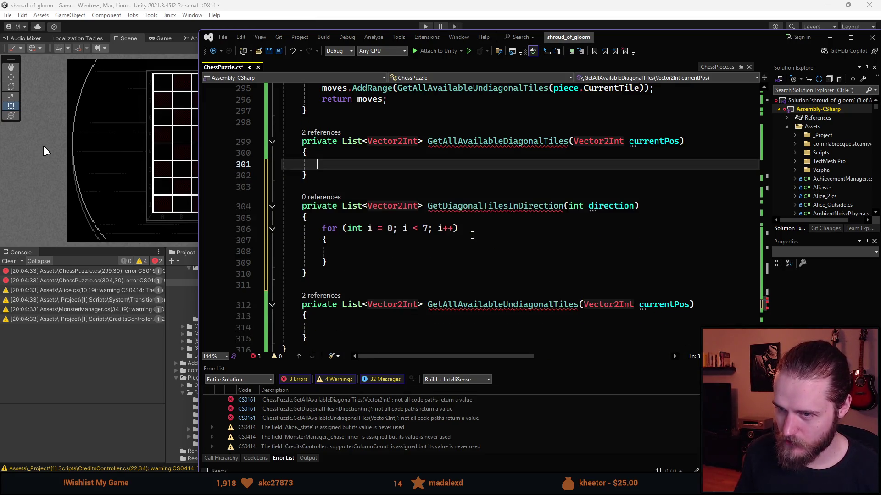
scroll(413, 191, up, 1)
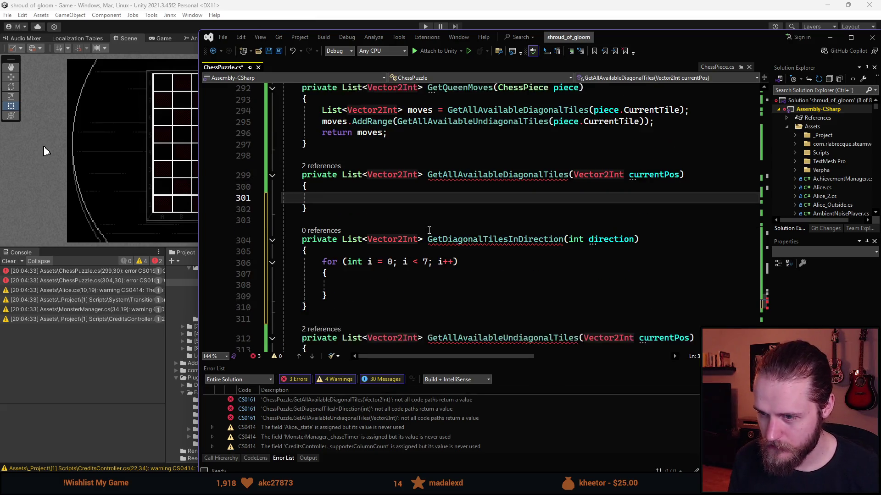
Step: Open blank lines above the for loop in GetDiagonalTilesInDirection
click(360, 249)
key(Return)
key(Return)
key(Up)
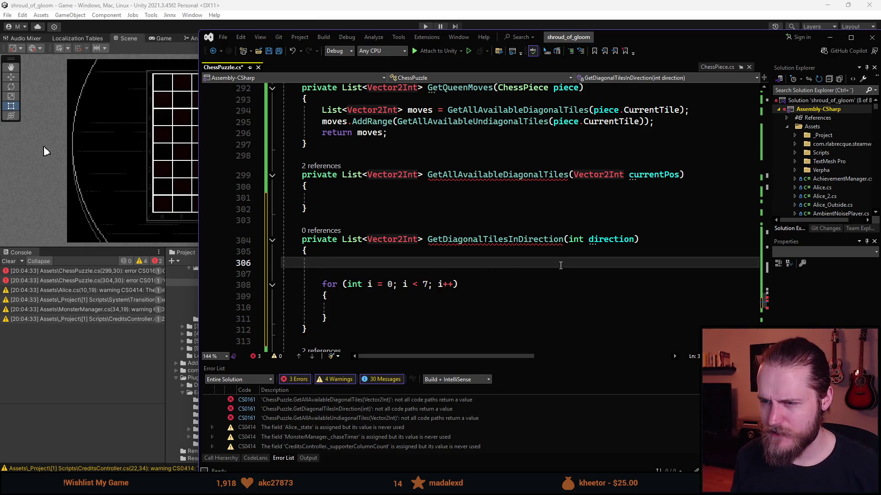
scroll(560, 265, up, 6)
scroll(555, 275, down, 6)
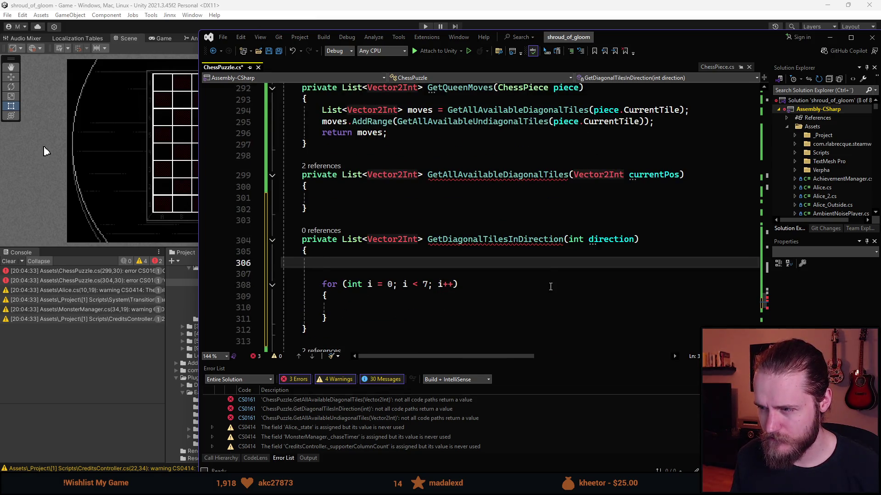
Step: Replace the int direction parameter with 'bool isUpwards, bool isRight' and move into the method body
click(635, 239)
key(ctrl+BackSpace)
key(ctrl+BackSpace)
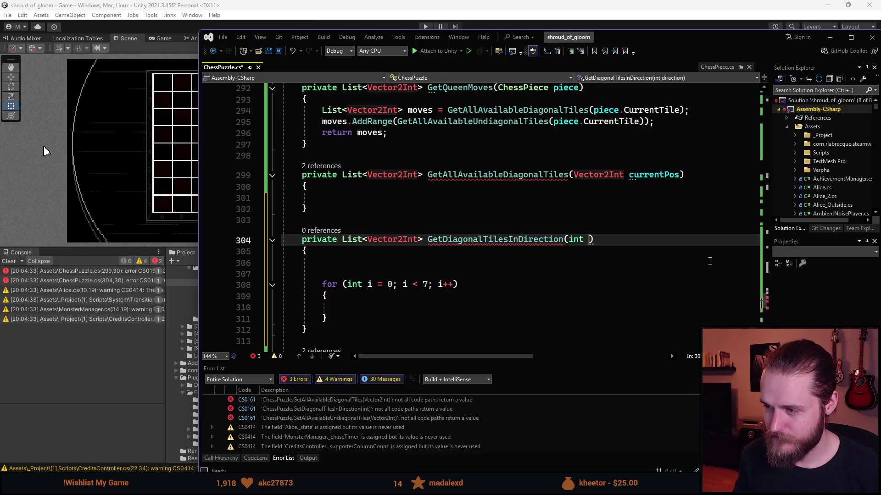
text(bool )
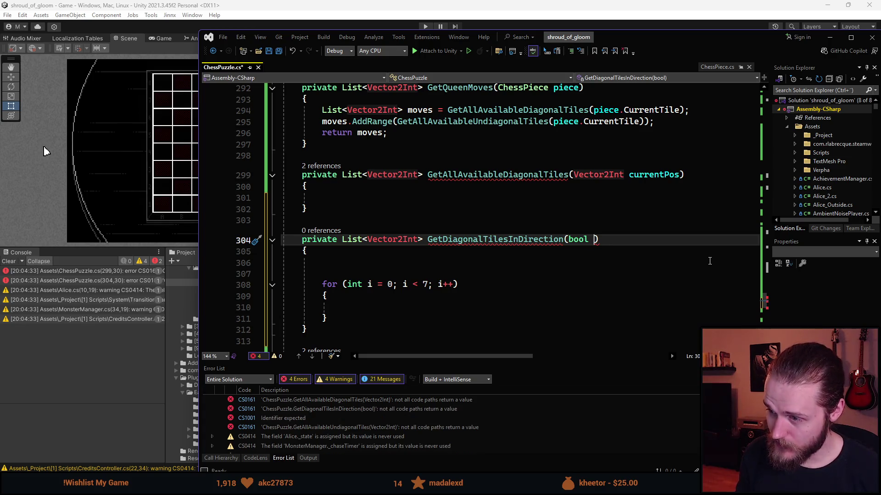
text(isUpwar)
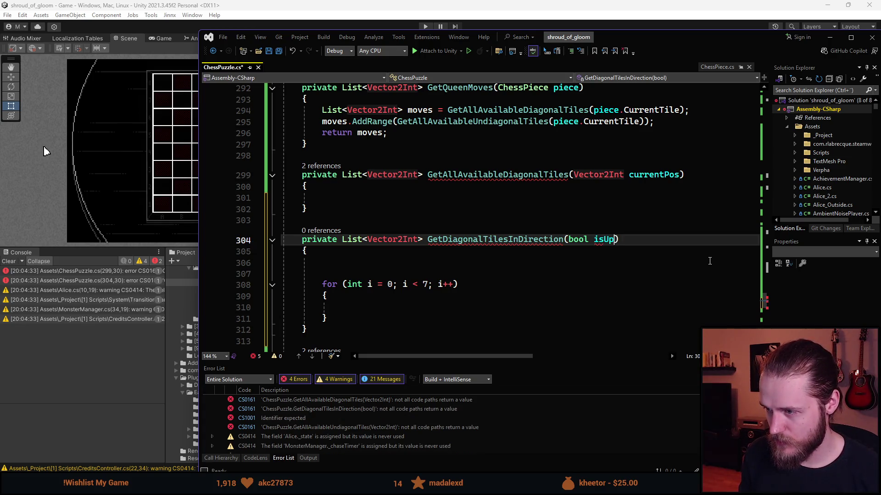
text(ds, bool )
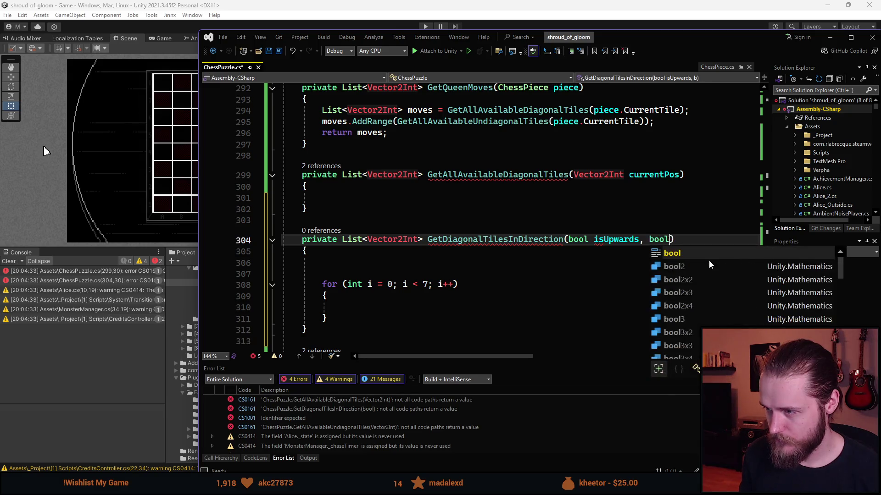
text(is)
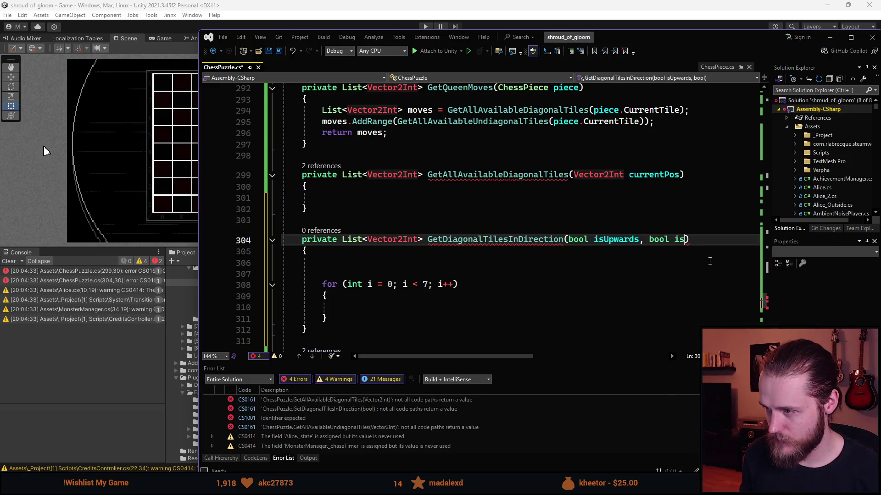
text(Right)
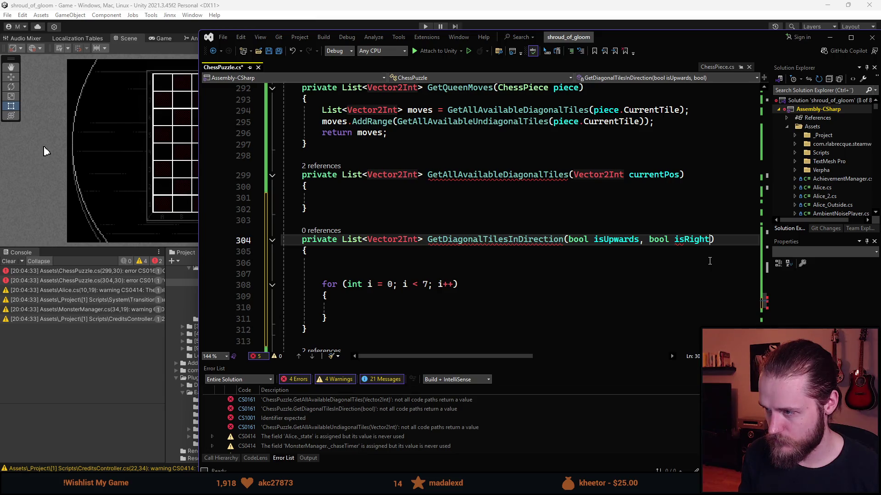
scroll(434, 222, down, 1)
key(Down)
key(Down)
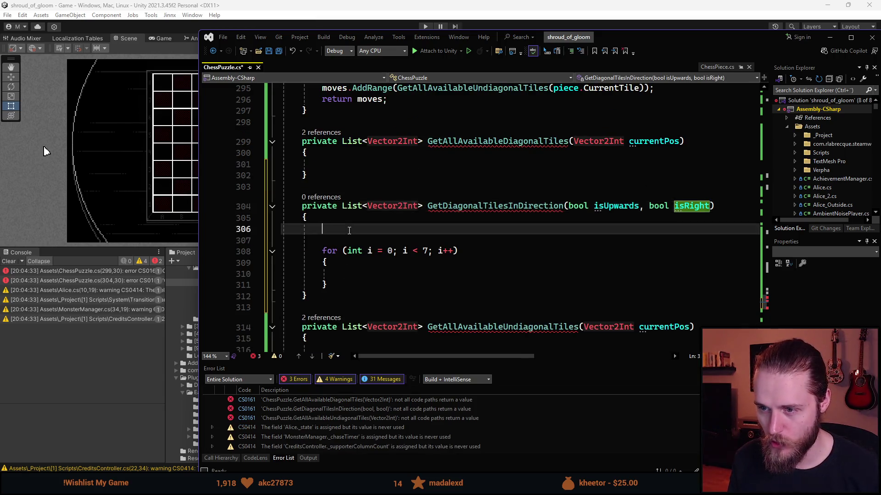
scroll(537, 278, down, 1)
scroll(538, 278, up, 1)
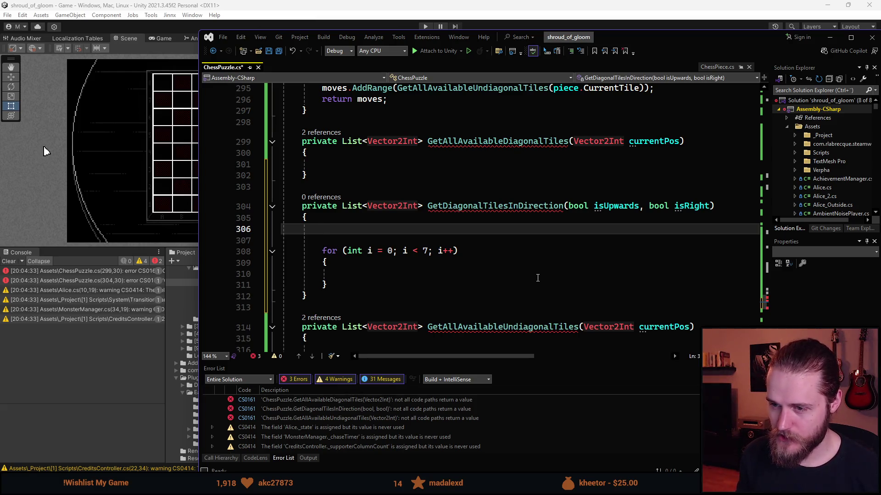
Step: Declare int yAddition = (isUpwards) ? 1 : -1; and int xAddition = (isRight) ? 1 : -1; on line 306
text(int additi)
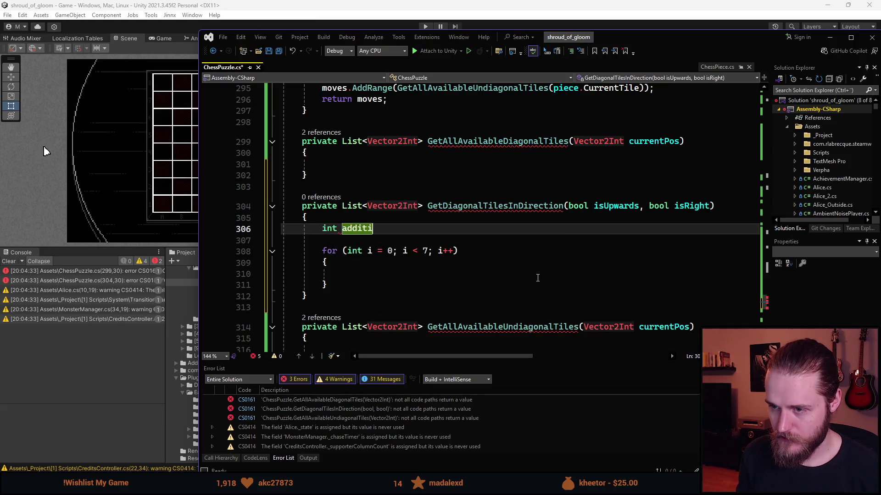
key(ctrl+BackSpace)
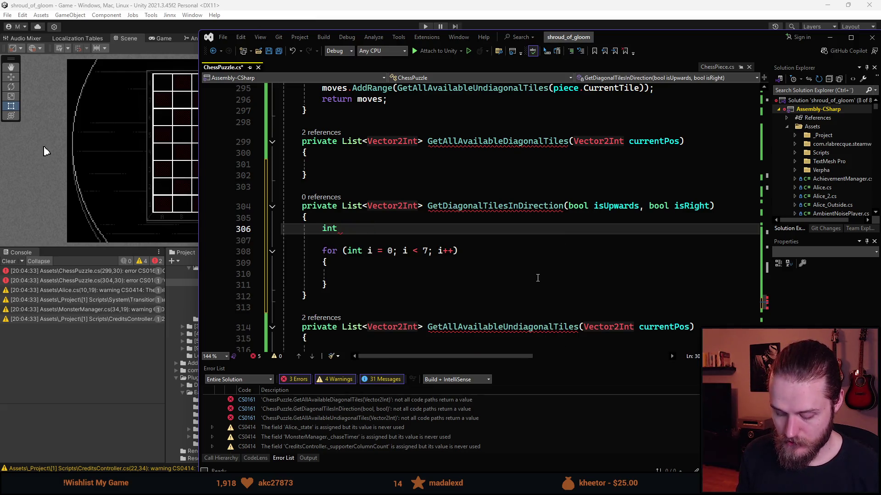
text(yAddition = ())
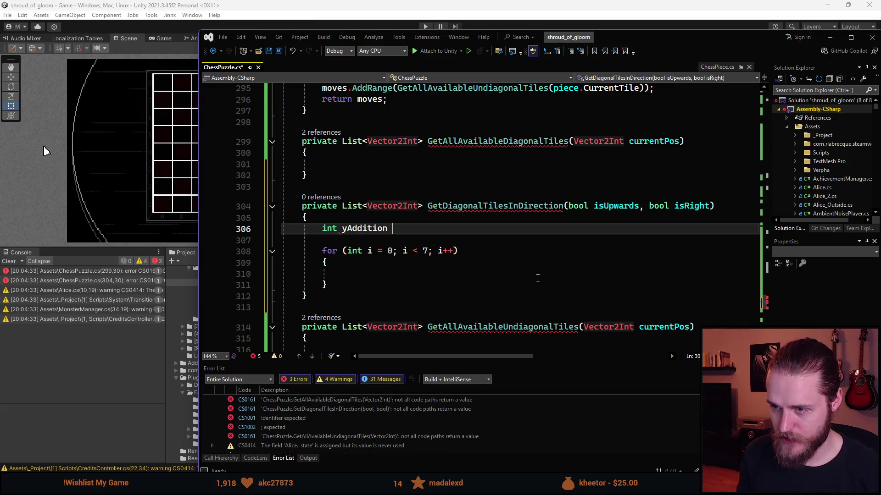
key(Left)
text(isUpwards))
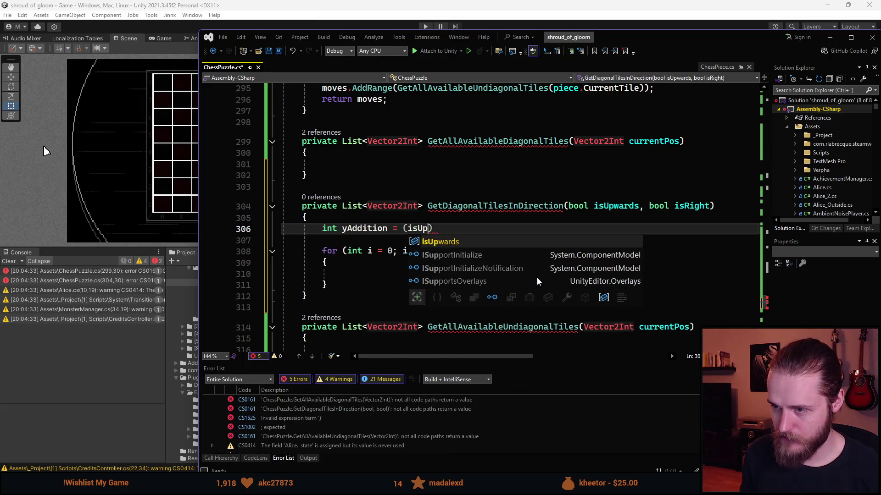
text( ? )
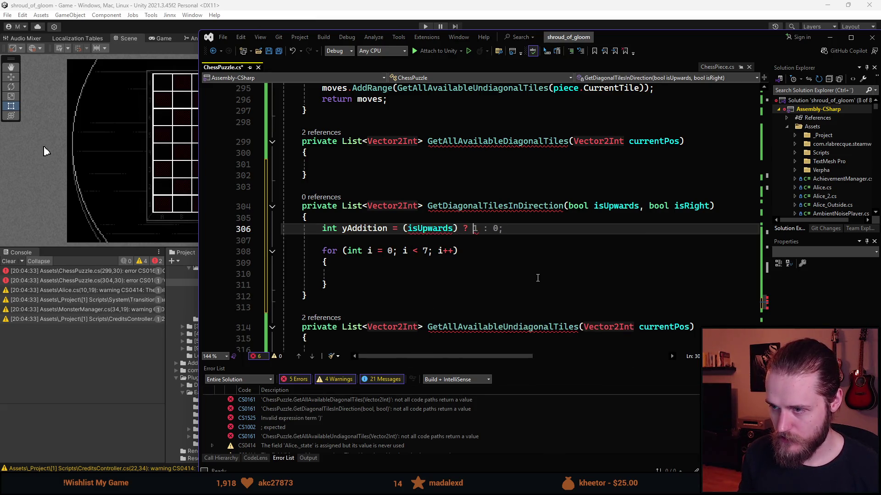
text(1 :)
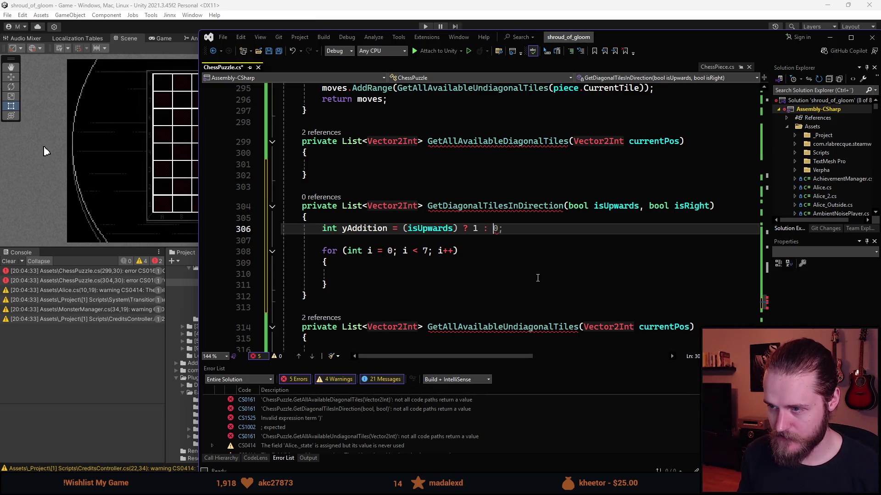
key(BackSpace)
text(;)
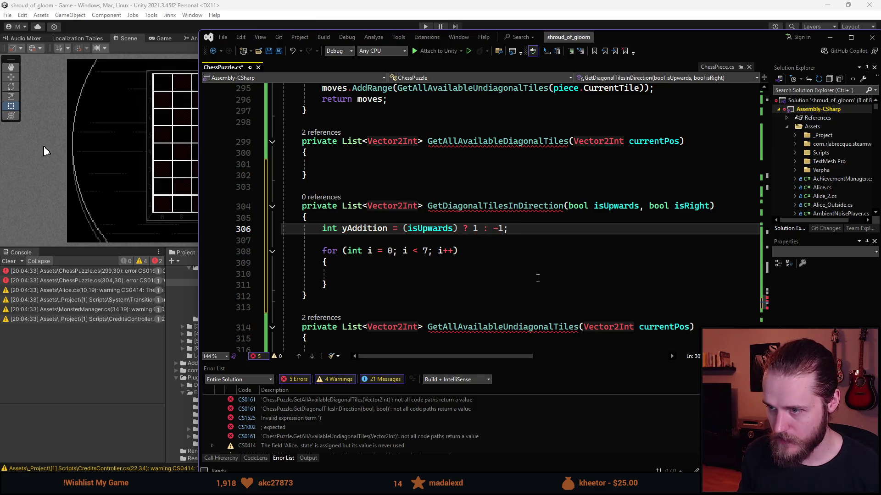
key(Return)
text(int xA)
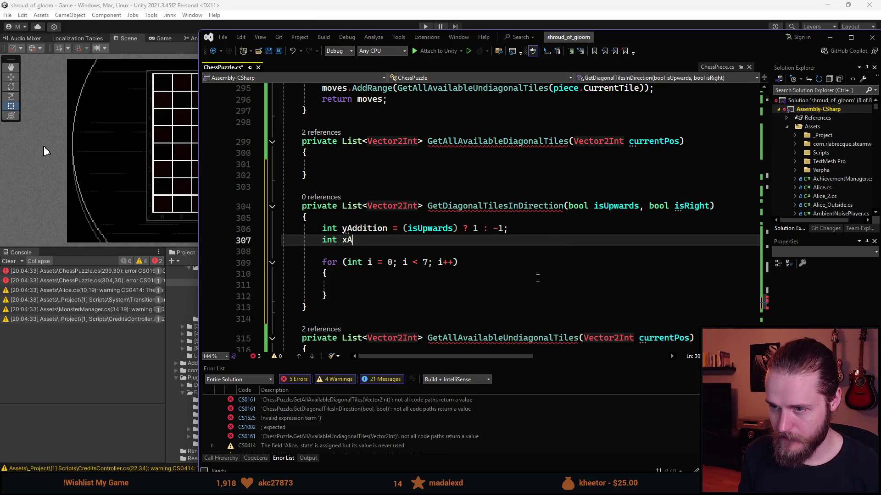
text(ddition = ()
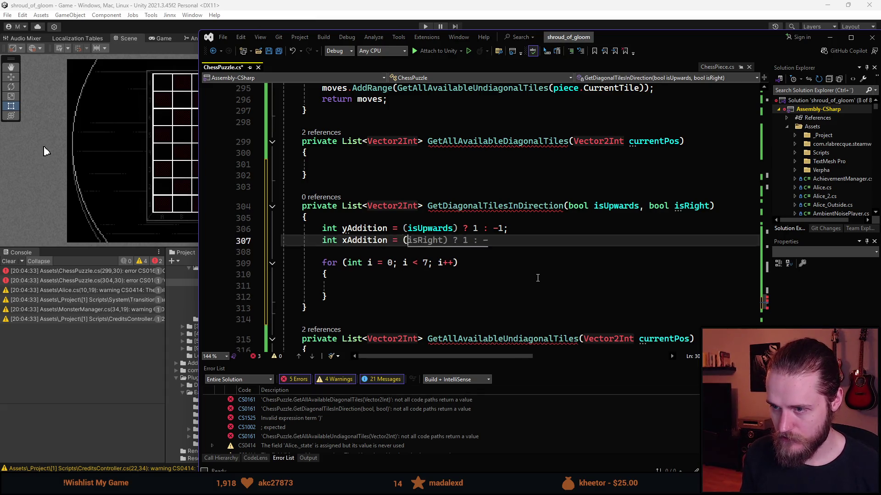
text(isRight) ? 1 : -1;)
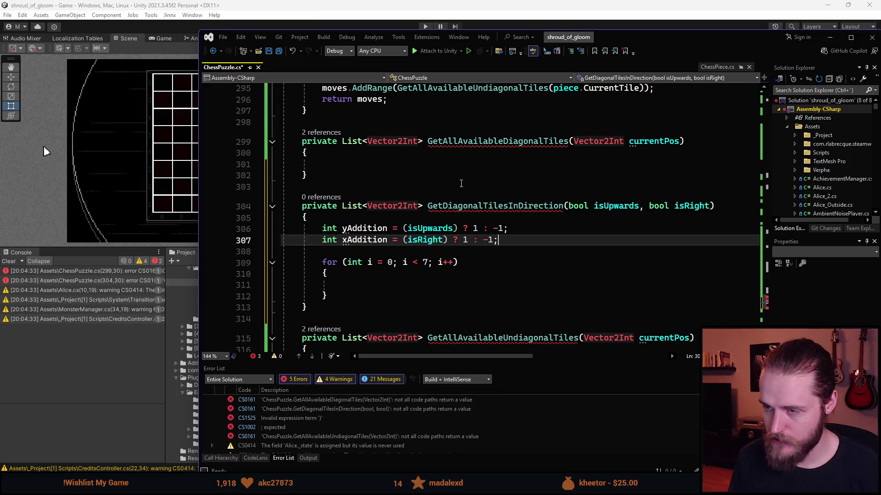
scroll(511, 185, up, 1)
scroll(540, 229, up, 1)
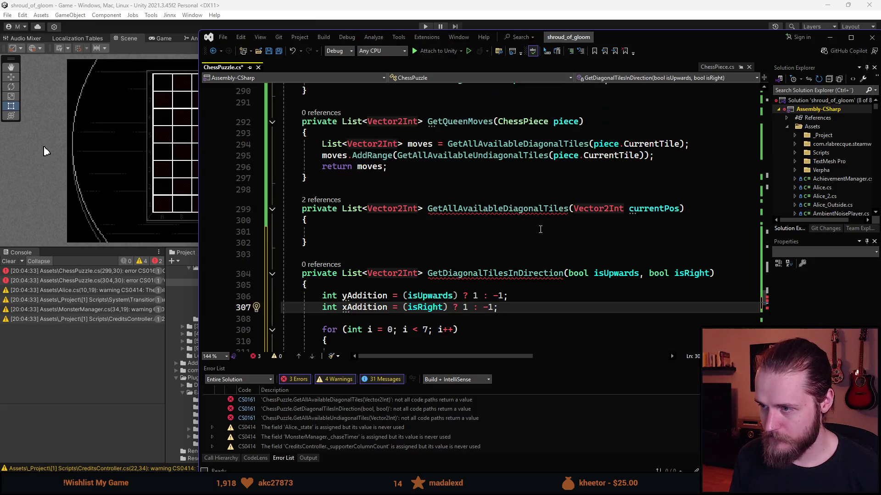
Step: Declare List<Vector2Int> moves = new List<Vector2Int>(); in the empty GetAllAvailableDiagonalTiles body
click(358, 231)
scroll(359, 231, down, 1)
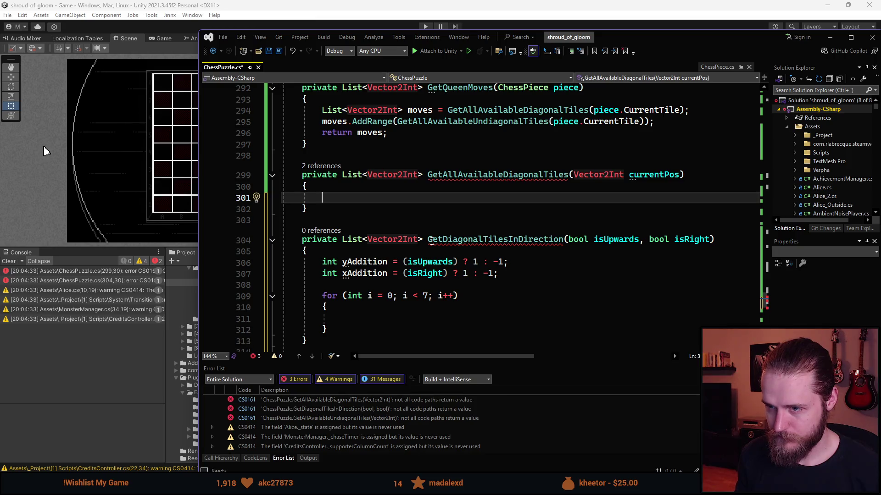
text(List<Z)
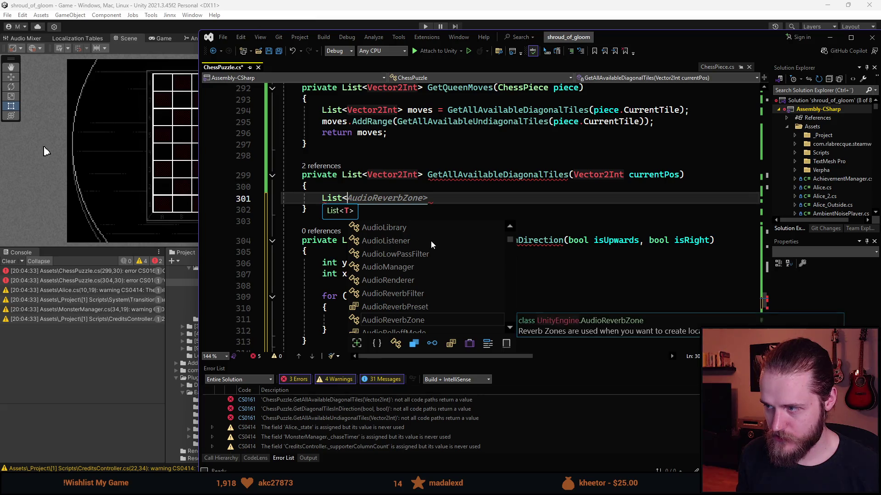
key(BackSpace)
text(Vector23)
key(BackSpace)
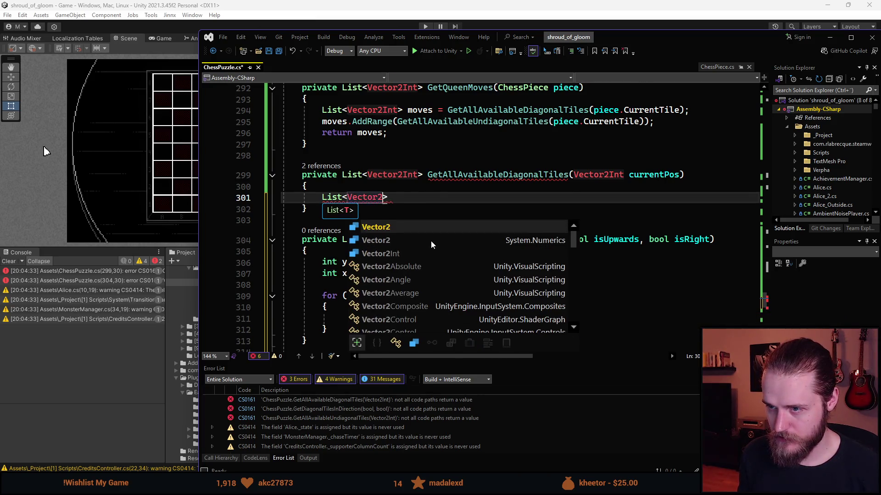
text(Int> moves = new)
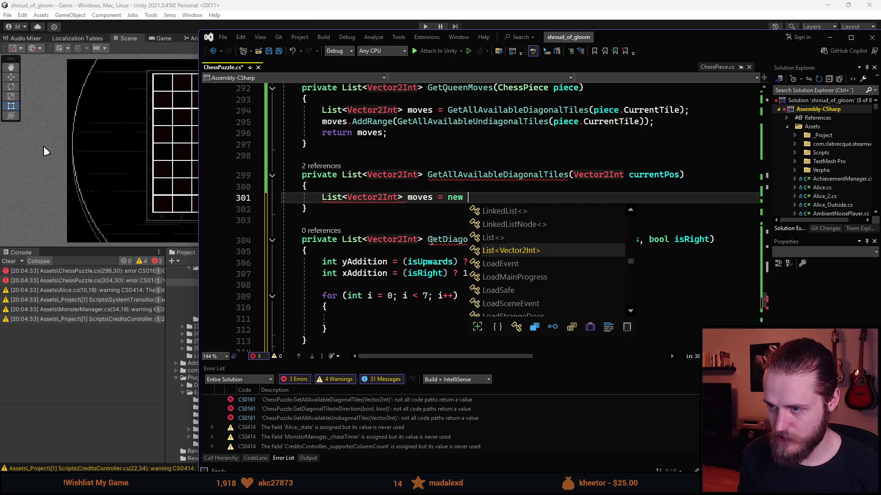
key(Tab)
text(();)
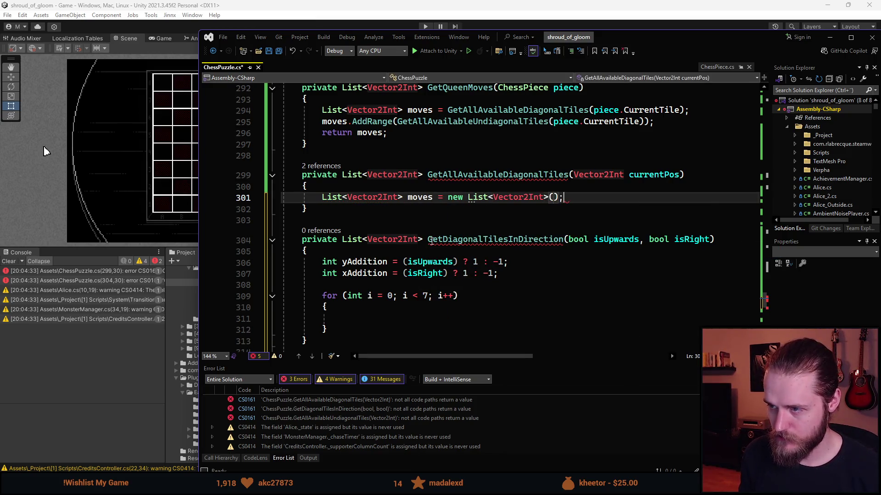
key(Return)
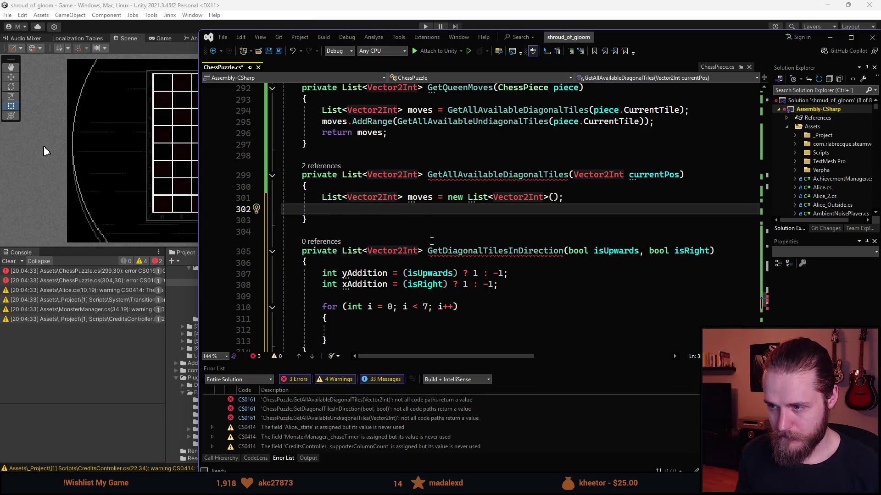
Step: Initialise moves with GetDiagonalTilesInDirection(true, true) instead of a new empty list
key(ctrl+BackSpace)
key(ctrl+BackSpace)
key(ctrl+BackSpace)
key(ctrl+BackSpace)
text(GetDi)
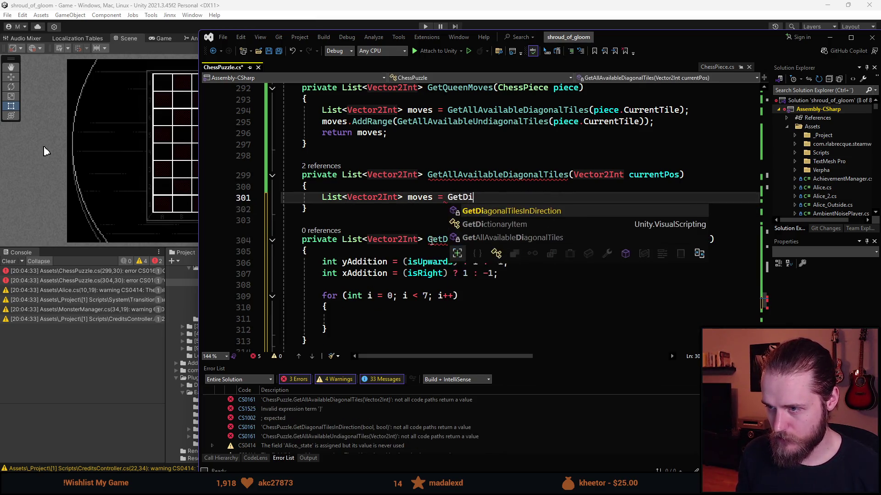
key(Tab)
text(())
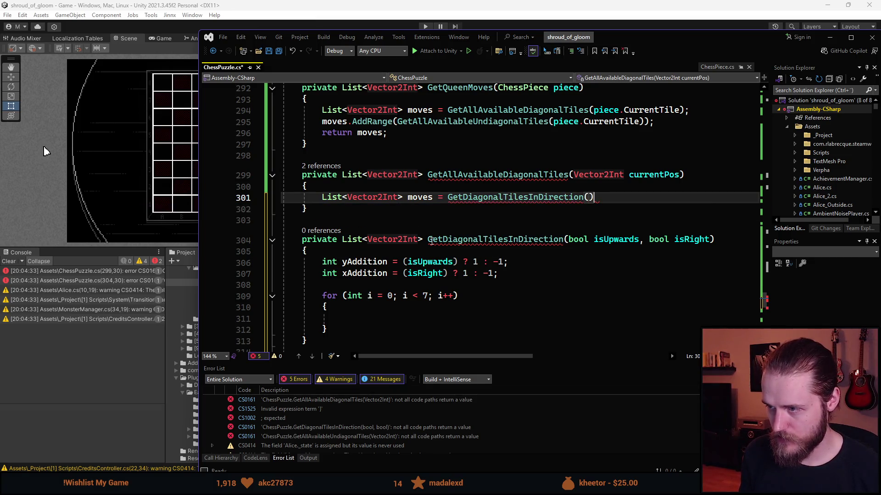
key(Left)
text(true, tr)
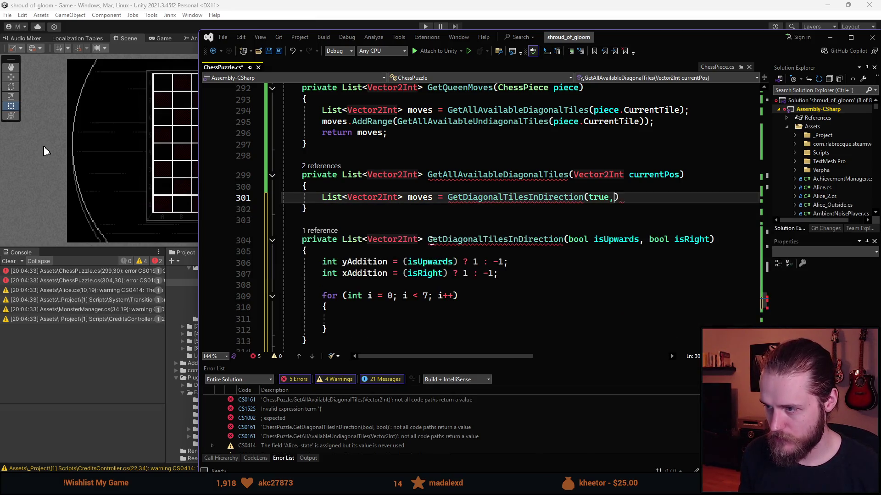
text(ue);)
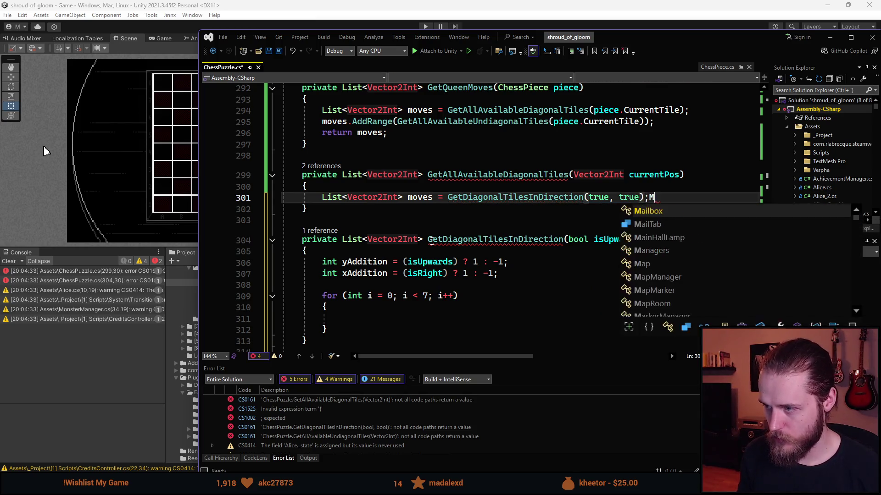
key(Return)
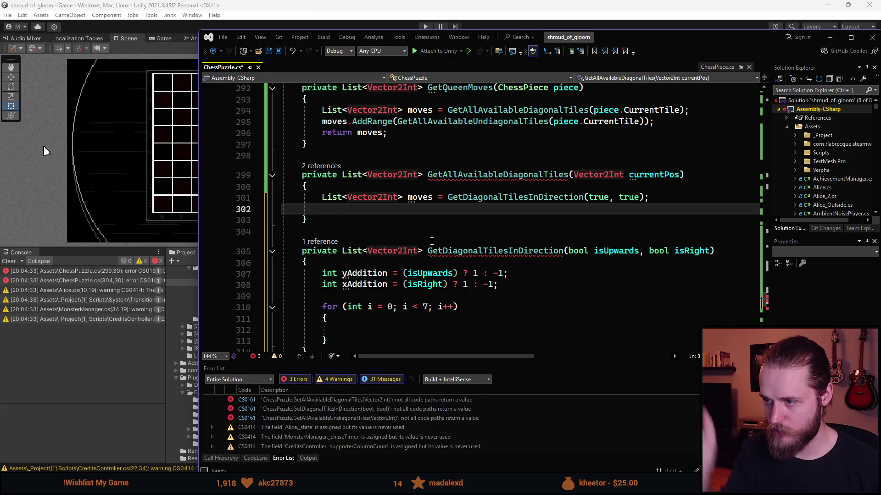
Step: Add moves.AddRange(GetDiagonalTilesInDirection(false, true)); below the moves declaration
text(moves,)
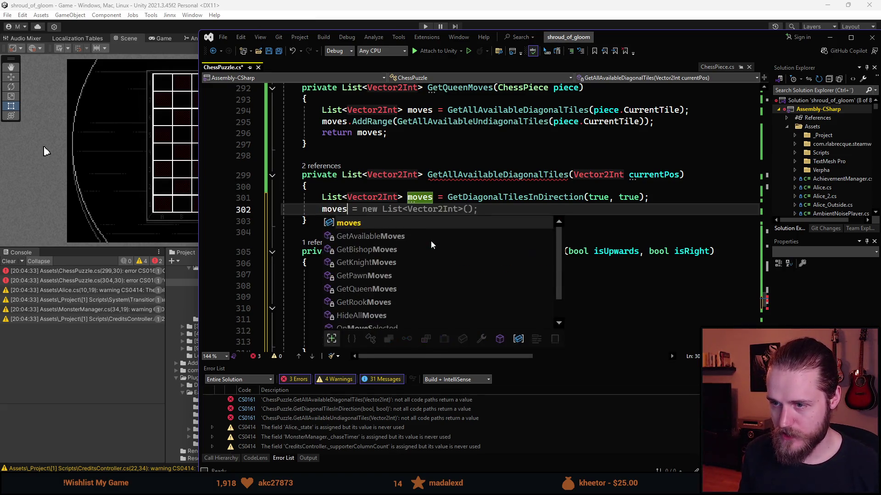
key(BackSpace)
text(.AddRange())
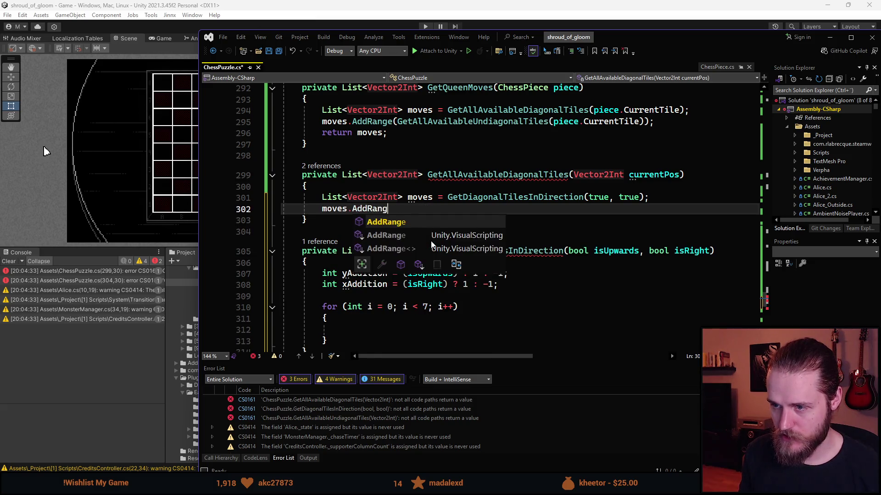
key(Left)
text(GetD)
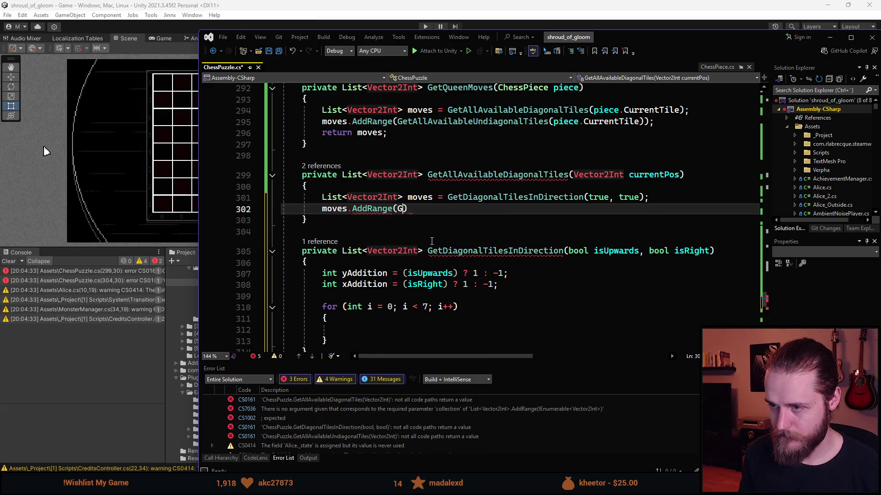
key(Tab)
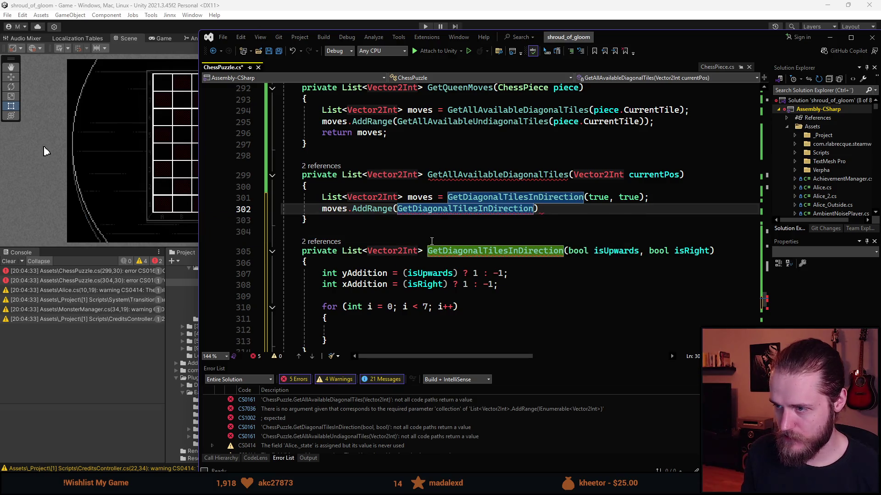
text(()
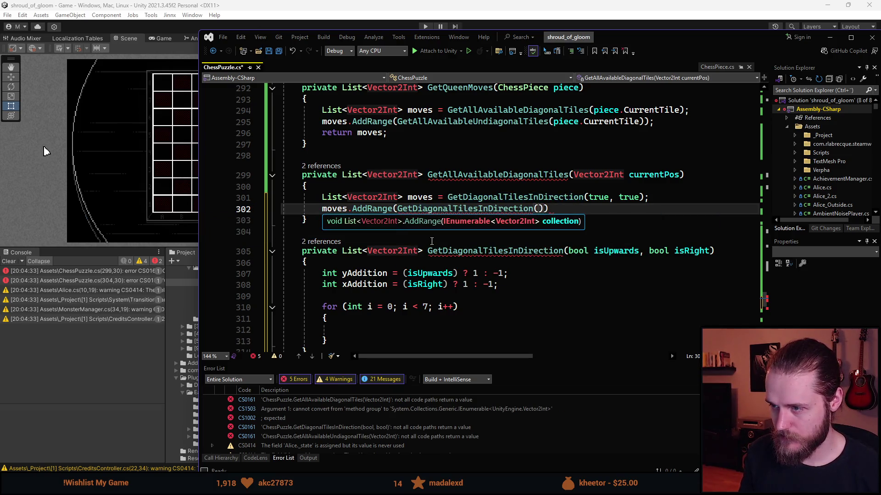
key(Left)
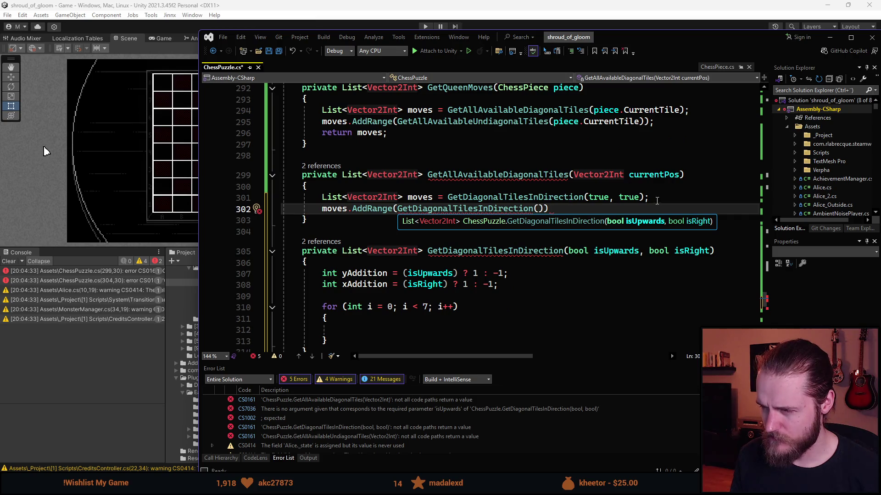
click(538, 208)
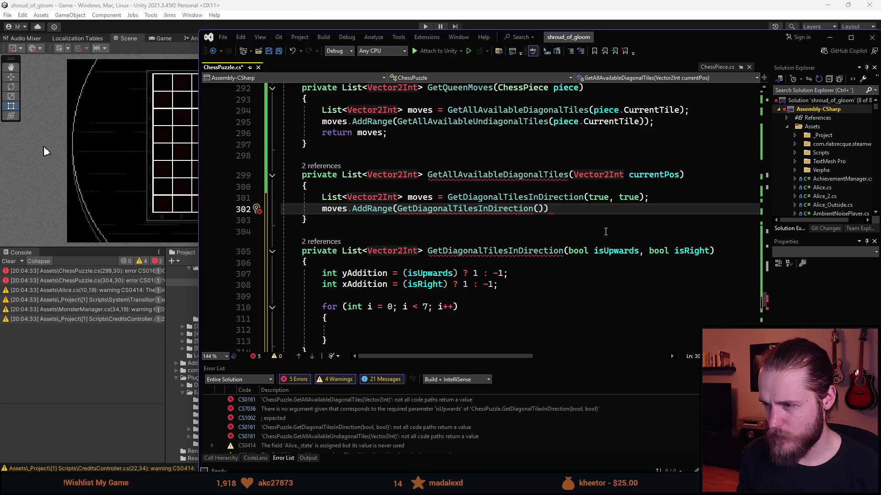
text(false, r)
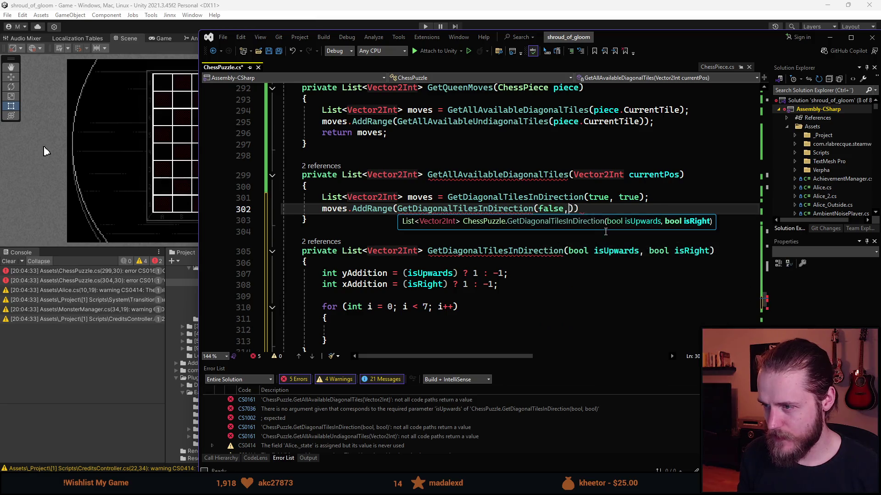
key(BackSpace)
text(true)
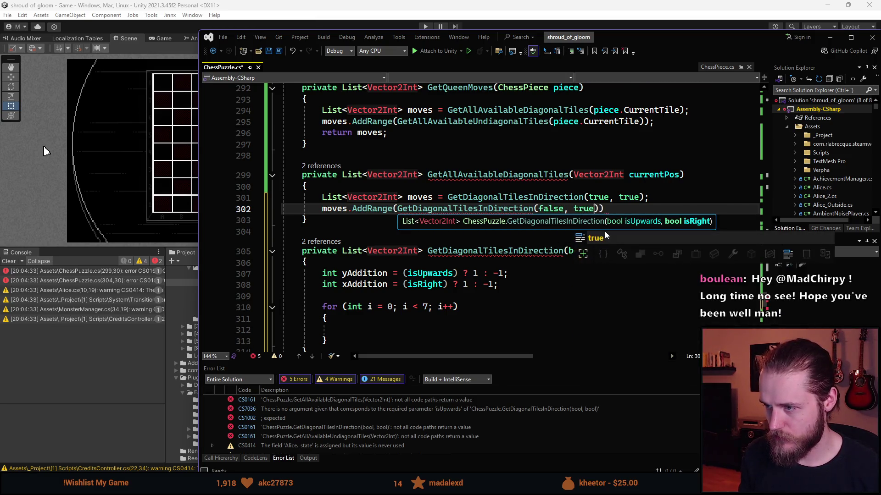
text());)
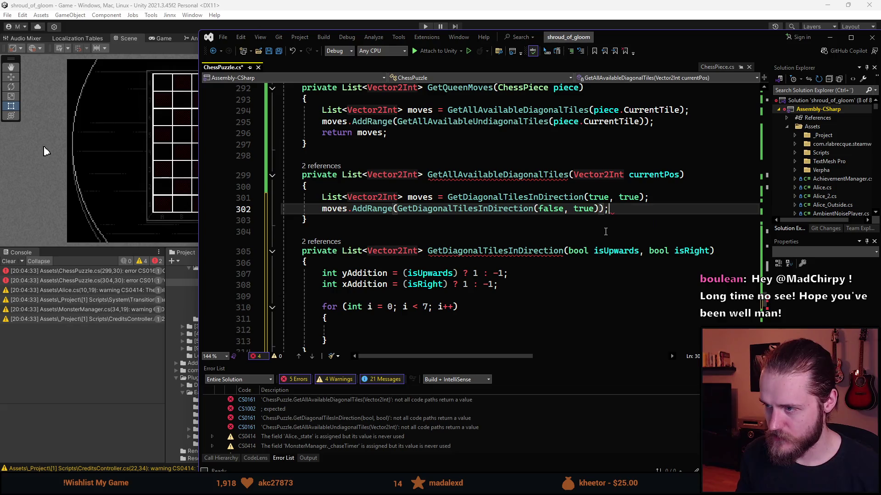
key(Return)
Step: Add moves.AddRange(GetDiagonalTilesInDirection(false, false)); on the next line
text(mo)
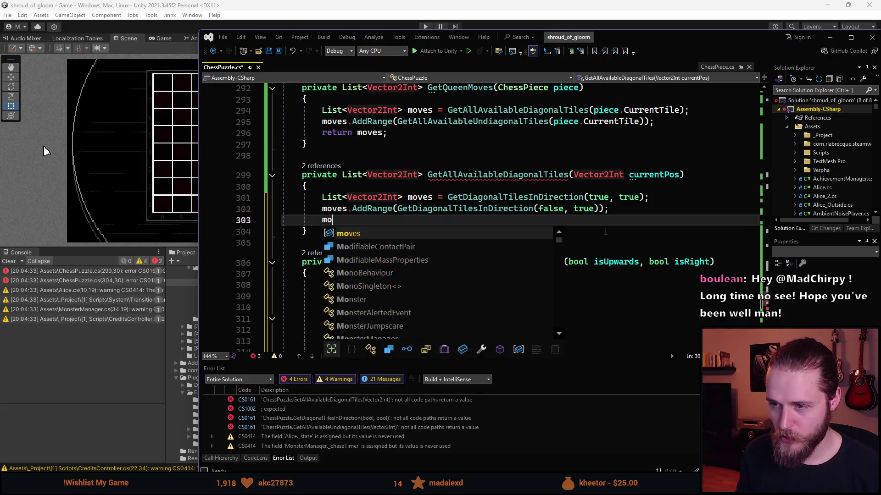
text(ves.AddRange()
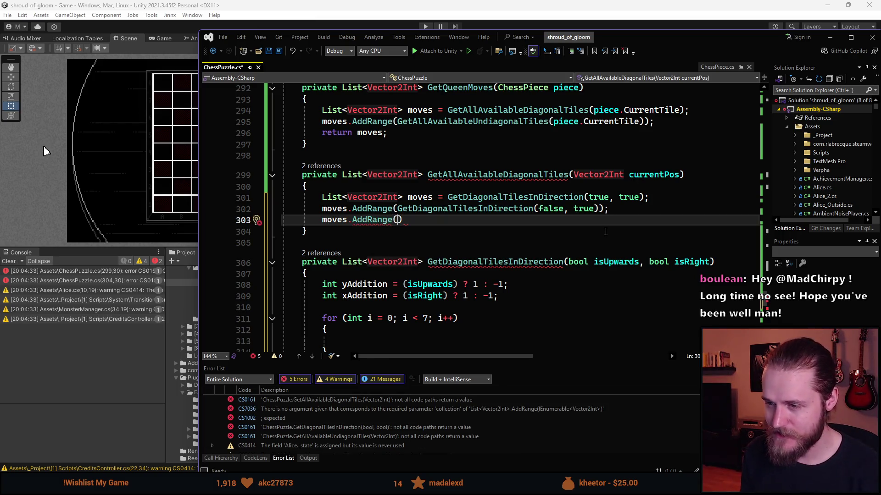
text(GetDiagon)
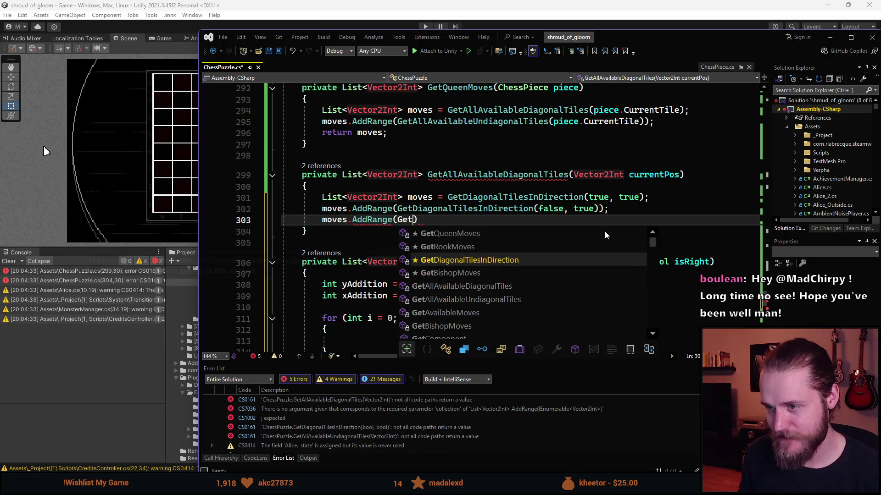
key(Tab)
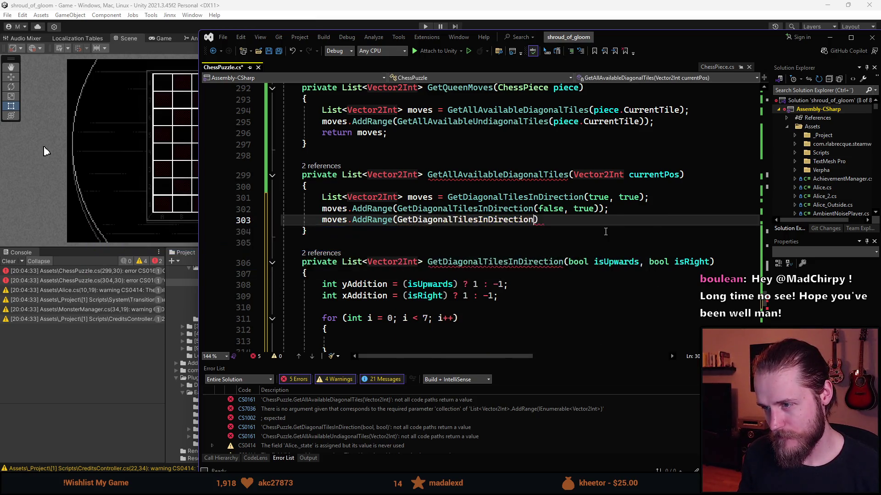
text(()
key(Left)
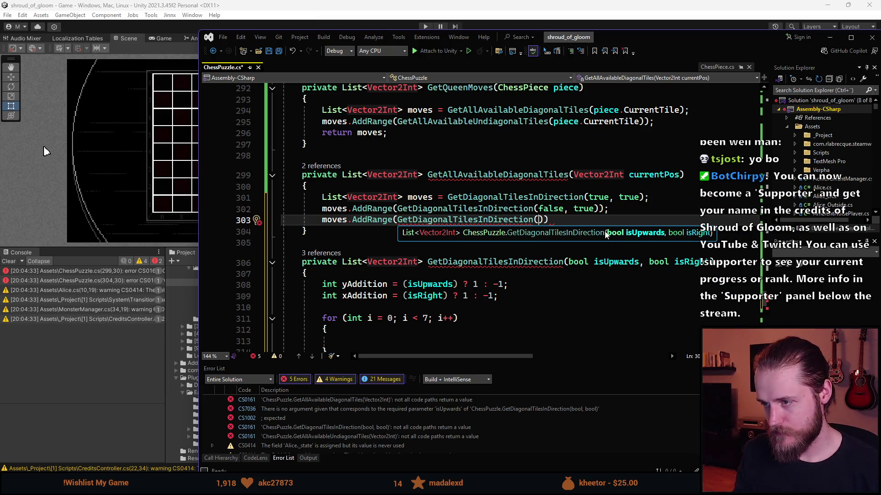
text(false, false)
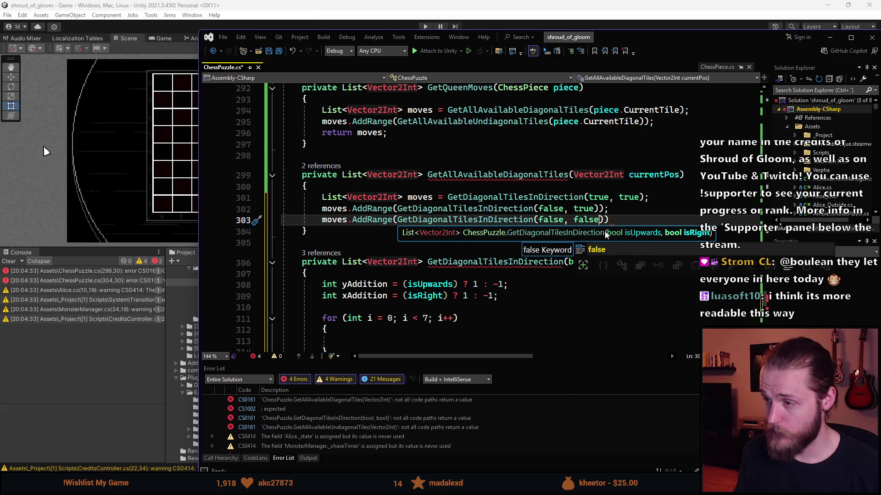
text());)
Step: Duplicate that line as a (true, false) AddRange call and save ChessPuzzle.cs
key(ctrl+d)
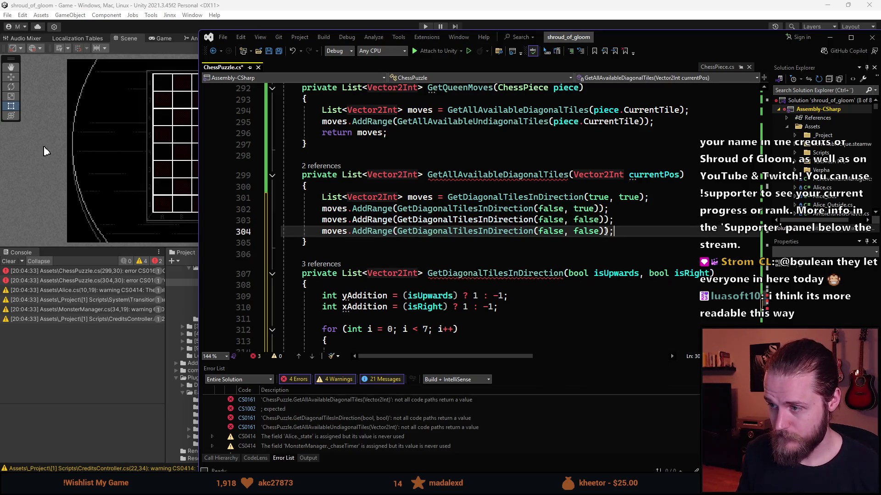
key(Left)
key(Left)
key(Left)
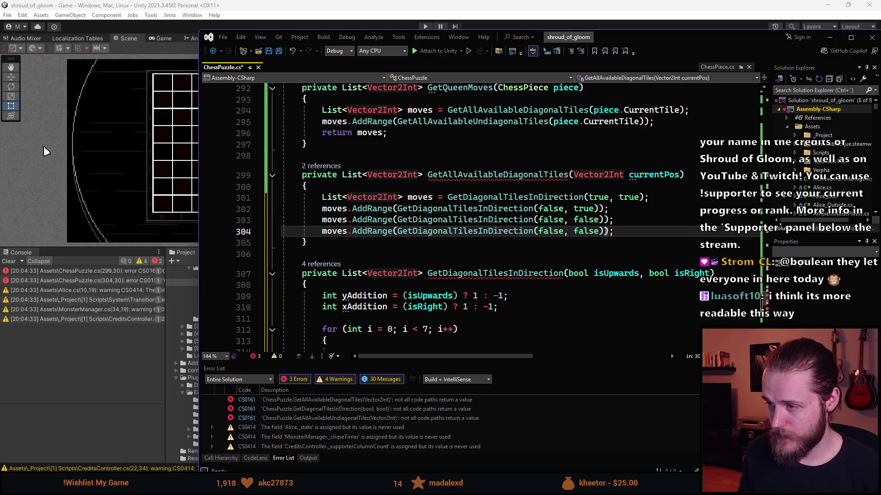
double_click(552, 231)
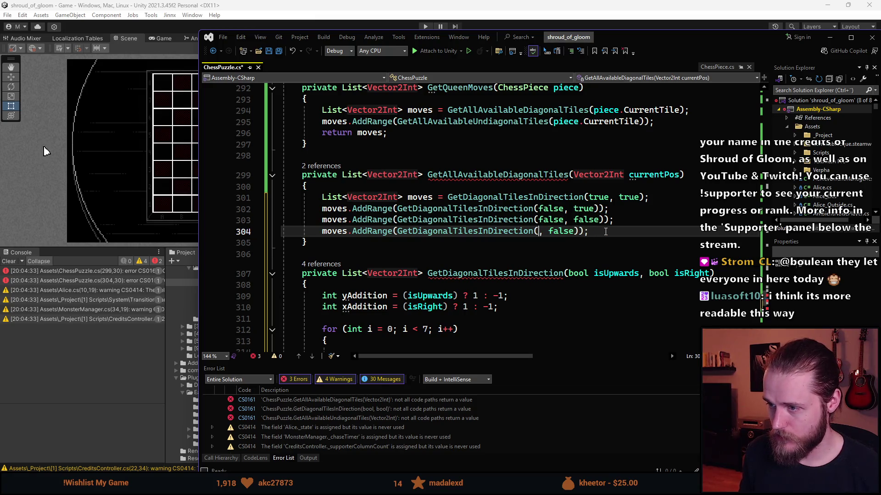
text(true)
click(504, 209)
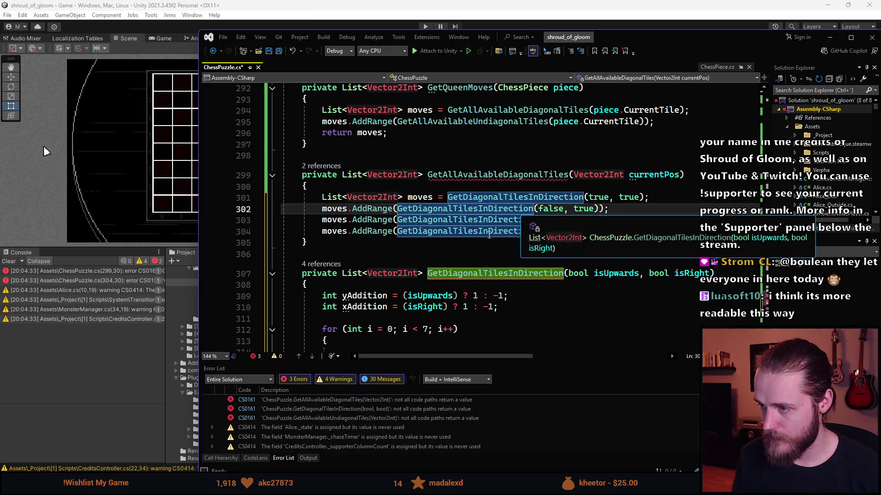
click(583, 316)
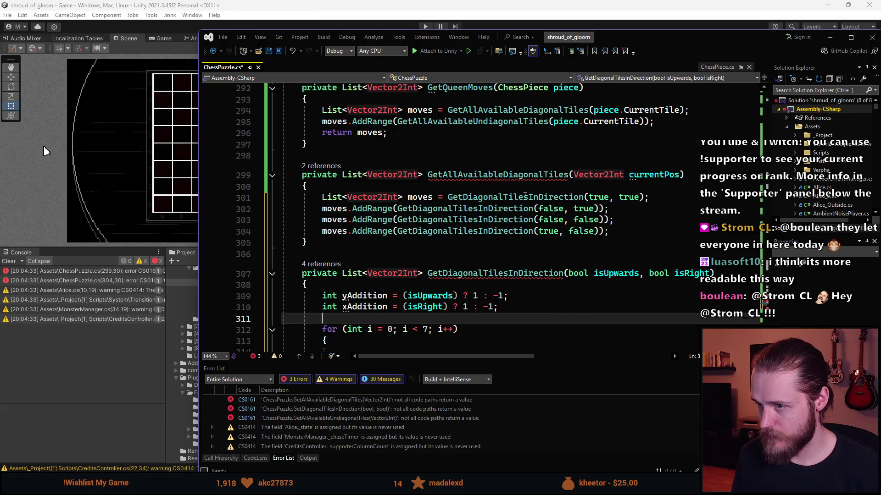
scroll(504, 220, down, 2)
key(ctrl+s)
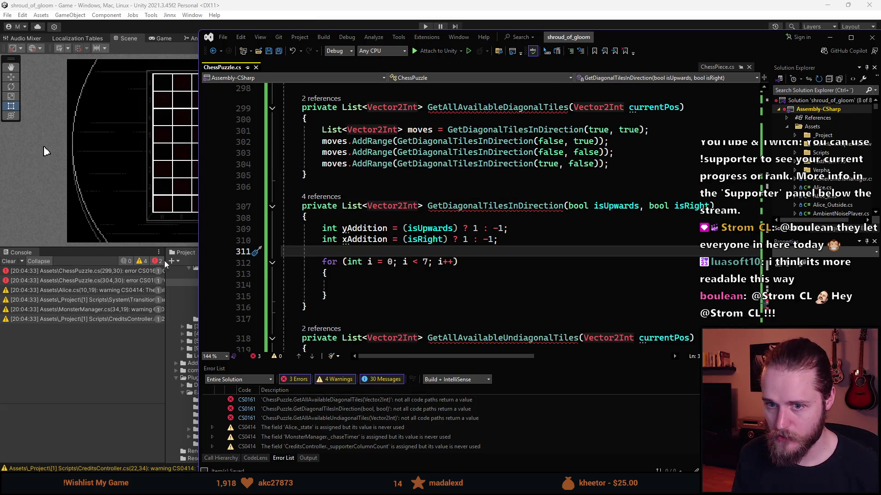
Step: Switch to Unity so ChessPuzzle.cs recompiles, then go back to Visual Studio
click(139, 251)
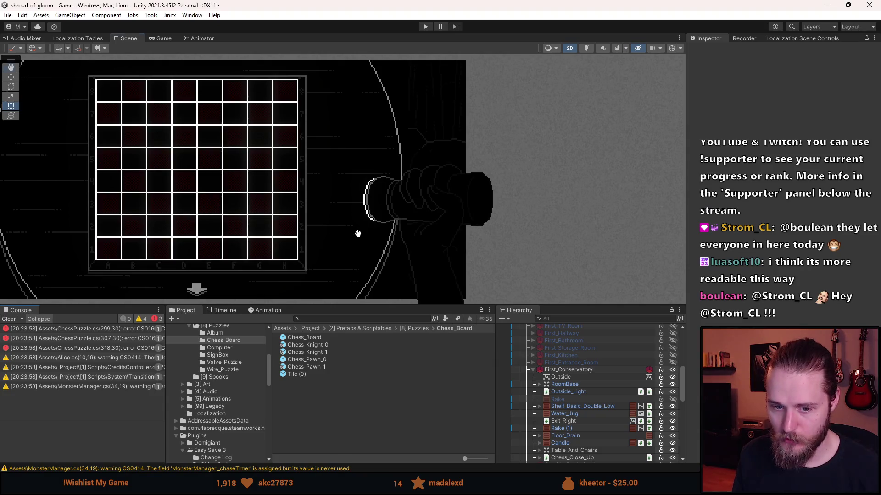
key(alt+Tab)
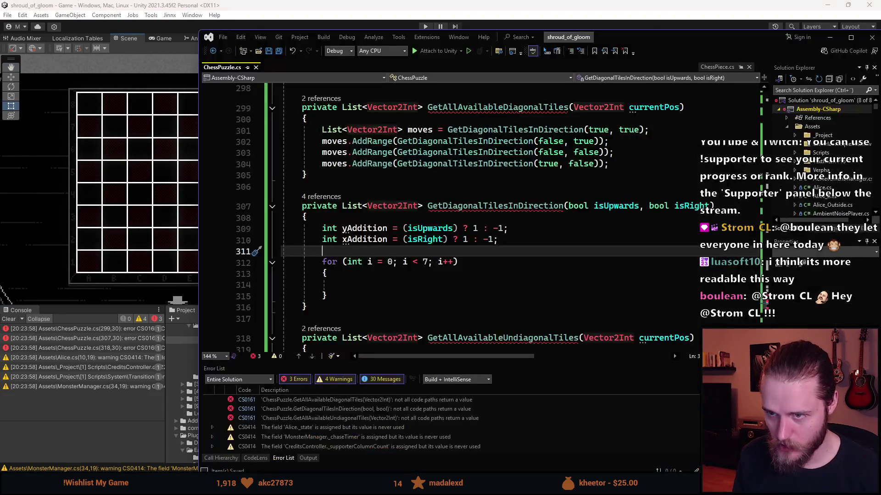
Step: Add return moves; after the last AddRange call in GetAllAvailableDiagonalTiles
click(394, 288)
scroll(396, 275, down, 1)
scroll(397, 261, up, 1)
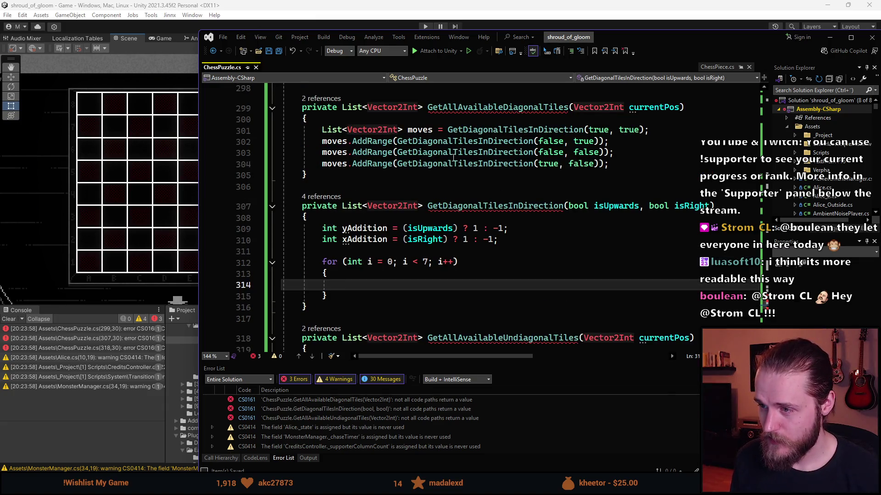
click(480, 209)
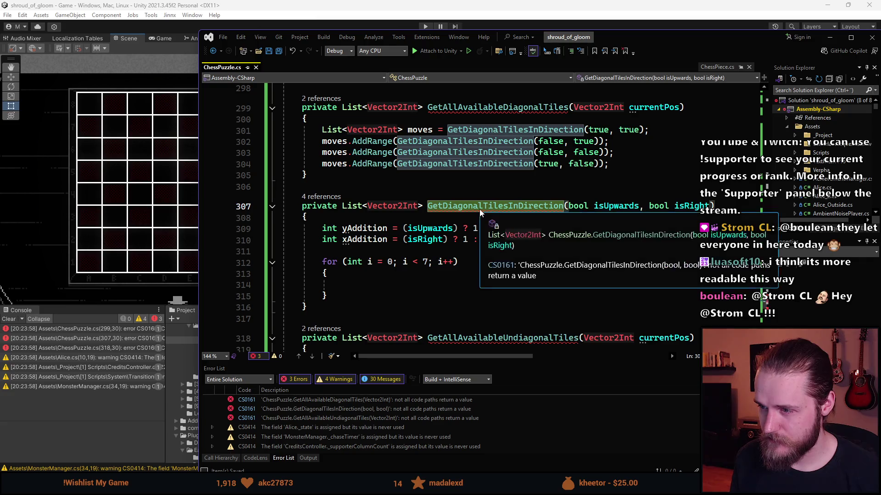
click(639, 164)
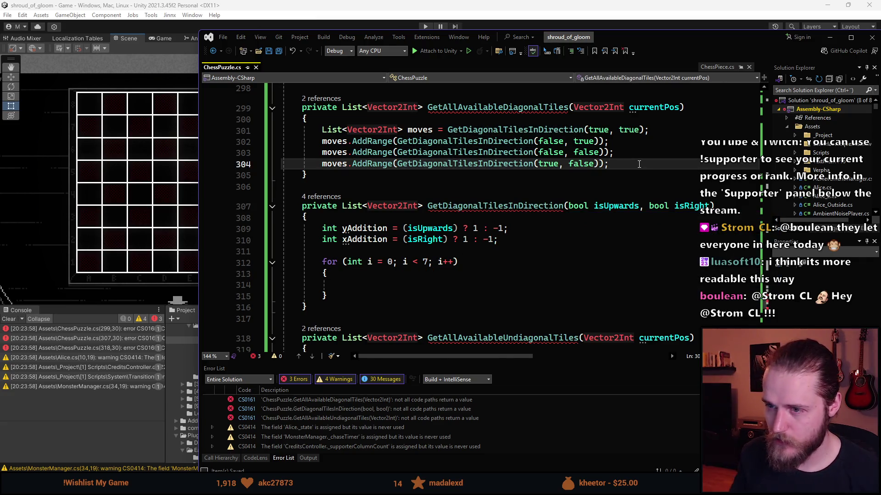
key(Return)
key(Return)
key(Tab)
Step: Place the caret inside the empty i<7 loop body of GetDiagonalTilesInDirection
scroll(481, 212, up, 3)
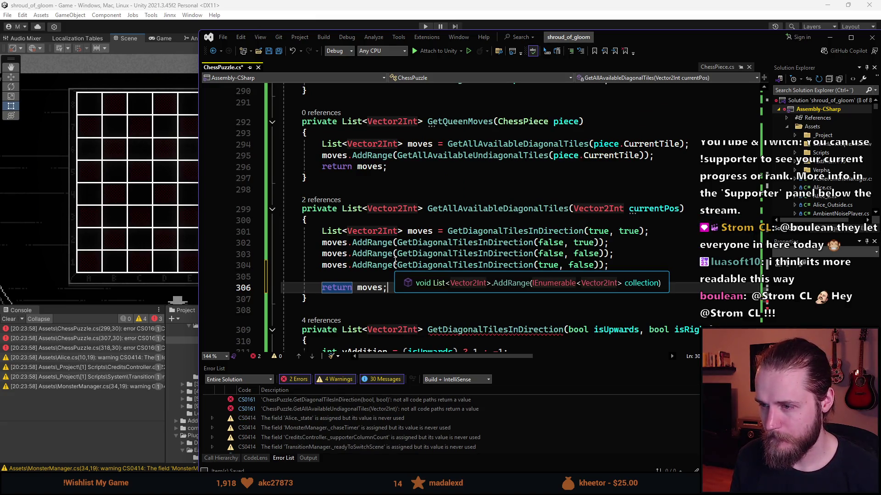
scroll(463, 251, down, 3)
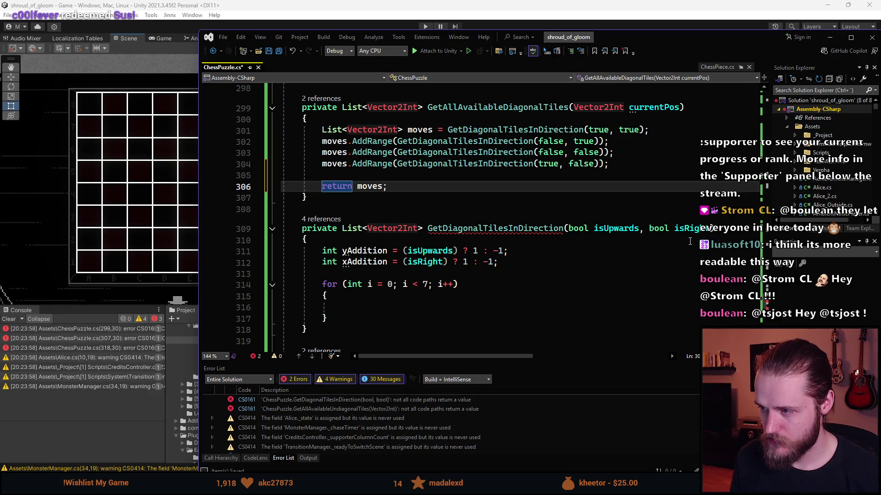
scroll(417, 264, down, 2)
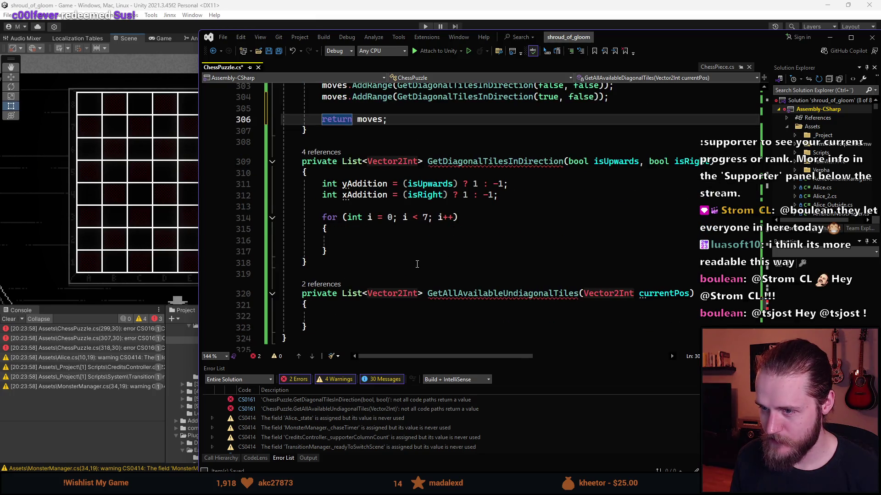
click(362, 240)
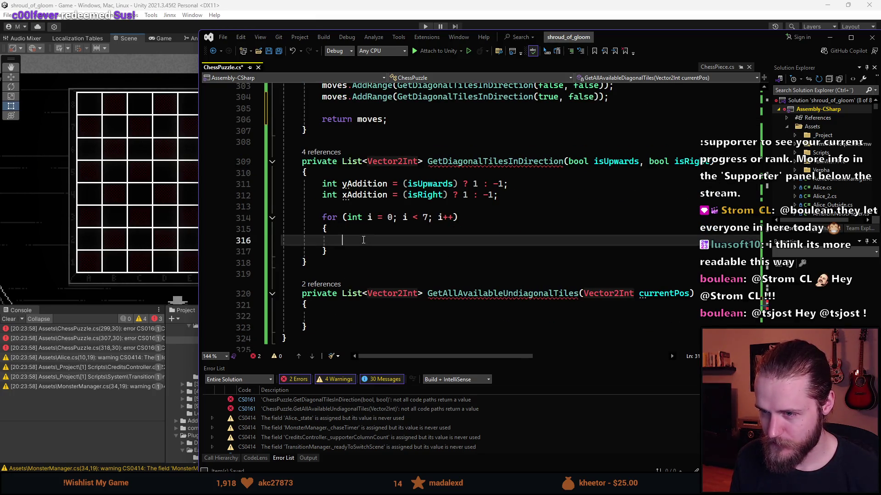
mouse_move(350, 193)
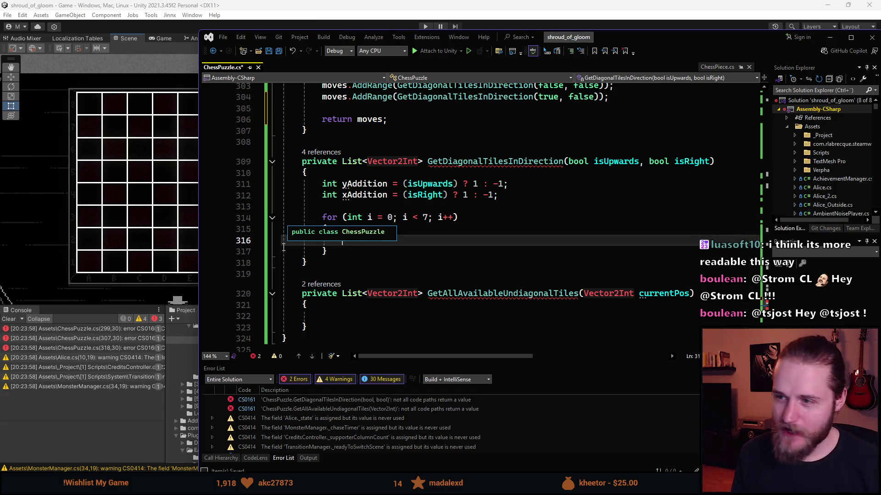
scroll(433, 252, up, 2)
scroll(432, 252, down, 1)
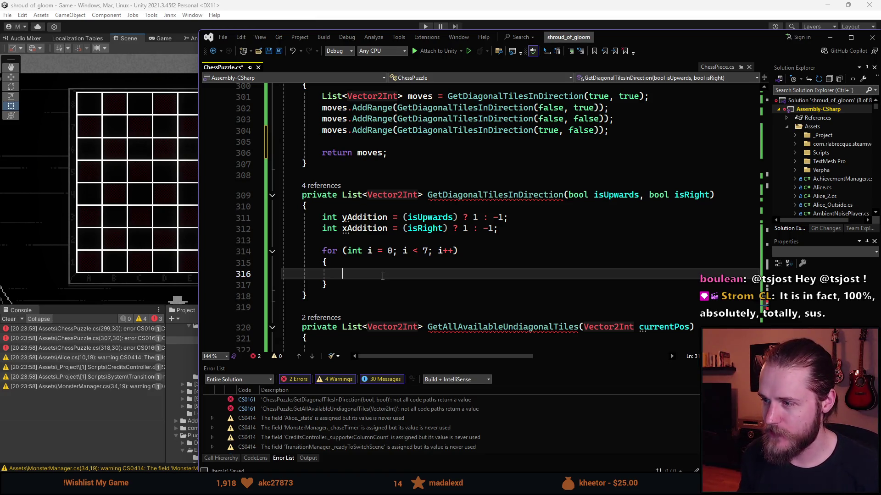
scroll(351, 143, up, 20)
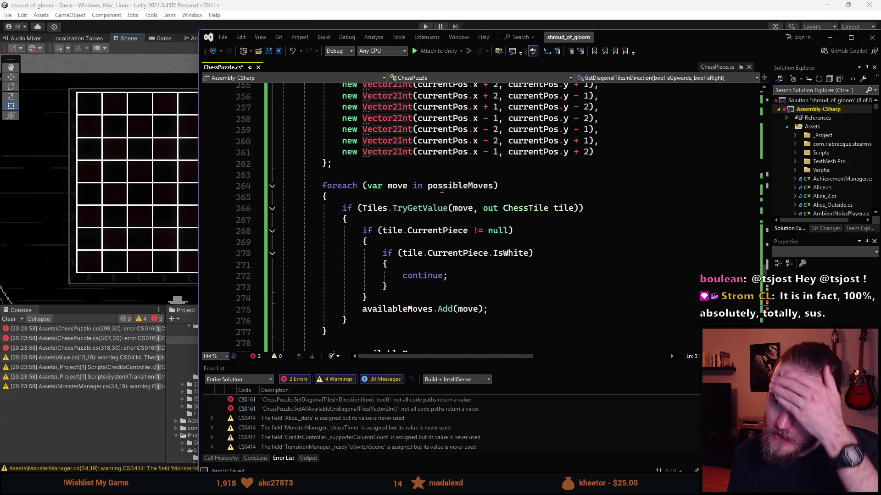
scroll(415, 237, down, 12)
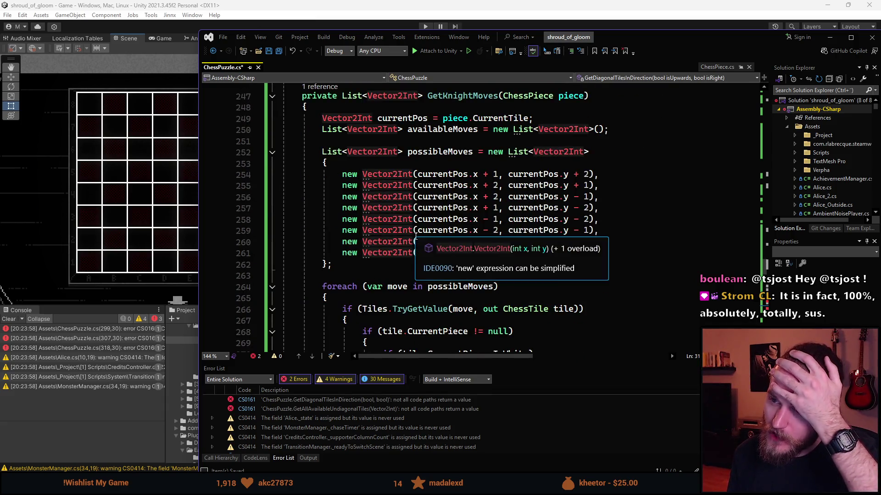
scroll(440, 221, down, 13)
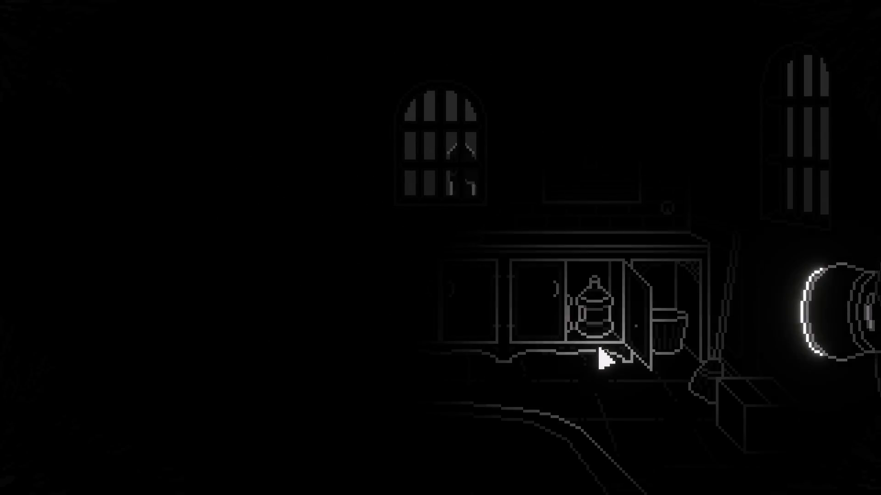
Step: Go through the double door, open the cabinet, take its glowing item, and open the cardboard box
click(462, 192)
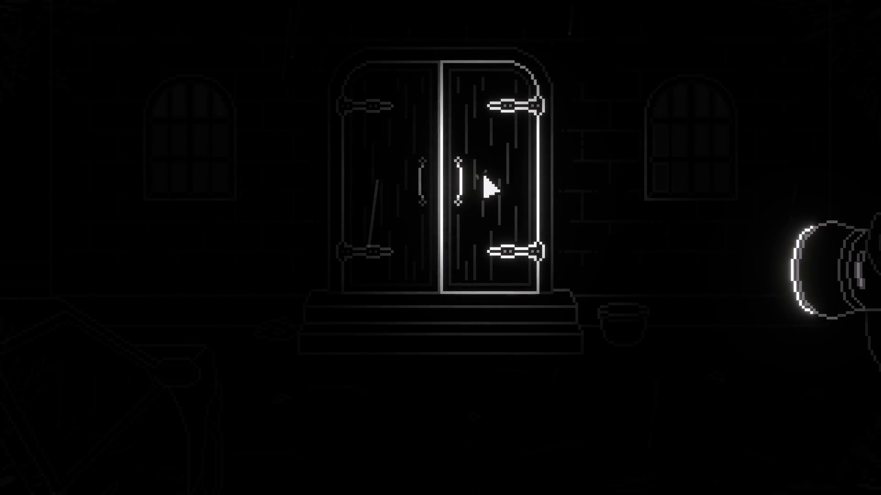
click(468, 190)
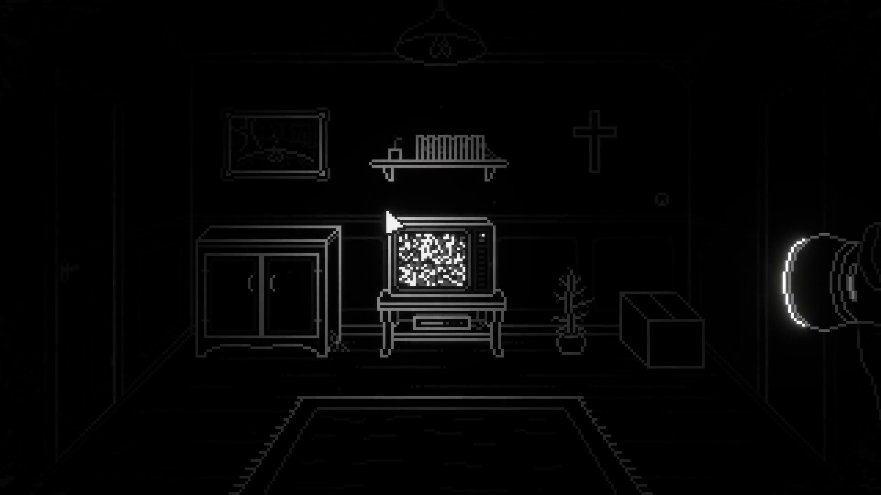
click(291, 305)
click(237, 290)
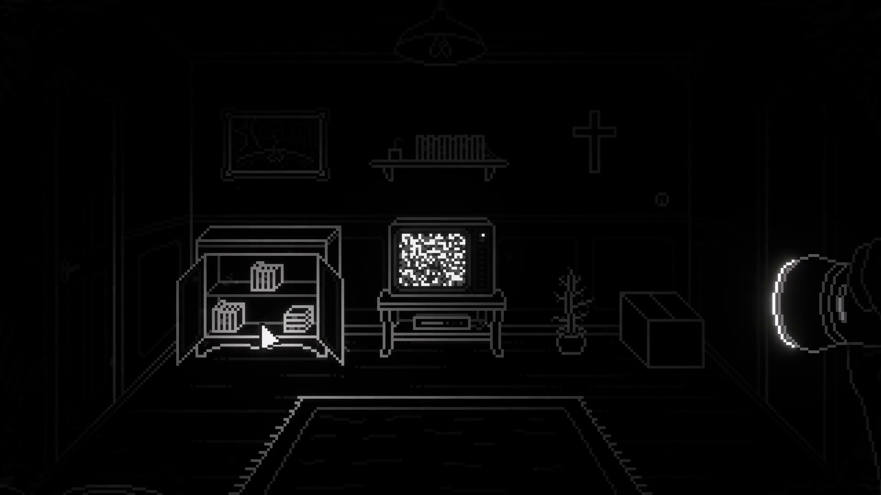
click(651, 331)
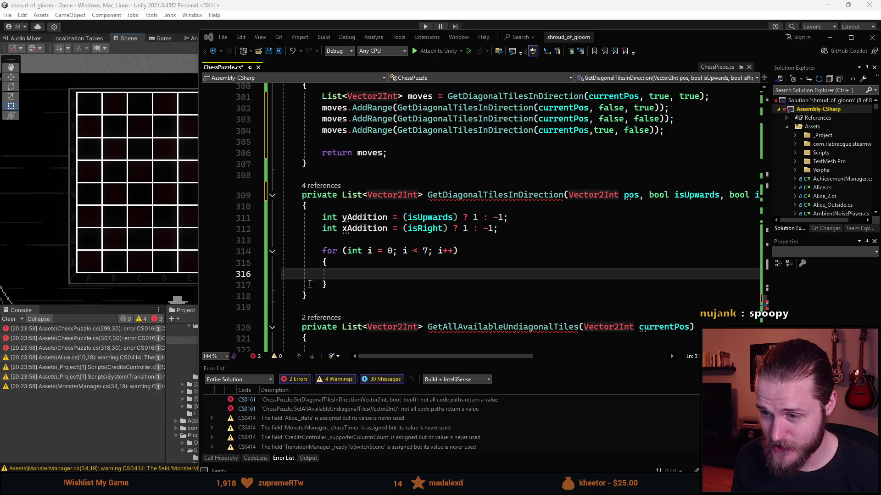
Step: Start a new line with 'int' right after GetDiagonalTilesInDirection's opening brace, above yAddition
click(369, 273)
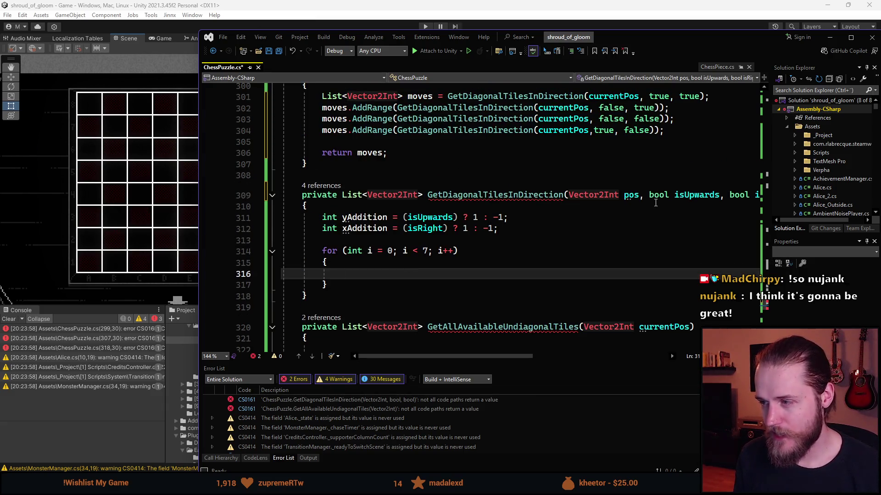
click(625, 195)
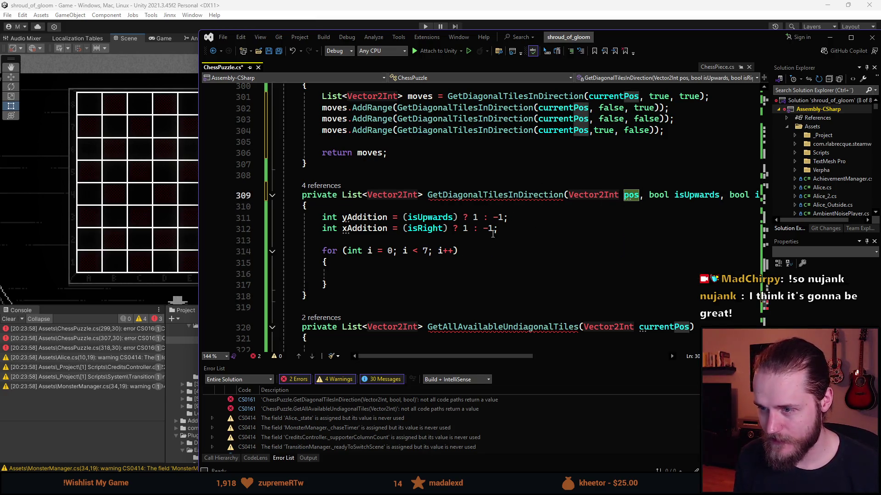
click(513, 228)
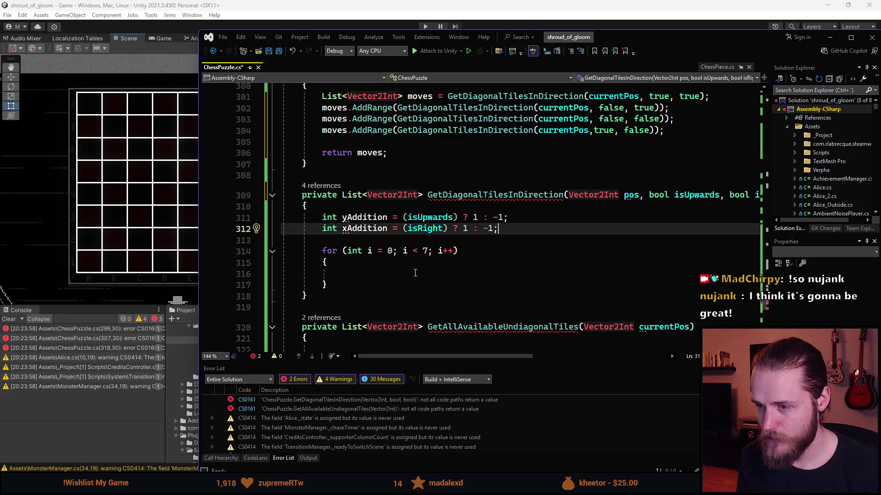
click(382, 208)
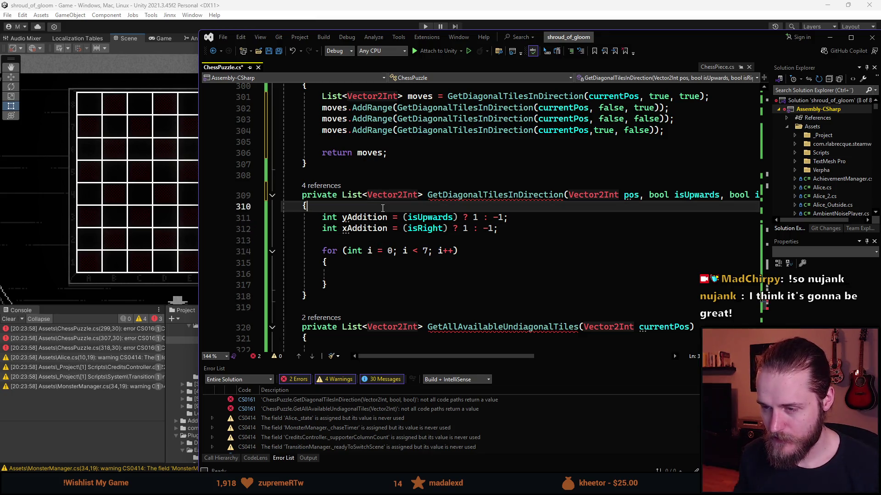
key(Return)
text(int)
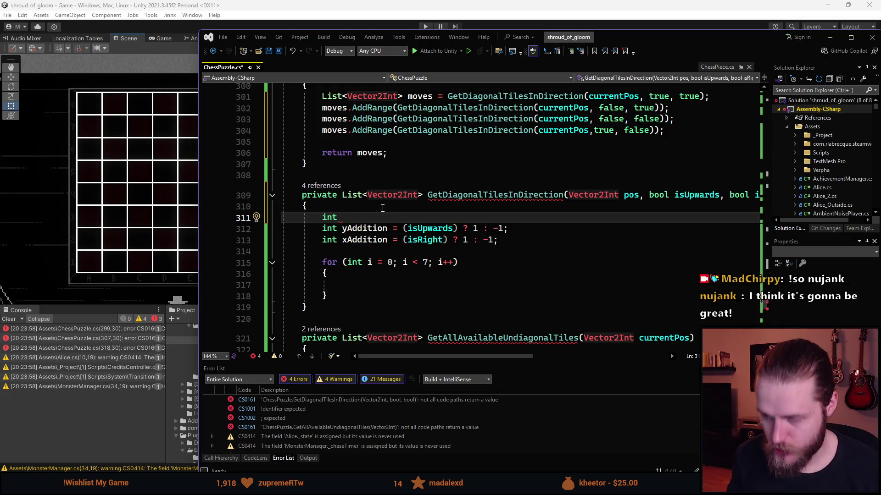
Step: Declare int x = pos.x; and int y = pos.y; at the top of the method
text(x =)
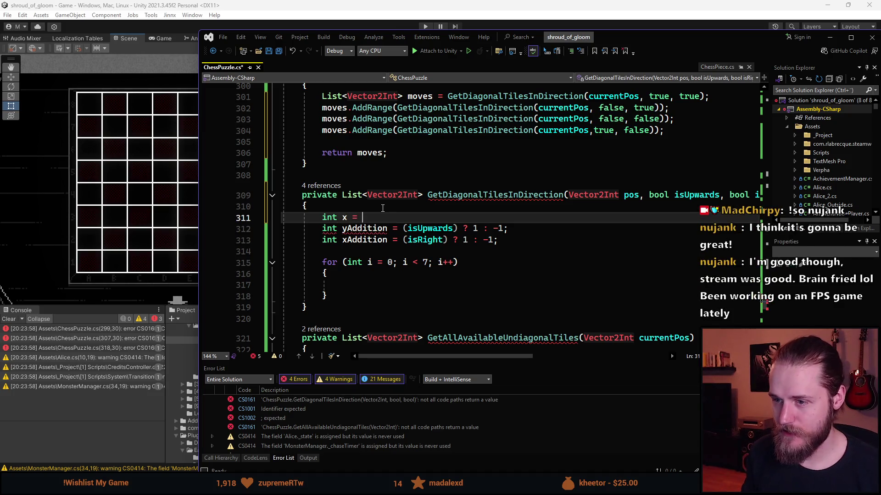
text( pos.x;)
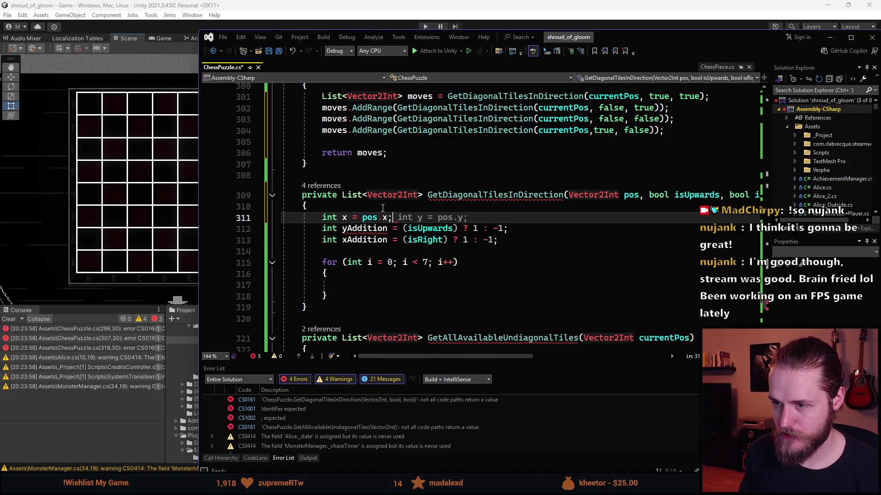
key(Return)
key(Tab)
scroll(366, 268, down, 1)
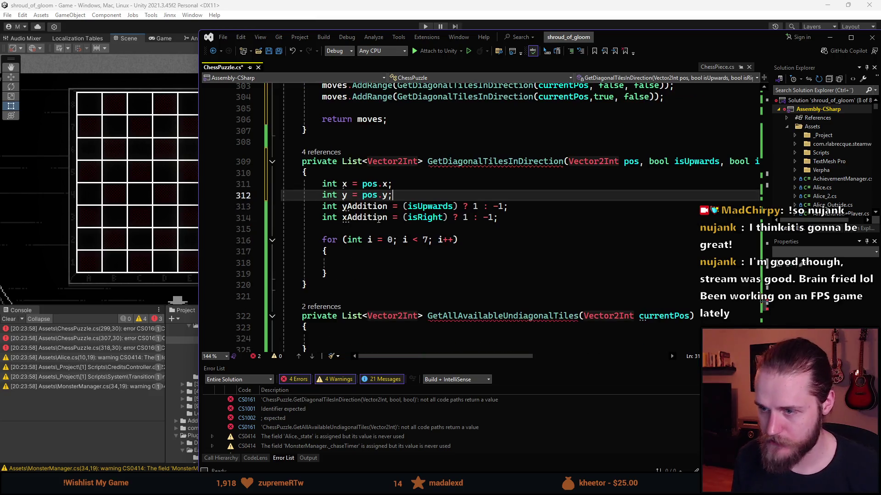
Step: Add a line stepping x by xAddition inside the loop body
click(366, 268)
scroll(564, 211, up, 1)
scroll(597, 203, down, 1)
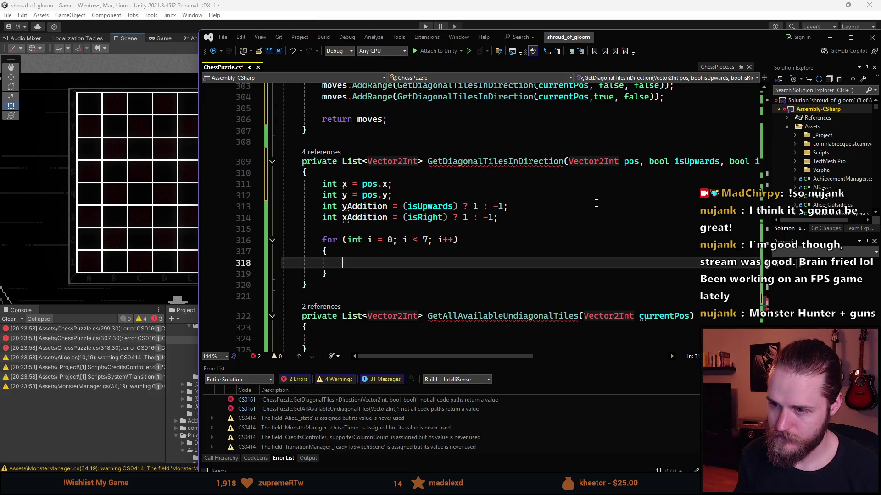
text(int)
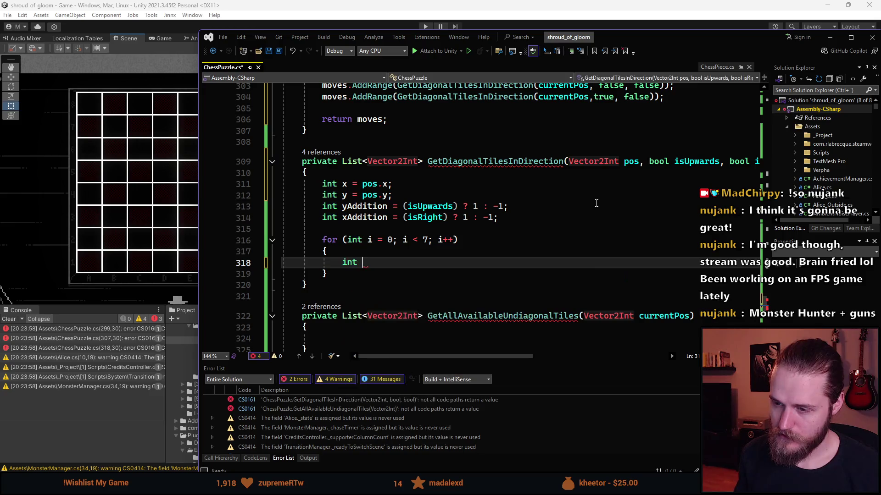
key(BackSpace)
key(BackSpace)
key(BackSpace)
text(x + )
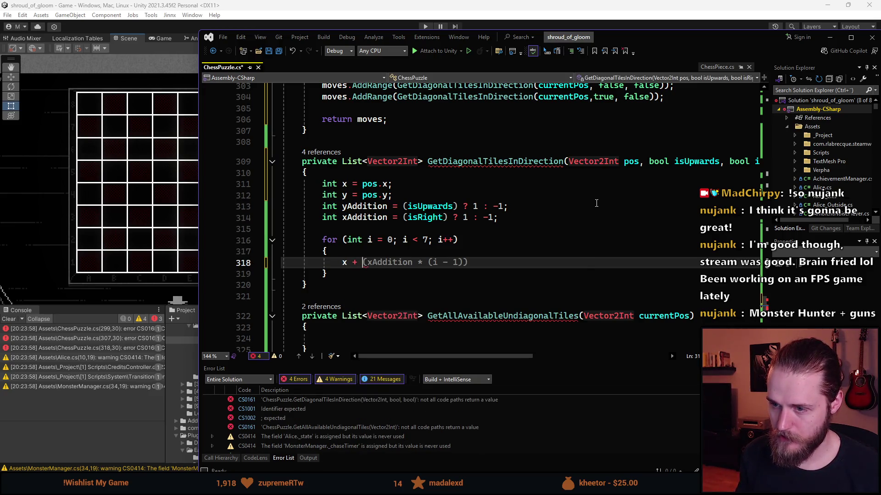
text(()
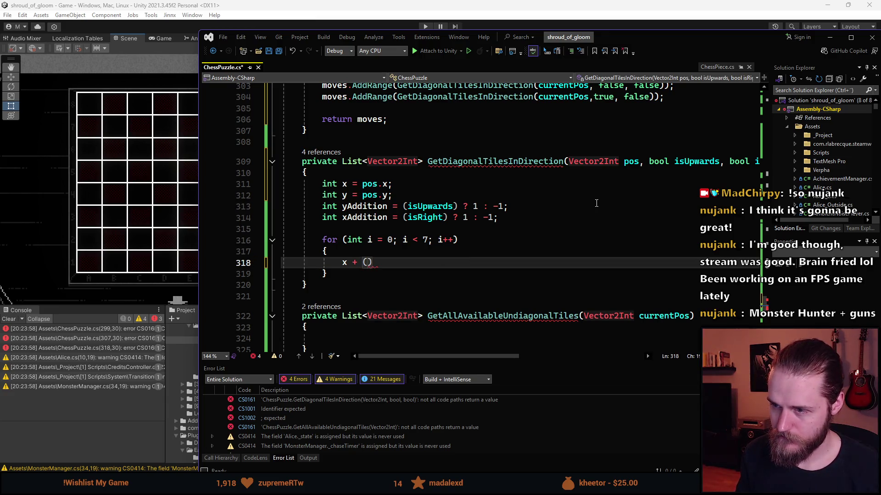
key(BackSpace)
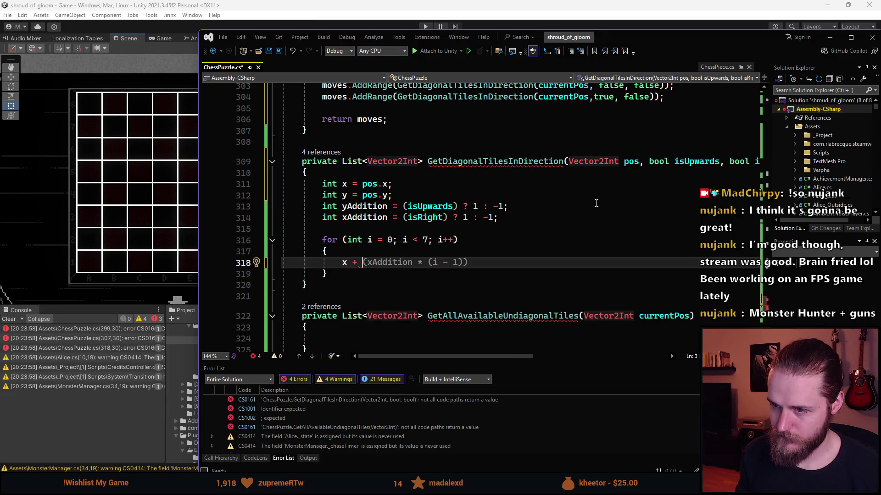
text(xad)
key(Tab)
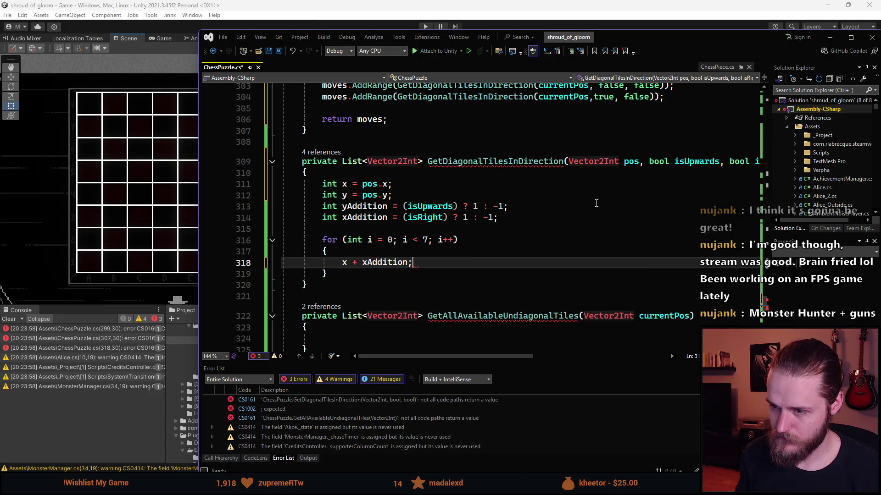
text(;)
key(Return)
Step: Add y += yAddition; and correct the x line to x += xAddition;
text(y)
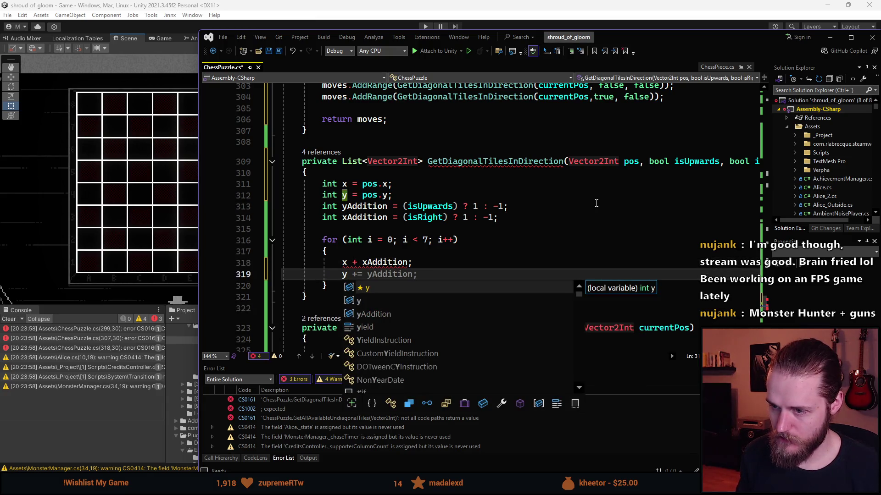
key(Escape)
key(Up)
key(Tab)
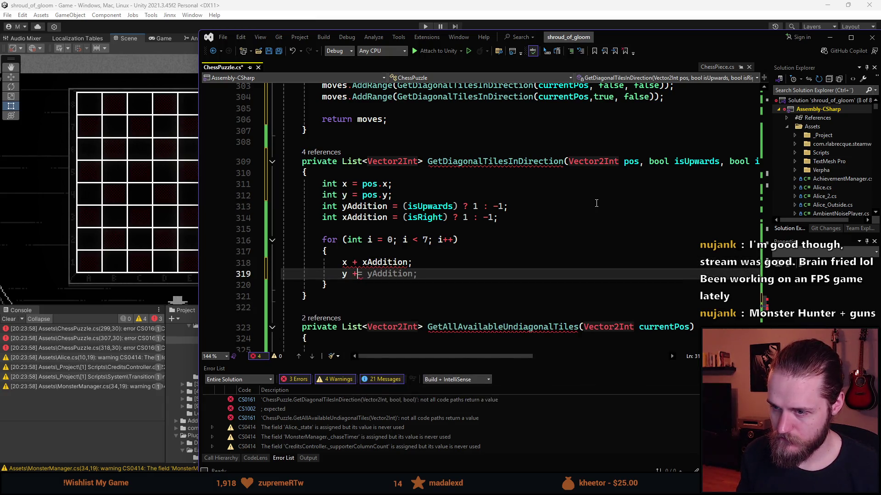
key(Up)
key(Up)
key(Down)
key(Right)
key(Right)
key(Right)
text(=)
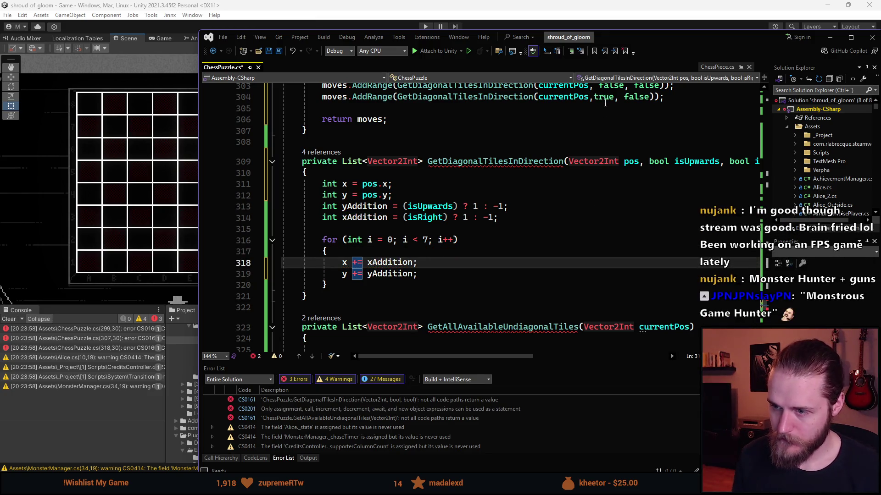
key(Down)
key(Down)
key(Down)
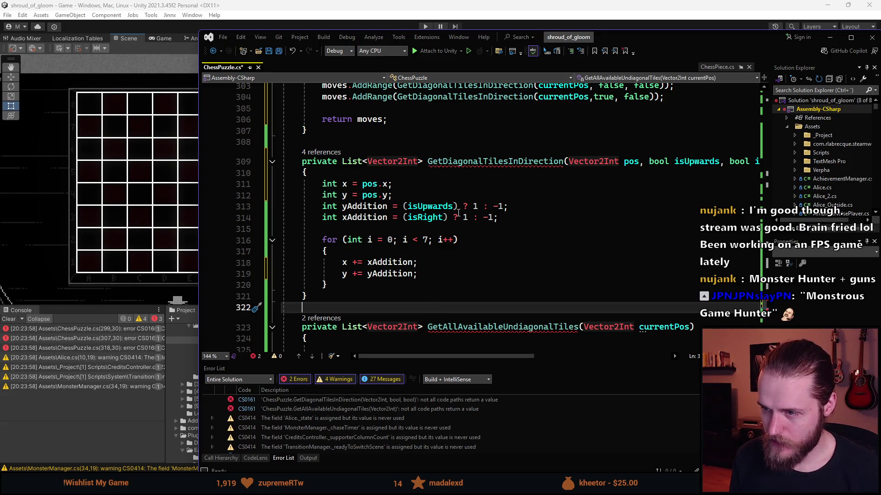
scroll(459, 221, down, 1)
Step: Move the xAddition line up and declare Vector2Int newPosition = new Vector2Int(x, y); in the loop
click(500, 182)
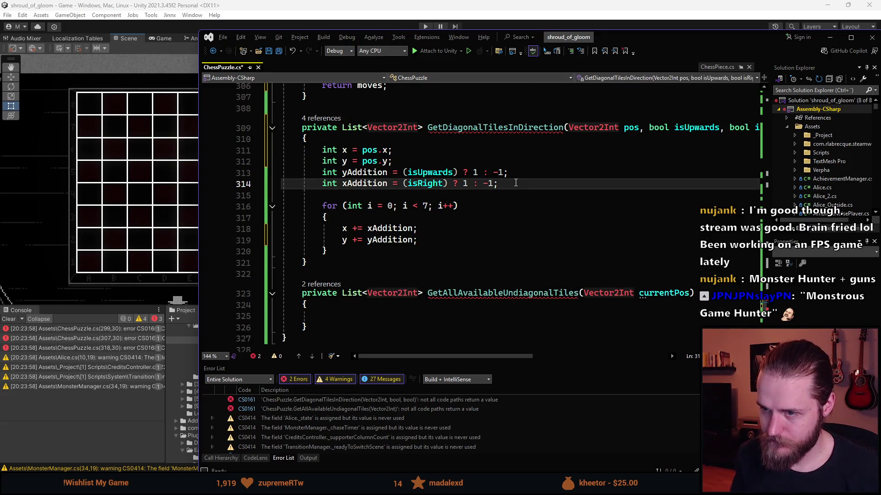
key(alt+Up)
key(alt+Up)
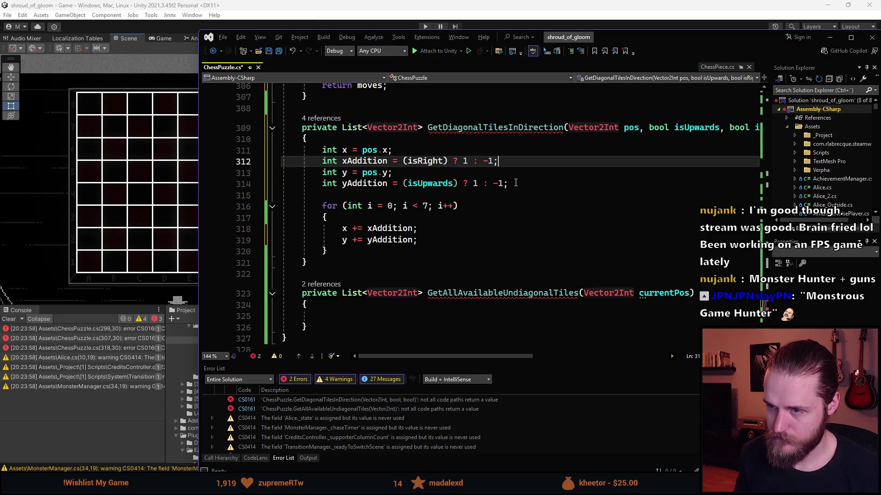
click(412, 240)
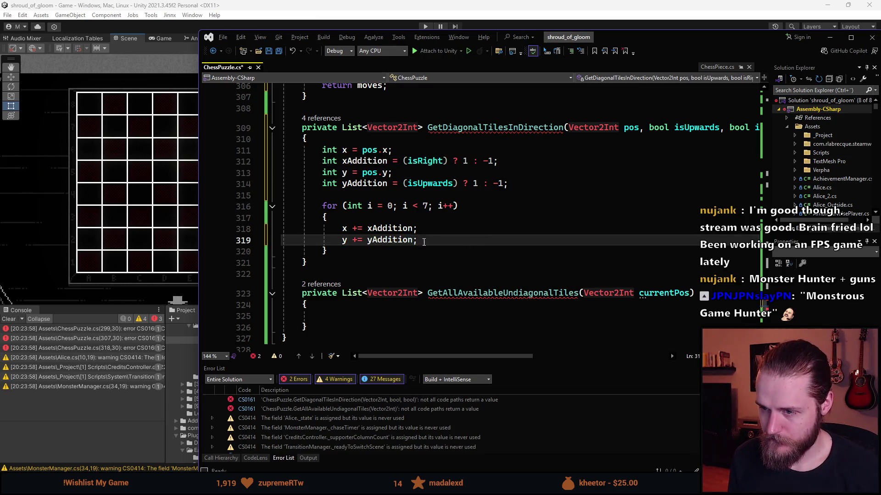
key(Return)
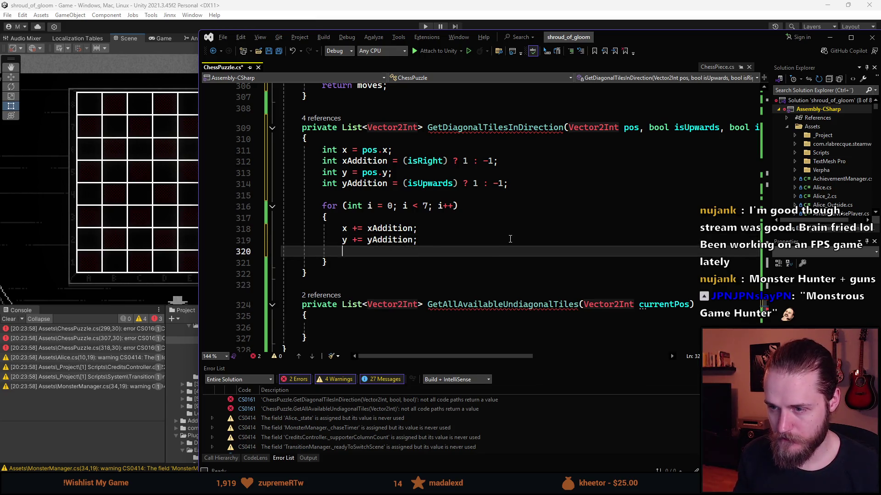
text(Vector2Int)
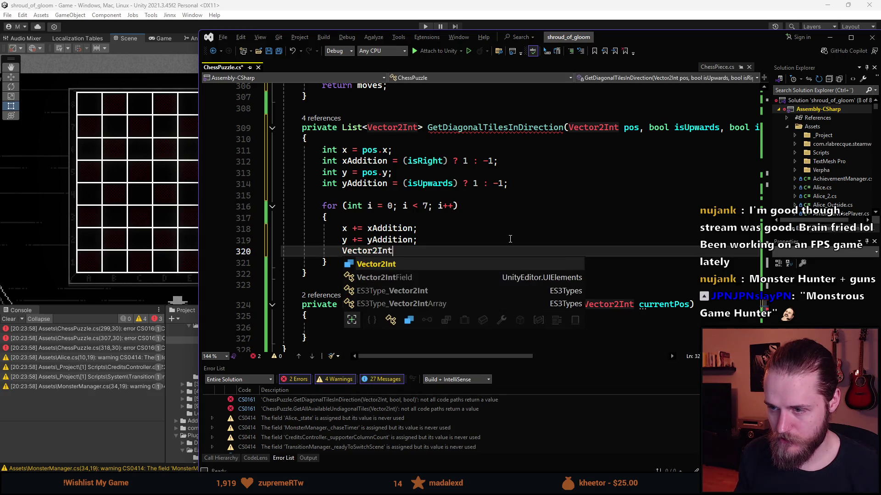
text( newPosition =)
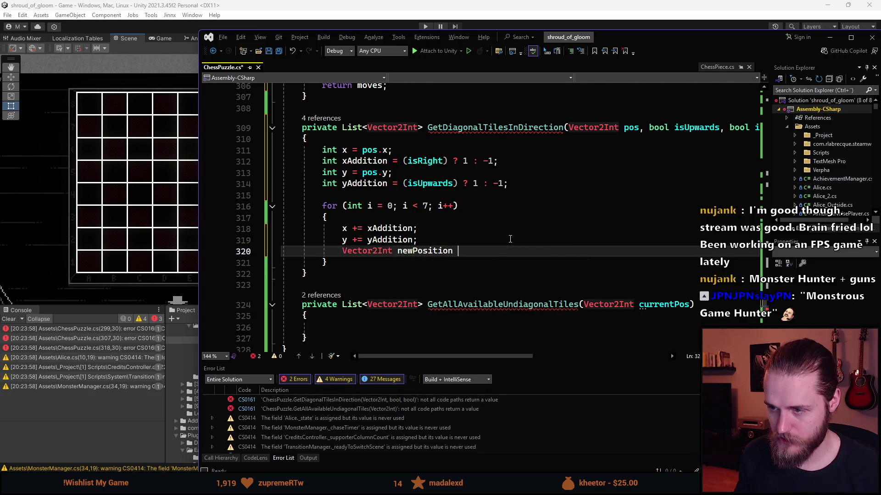
key(Tab)
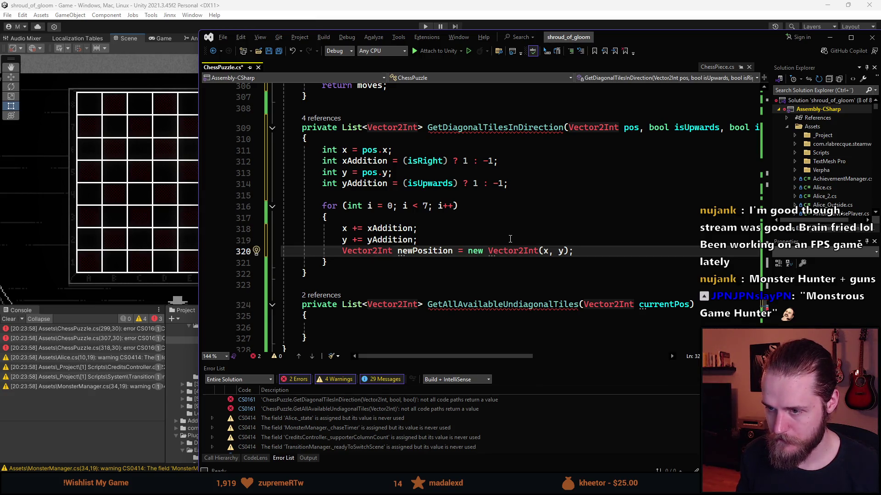
key(Return)
Step: Add Tiles.TryGetValue(newPosition, out ChessTile tile) below it and remove the extra blank line
text(Tiles.)
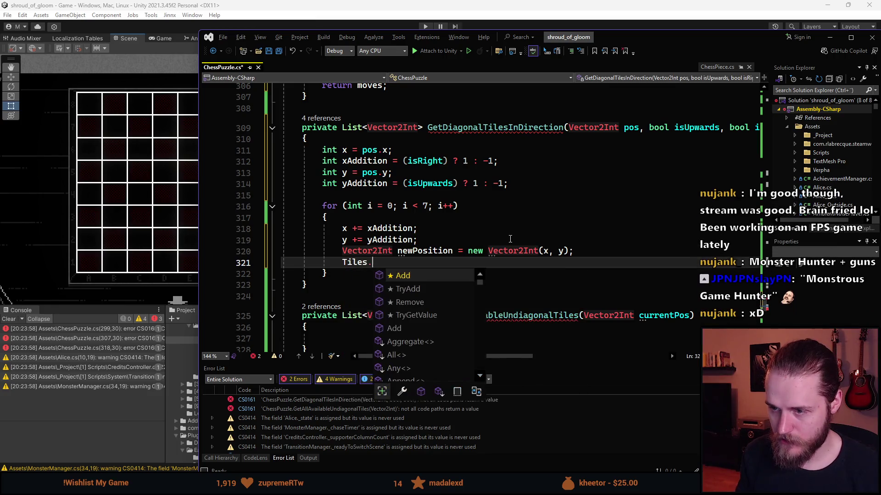
text(TryGet)
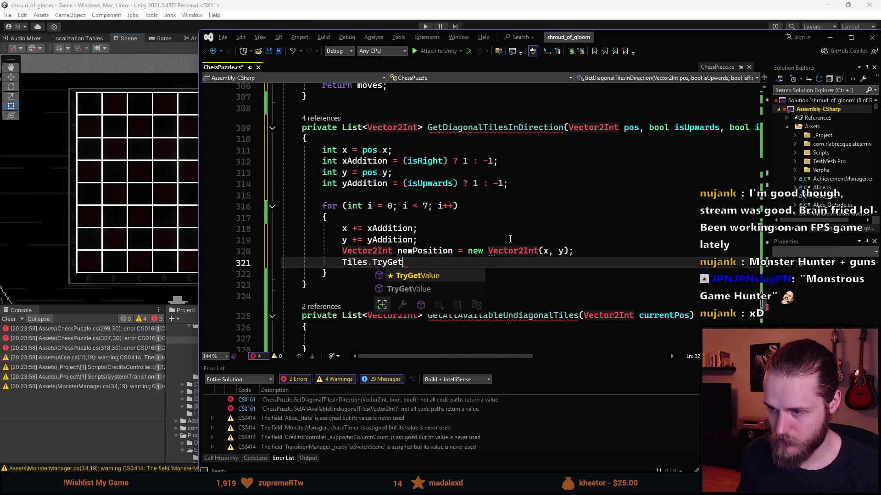
key(Tab)
text(()
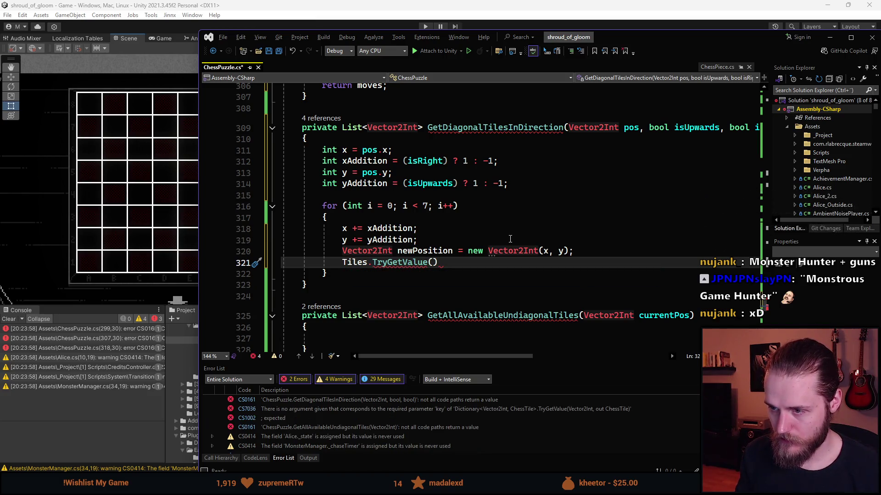
text(newPos)
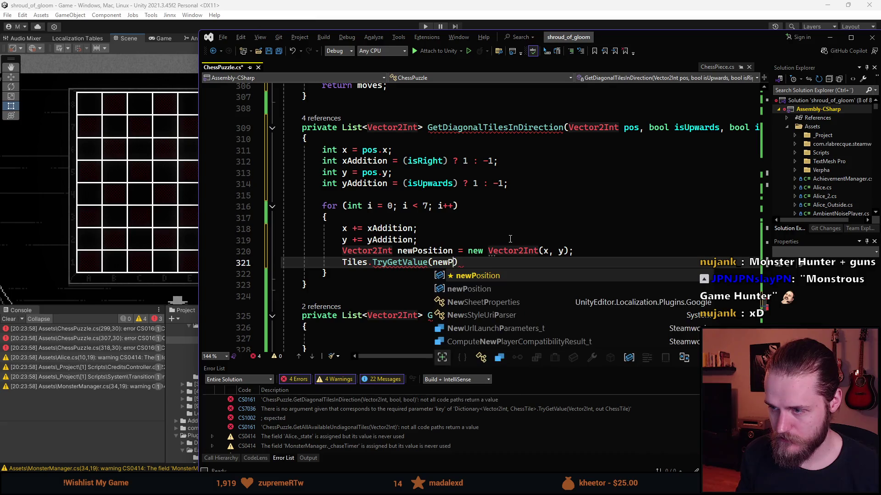
key(Tab)
text(, )
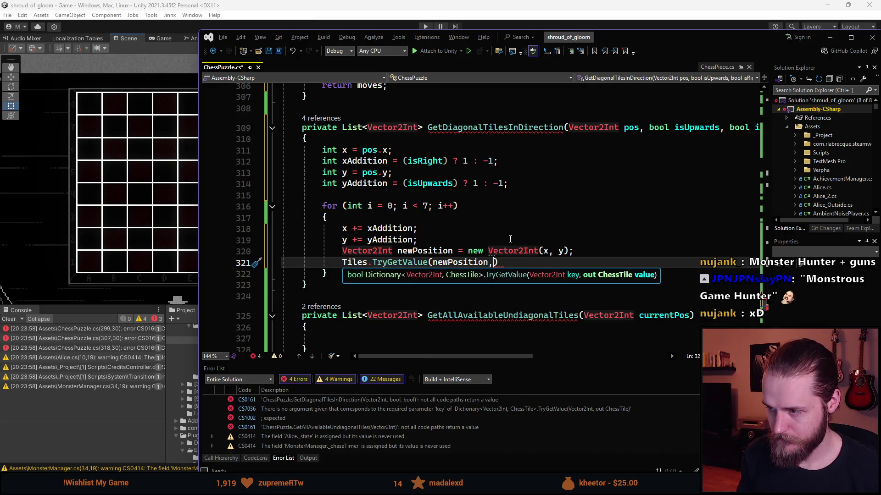
text(out ChessTile)
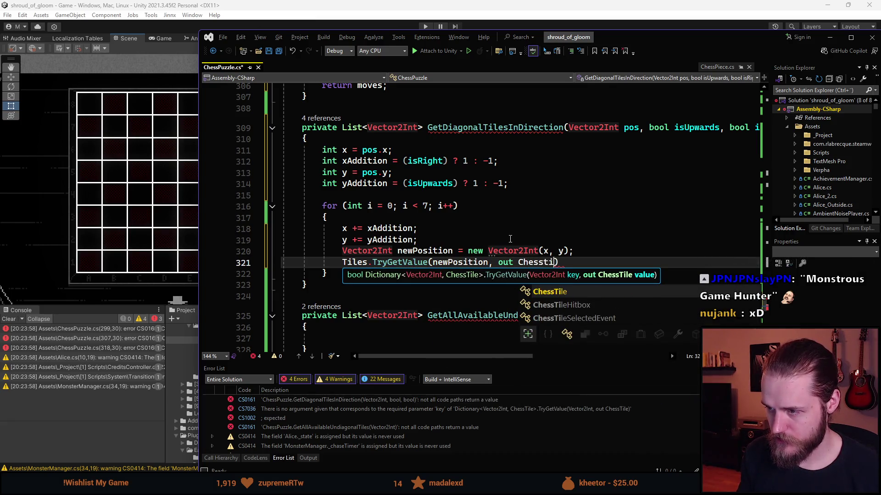
text( tile)
key(End)
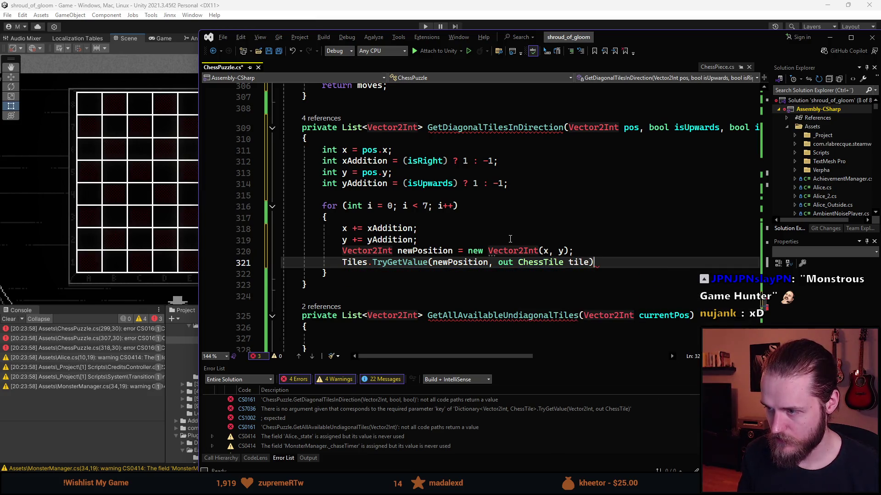
key(Return)
key(BackSpace)
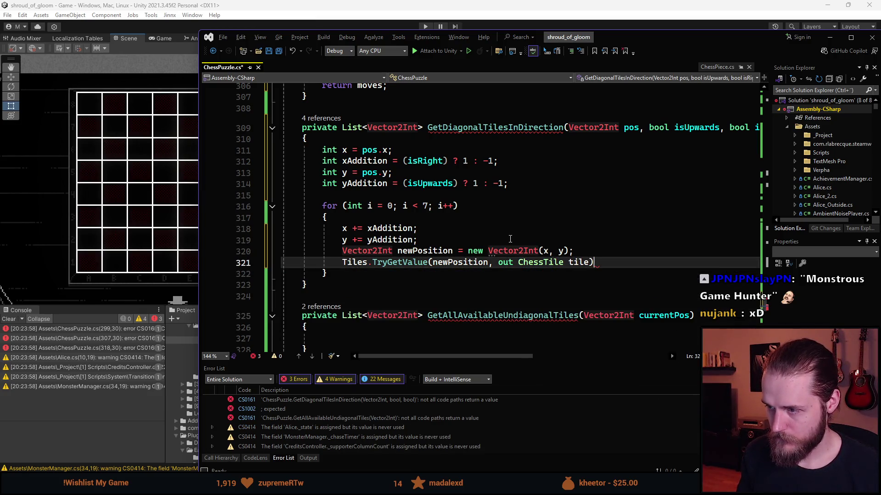
key(Left)
key(Home)
Step: Wrap the Tiles.TryGetValue lookup on line 321 in an if condition with an opening brace
text(if ()
key(End)
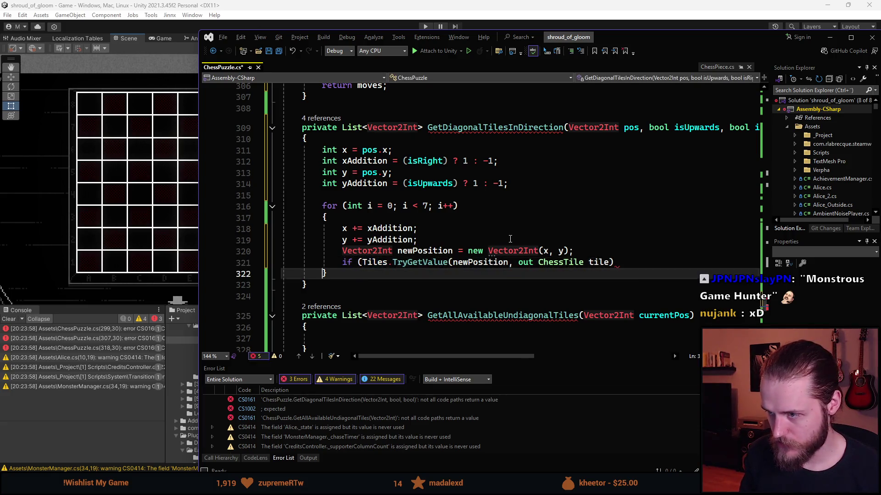
text()))
key(Return)
text({)
key(Return)
scroll(421, 245, down, 2)
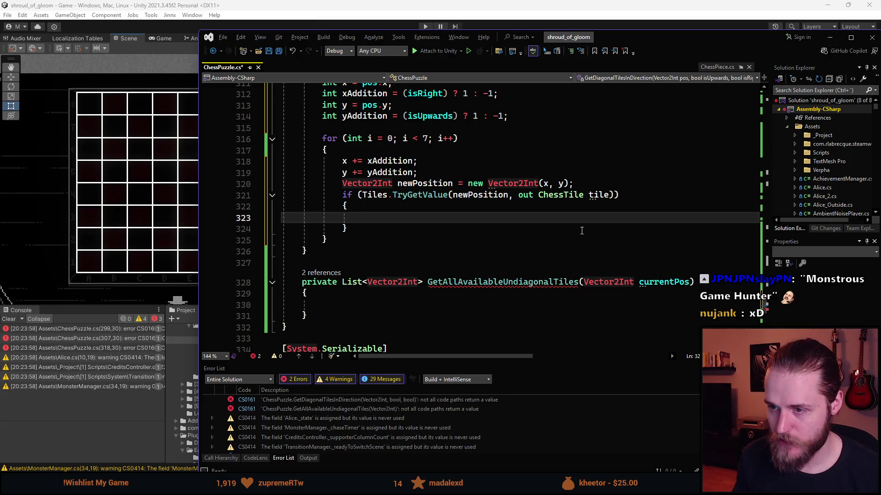
Step: Write the nested condition if (tile.CurrentPiece == null), correcting the mistyped operator
text(if ()
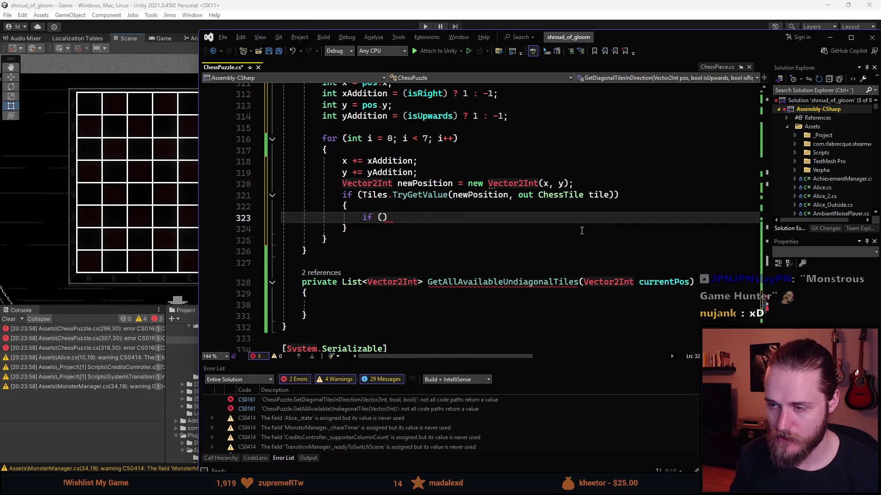
text(tile.)
key(Tab)
text(!=)
text( null)
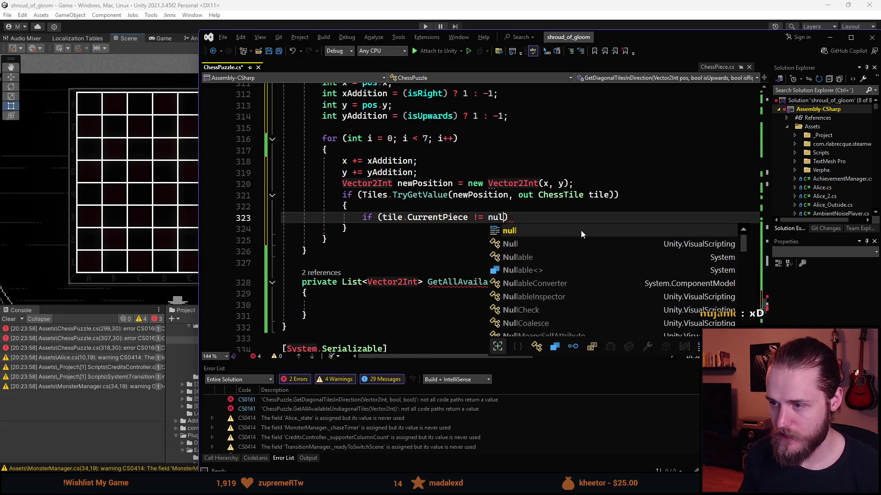
key(ctrl+Left)
key(BackSpace)
text(?)
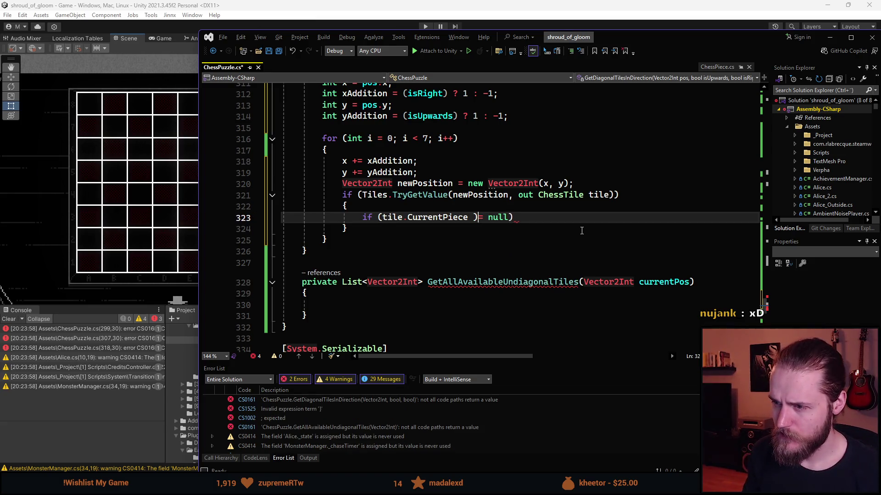
key(BackSpace)
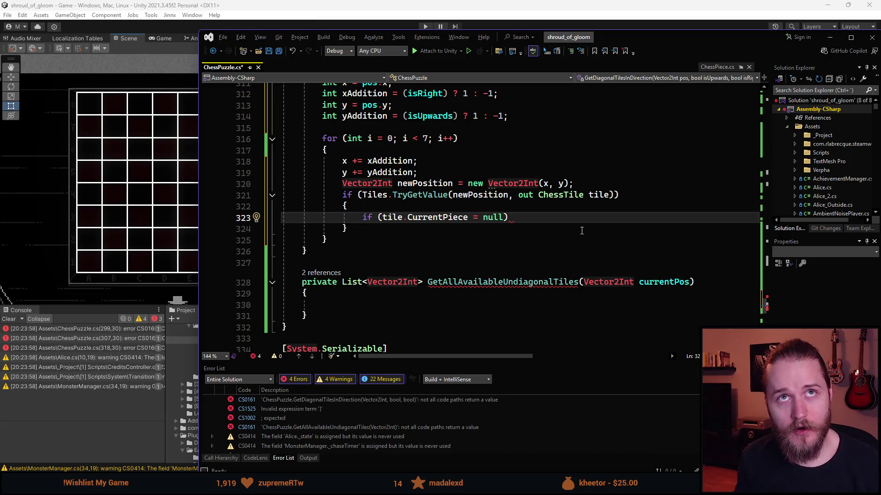
text(!)
Step: Give the null check an empty brace block beneath it
key(End)
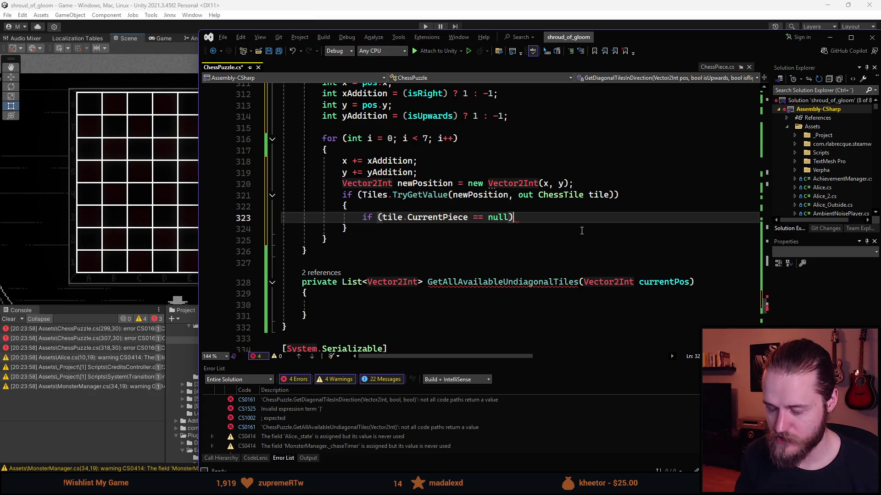
text({)
key(Return)
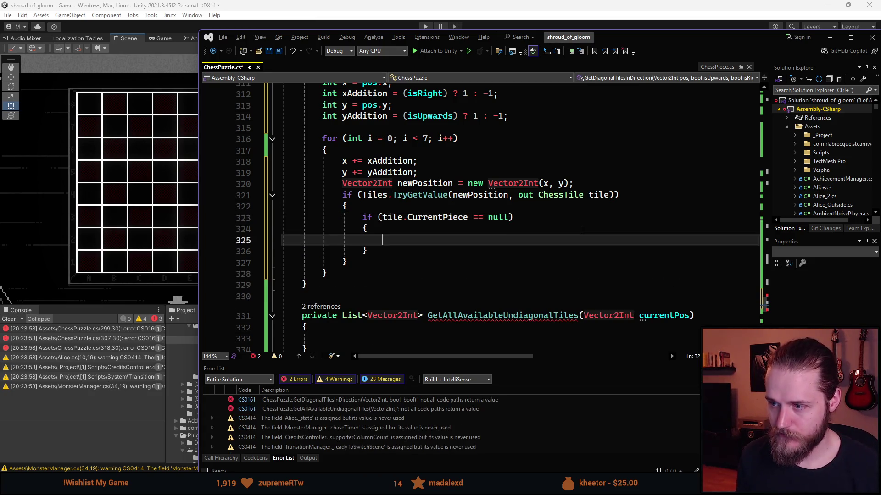
scroll(450, 260, up, 1)
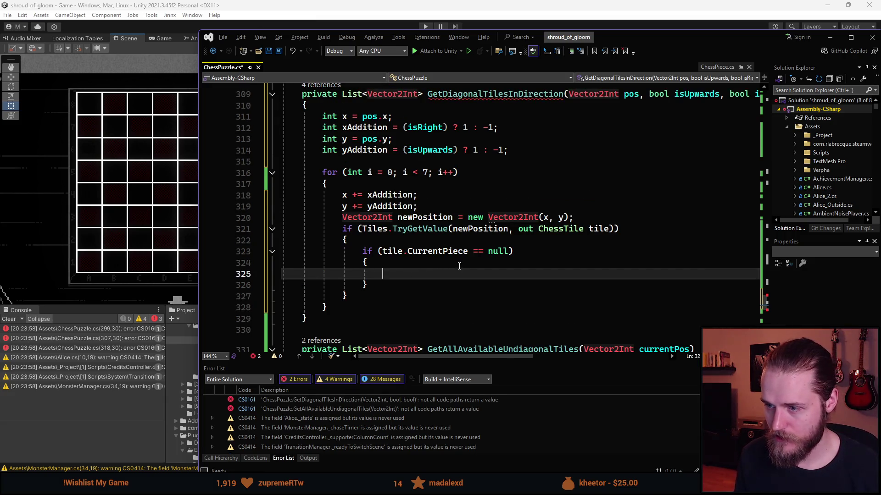
key(Up)
key(Up)
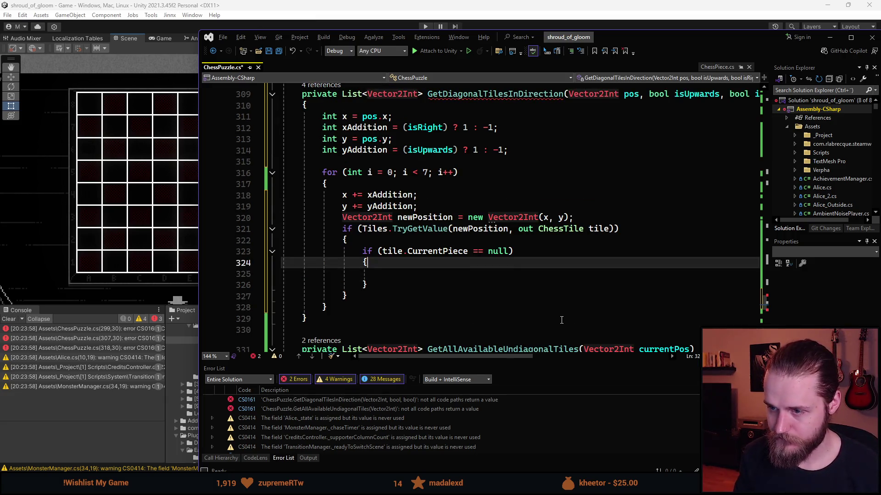
key(ctrl+Right)
key(ctrl+Right)
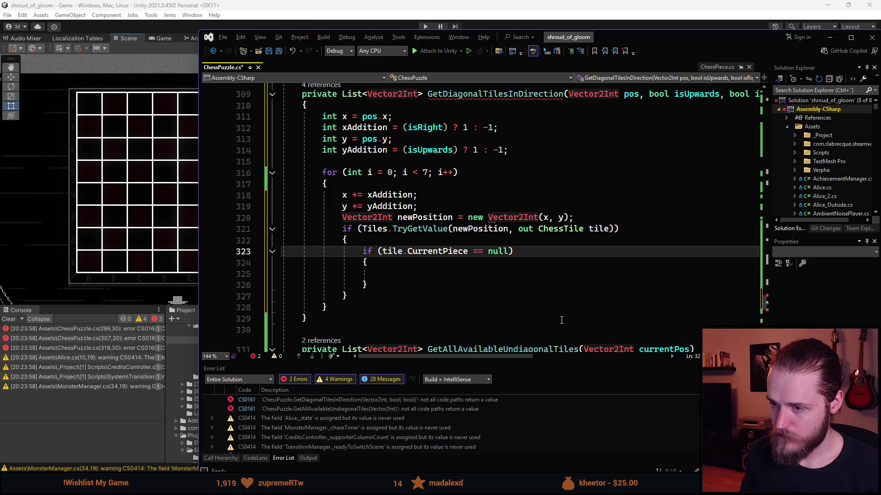
key(Down)
key(Down)
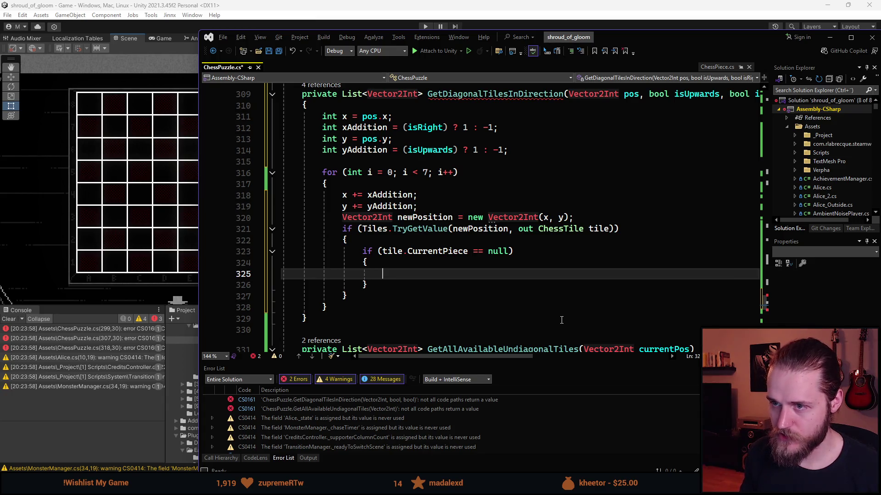
click(328, 91)
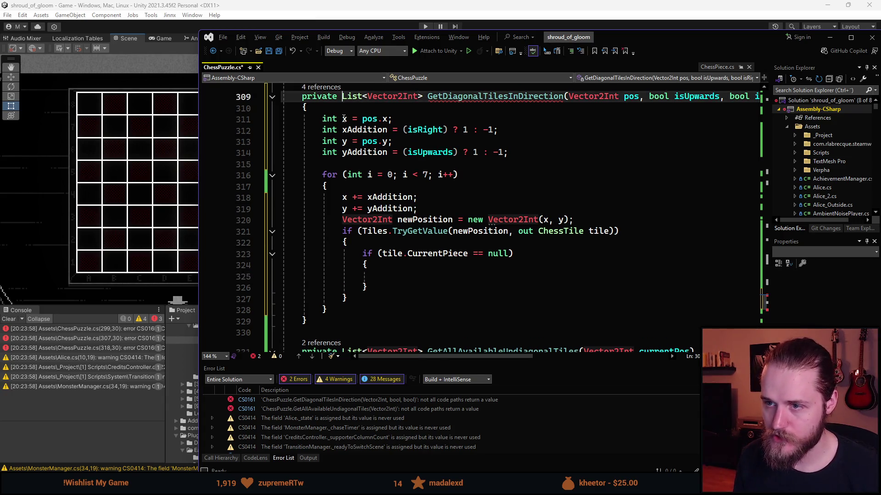
Step: Declare List<Vector2Int> tiles = new List<Vector2Int>(); at the start of GetDiagonalTilesInDirection
click(351, 111)
key(Return)
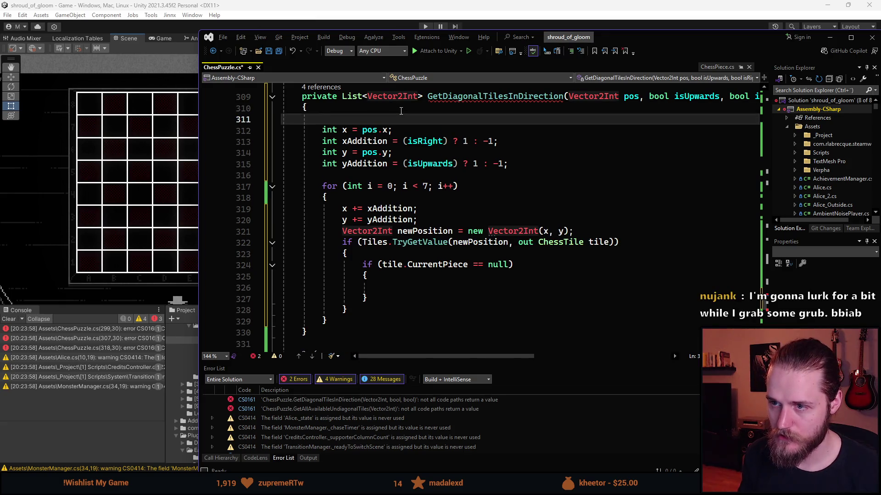
text(List <Vector2Int)
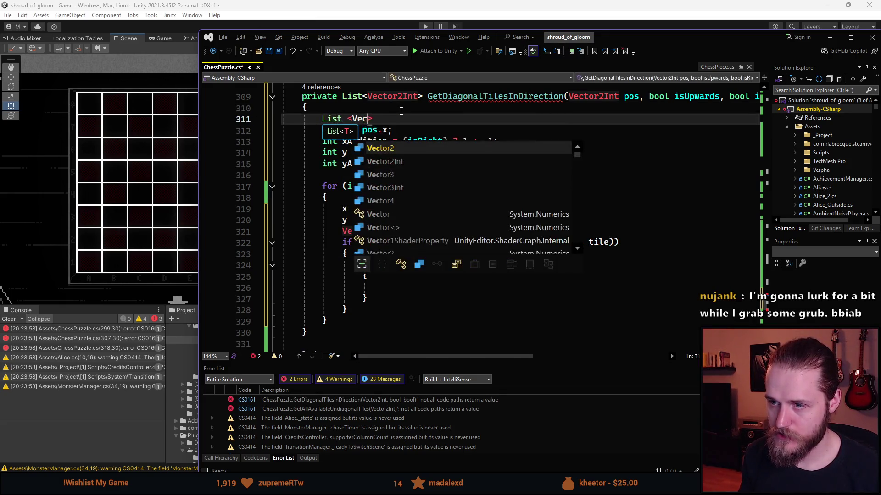
text(> )
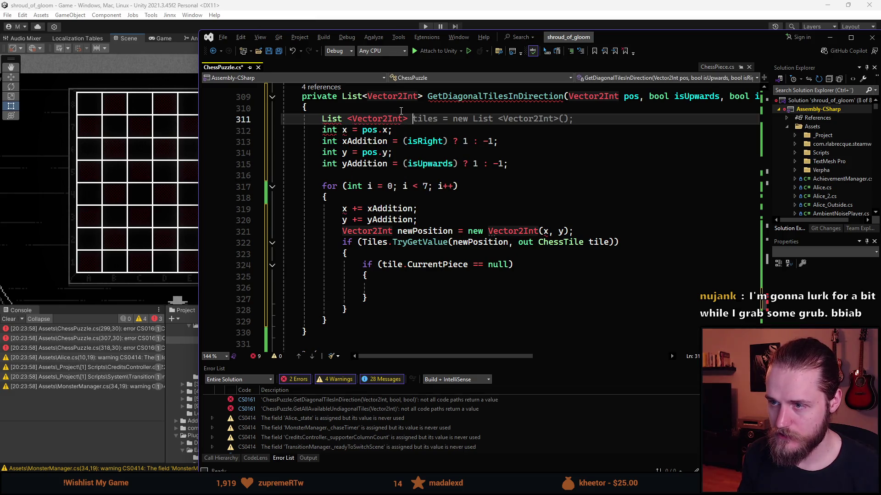
text(tiles =)
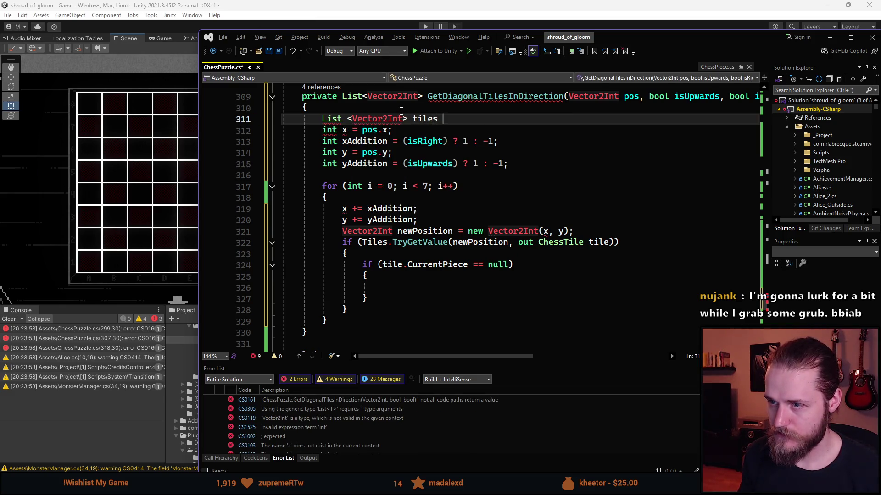
key(Tab)
click(493, 118)
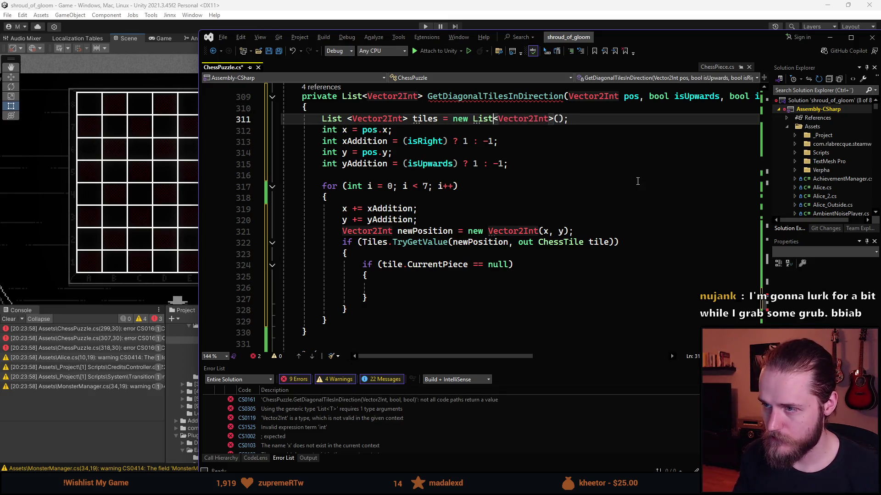
click(445, 332)
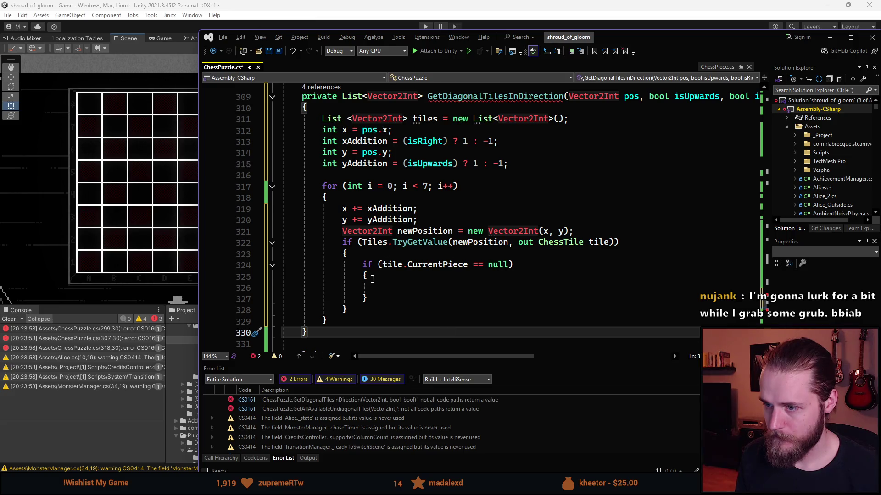
Step: Add tiles.Add(newPosition); inside the null-check block
click(432, 288)
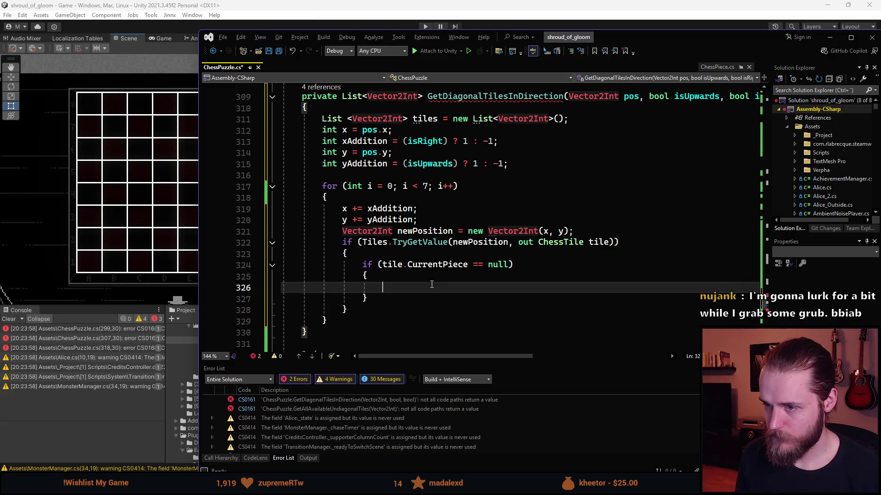
text(tiles.Add)
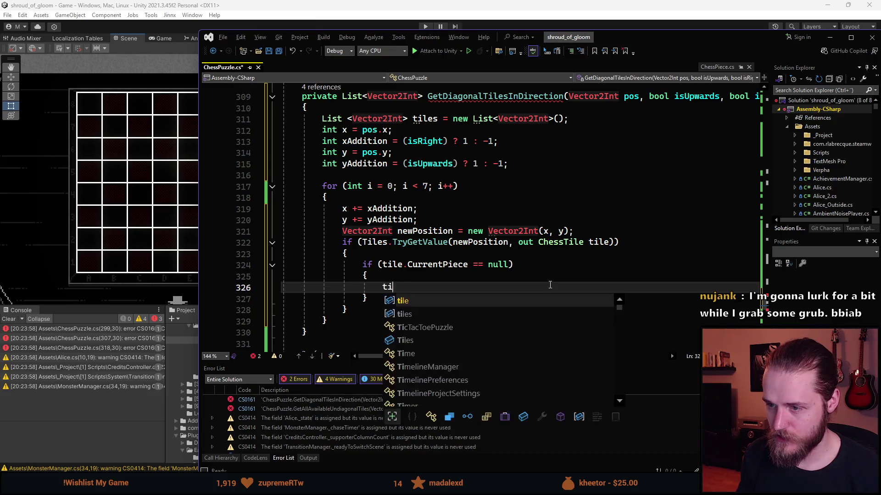
key(Tab)
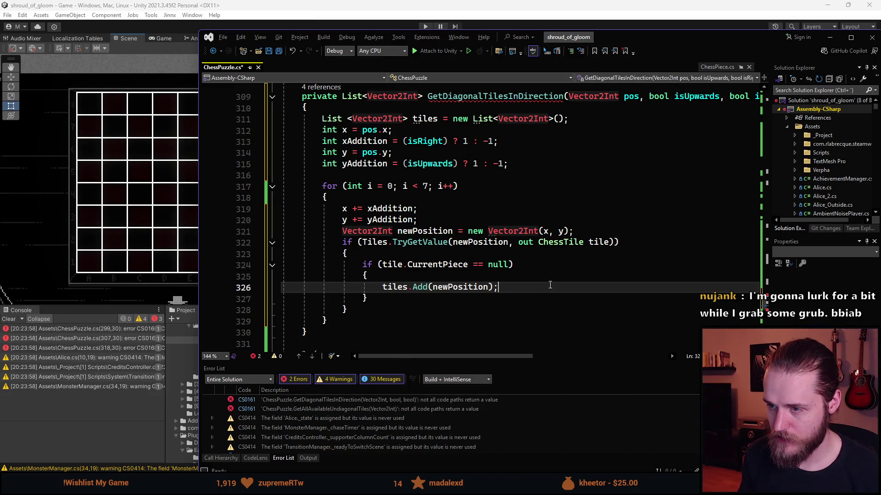
scroll(395, 290, down, 1)
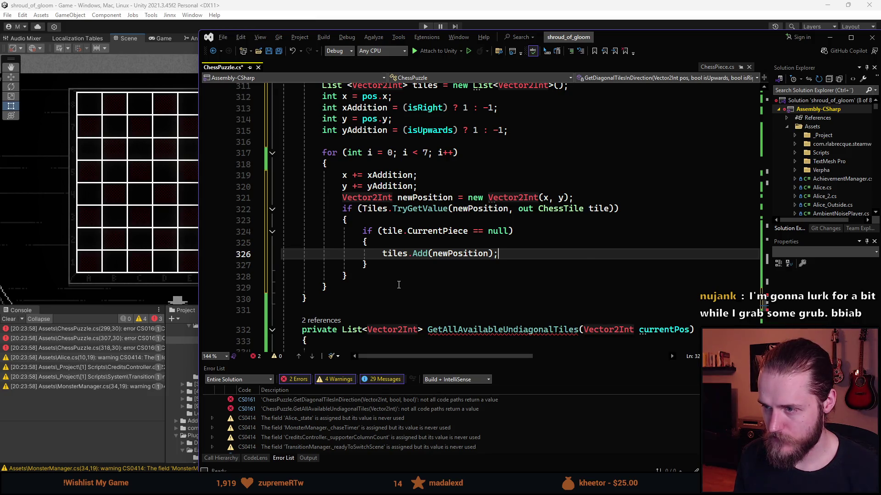
scroll(399, 285, up, 17)
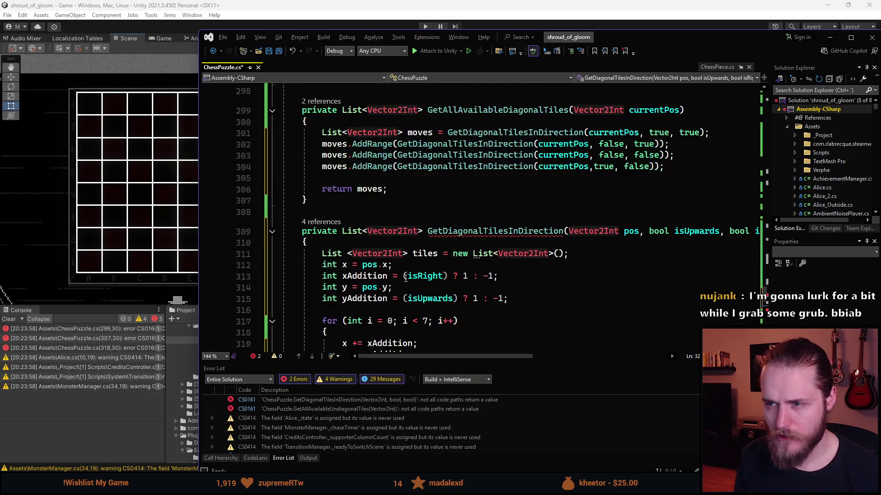
scroll(405, 278, up, 6)
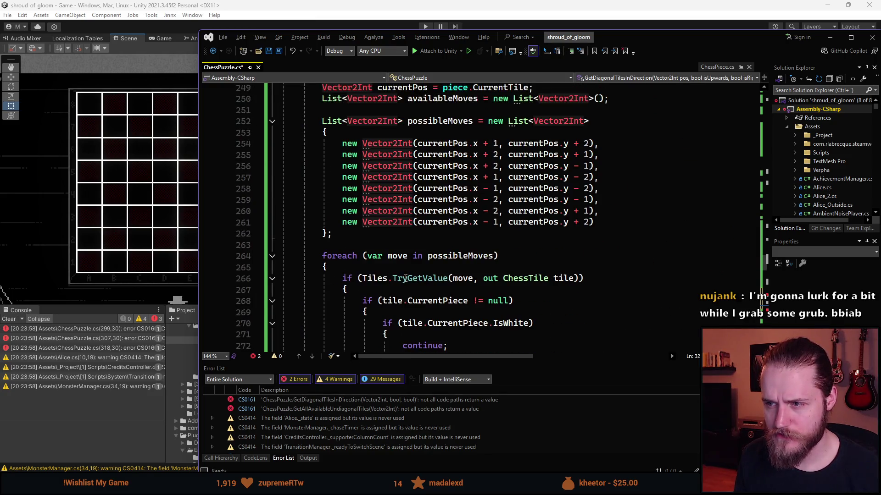
scroll(399, 234, down, 20)
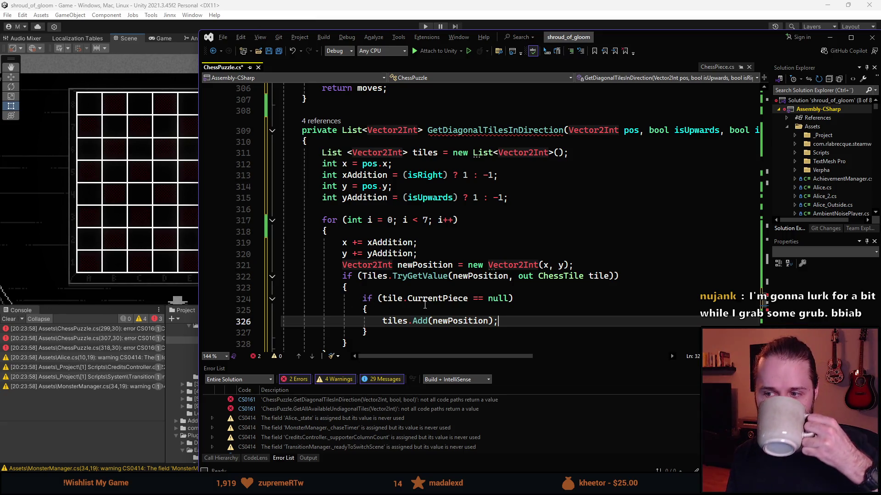
scroll(424, 304, down, 1)
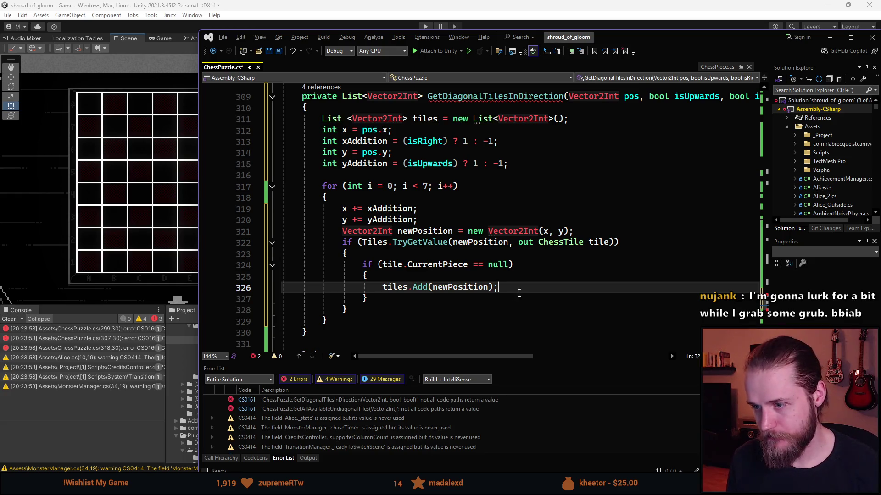
click(416, 266)
click(500, 265)
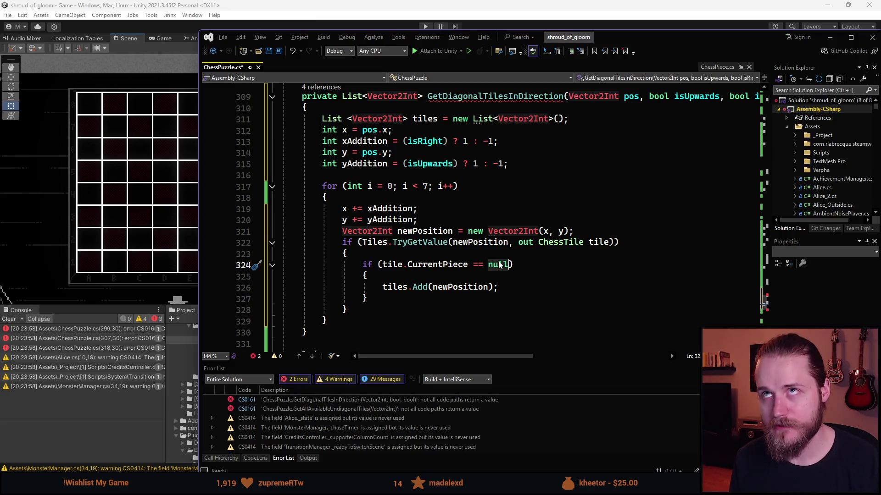
click(507, 284)
Step: Add an else if (!tile.CurrentPiece.IsWhite) branch after the null-check block
click(428, 302)
key(Return)
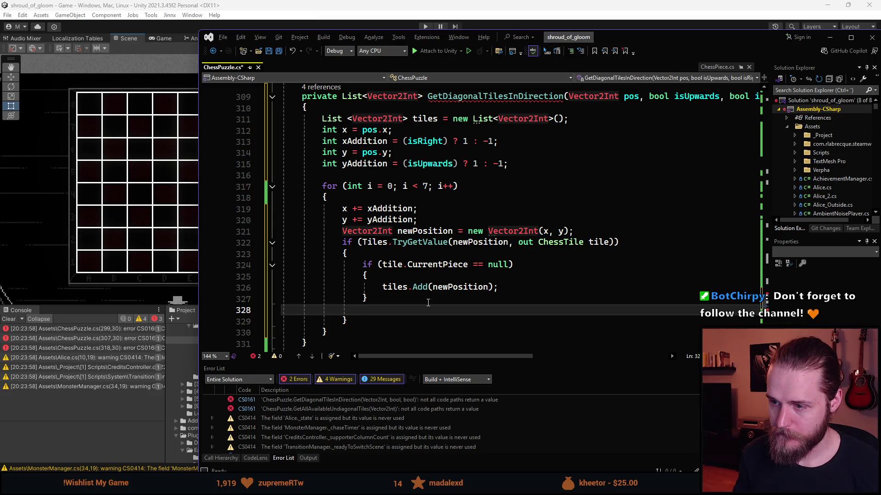
text(else if ()
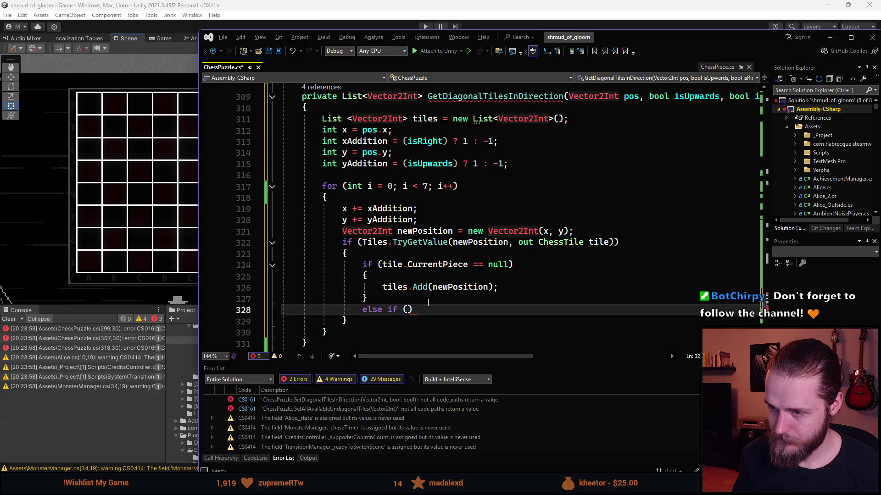
scroll(428, 303, down, 1)
text(tile.Cu)
key(Tab)
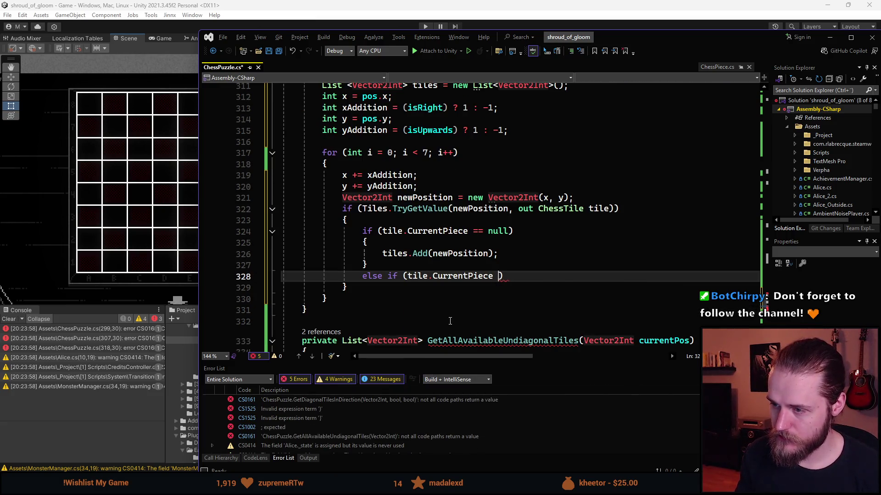
key(BackSpace)
text(.Is)
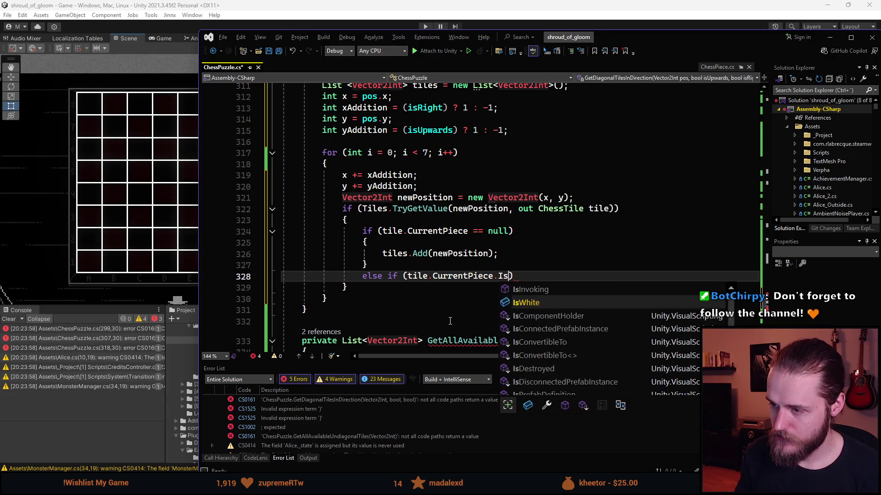
key(Tab)
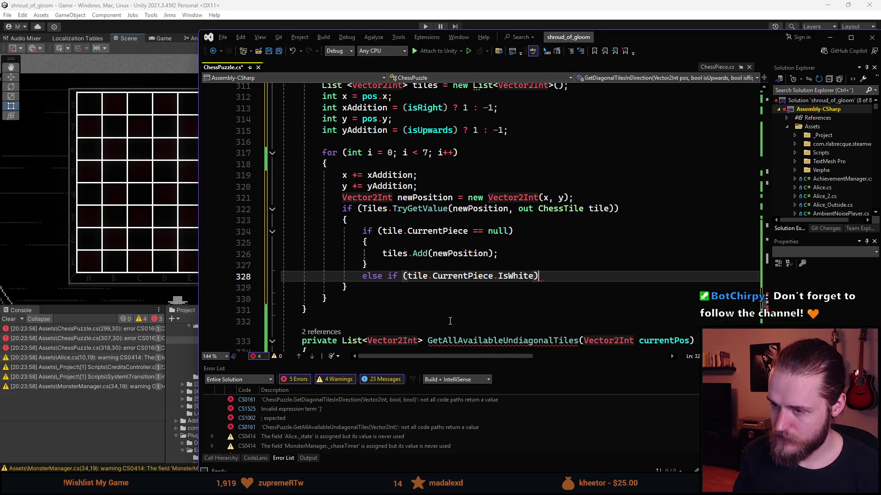
key(Return)
text({)
key(Return)
key(Up)
key(Up)
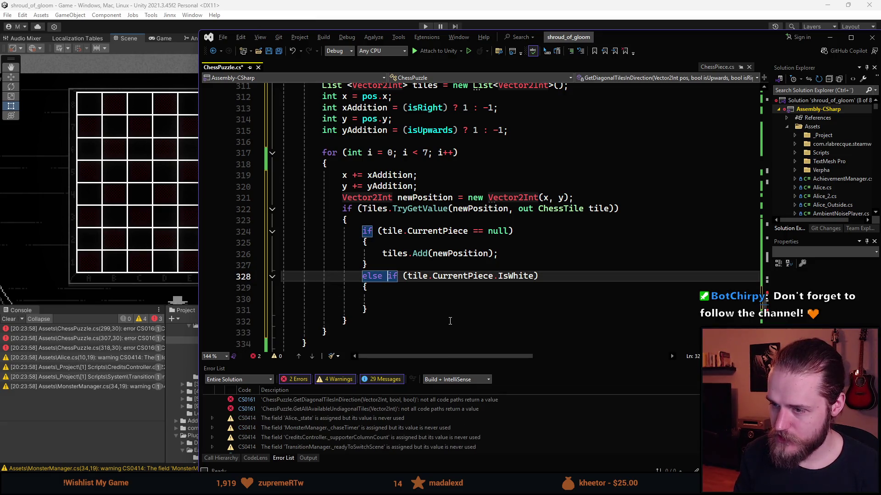
key(Right)
key(Right)
text(!)
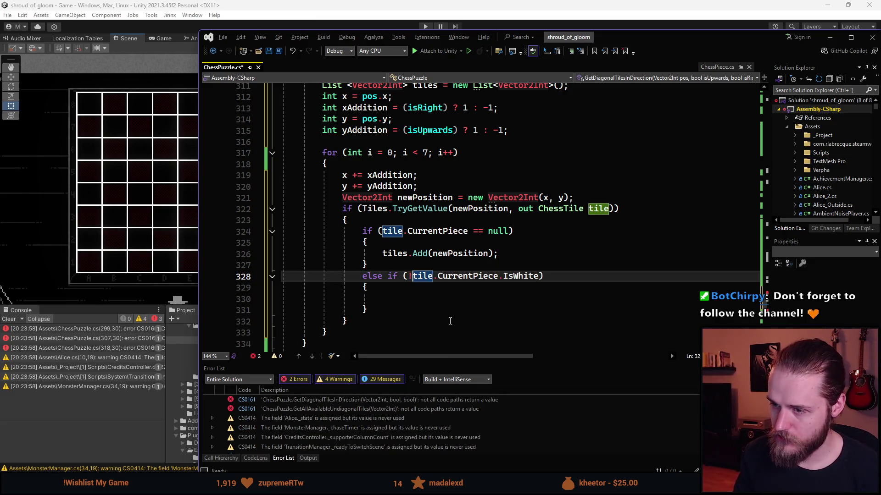
Step: Make that branch add newPosition to tiles and then break
click(448, 299)
scroll(426, 295, down, 1)
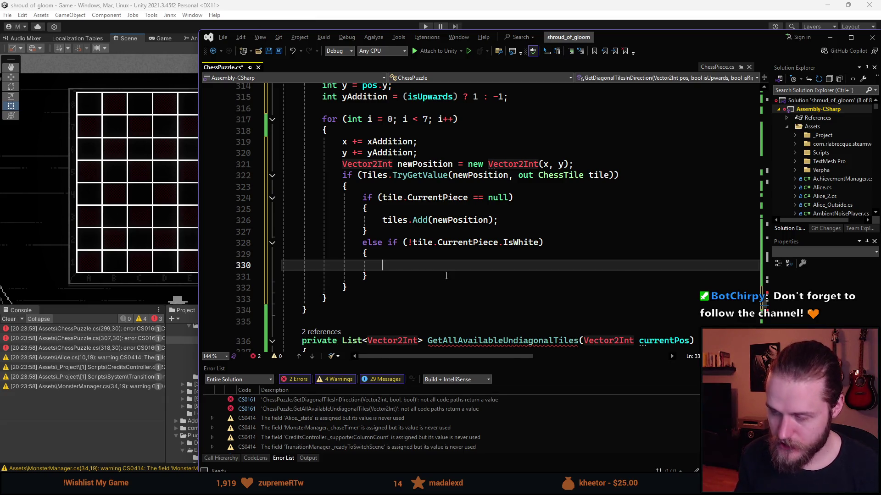
text(tiles.Add)
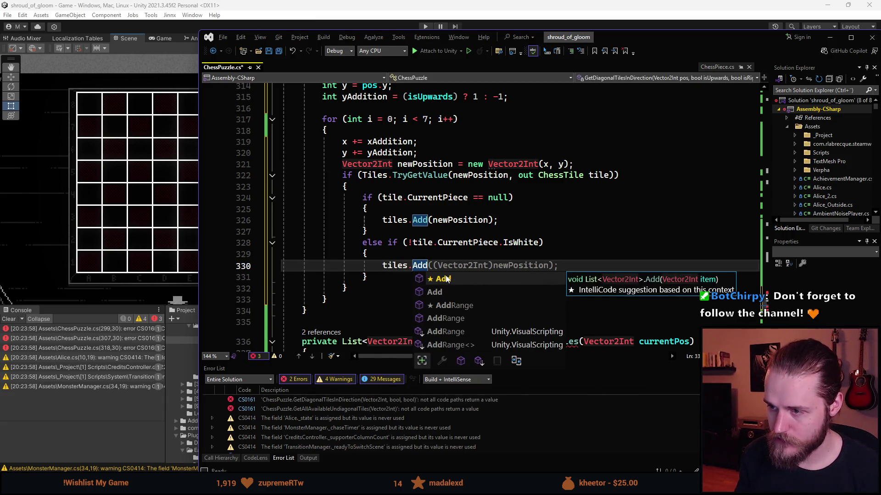
text((newP)
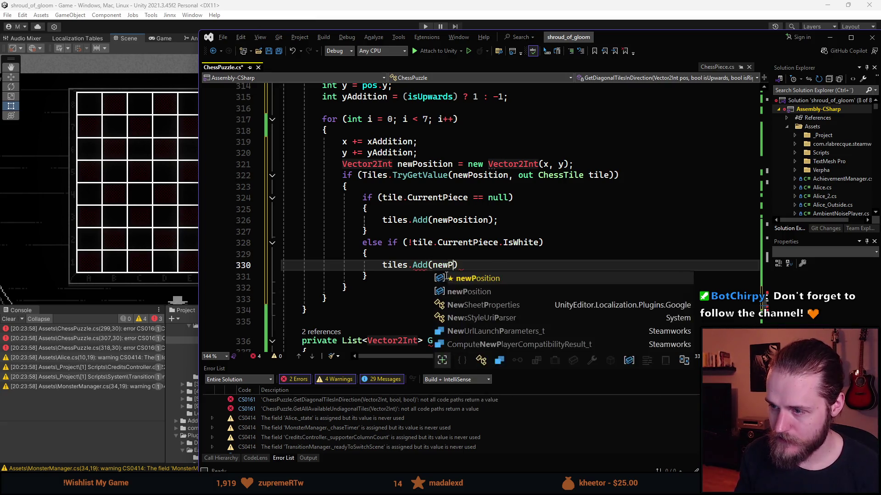
key(Tab)
text(;)
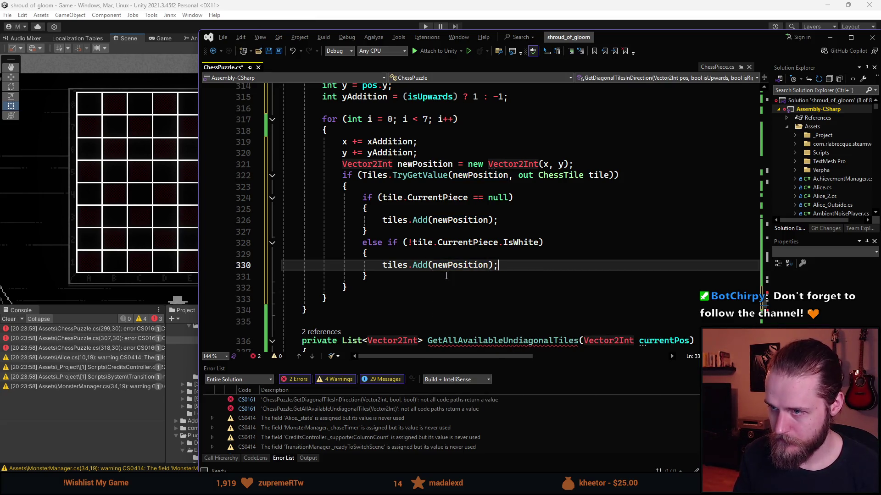
key(Return)
text(break;)
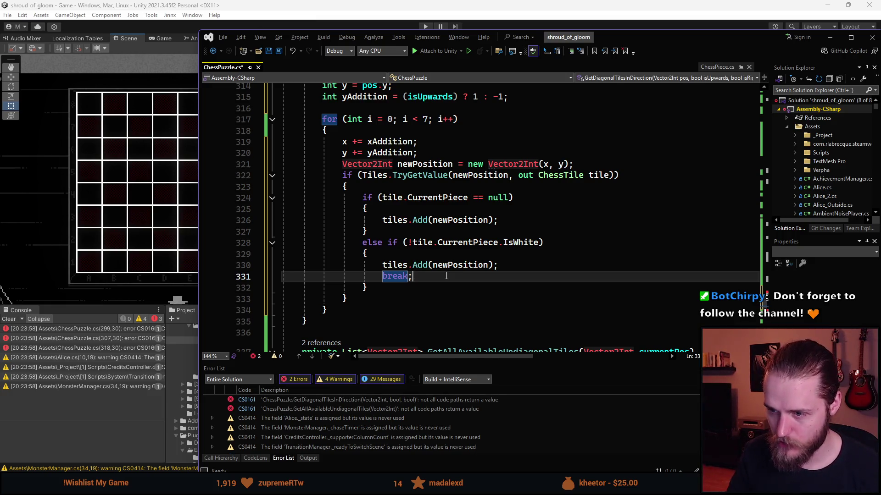
Step: Add an else if (tile.CurrentPiece.IsWhite) branch whose body just breaks
key(Down)
key(Return)
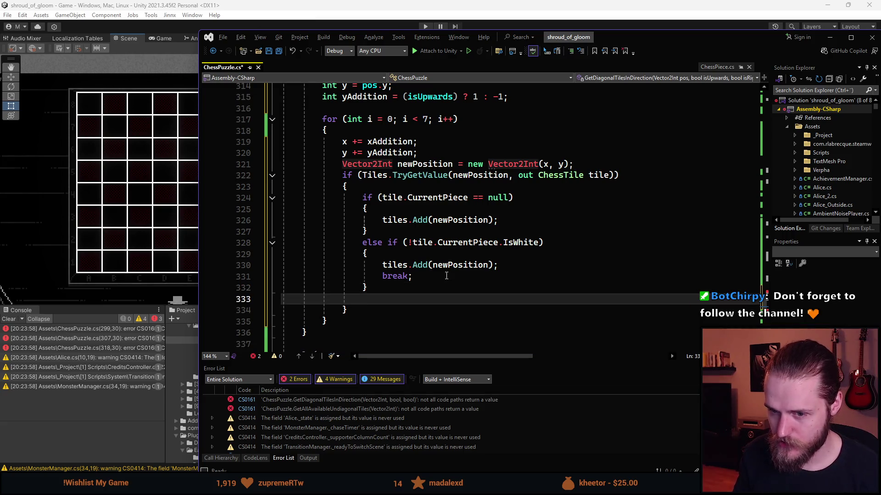
text(else if ()
text(tile.)
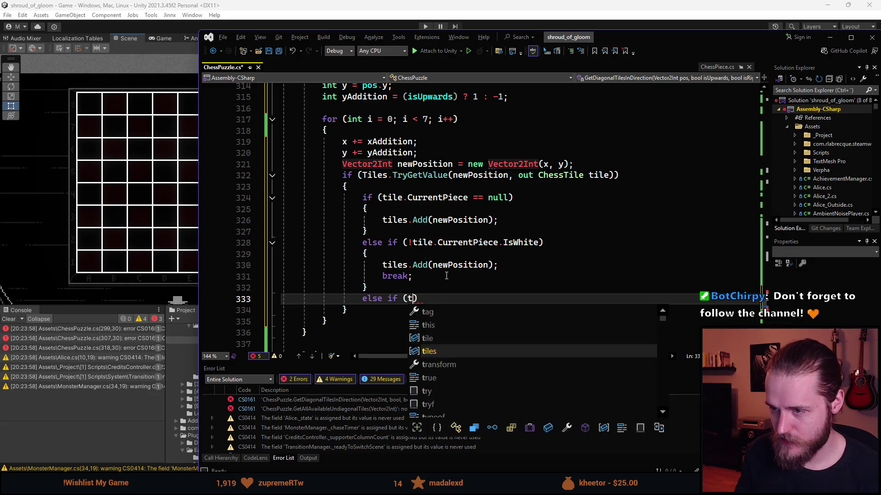
key(Tab)
text(.IsWhite)
key(Escape)
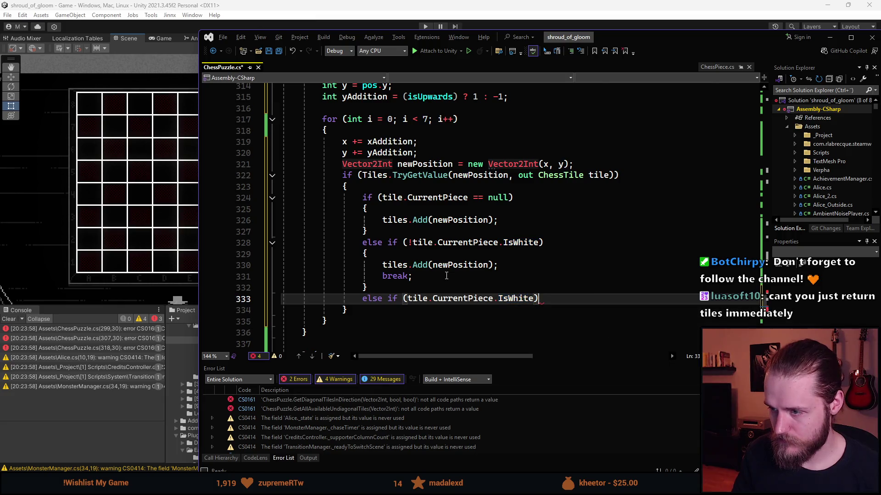
key(Return)
text({)
key(Return)
scroll(445, 276, down, 1)
text(bre)
key(Tab)
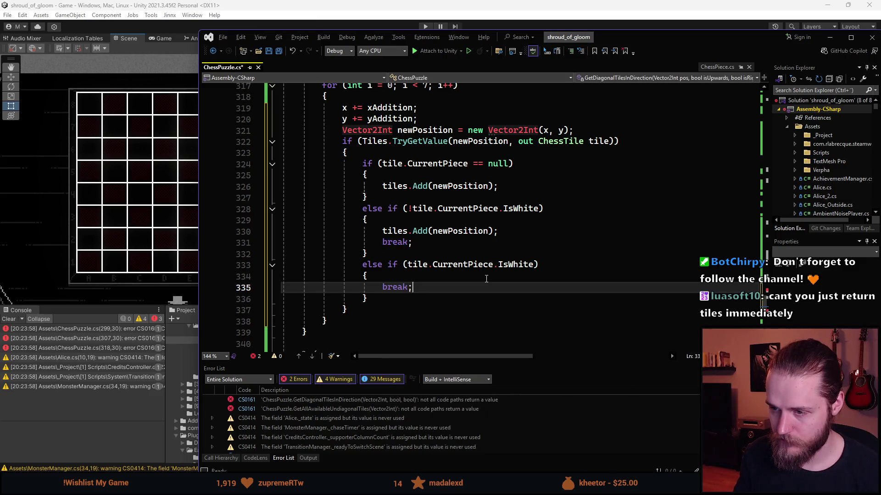
Step: Add return tiles; after the loop at the end of the method
scroll(441, 254, up, 2)
scroll(429, 301, down, 3)
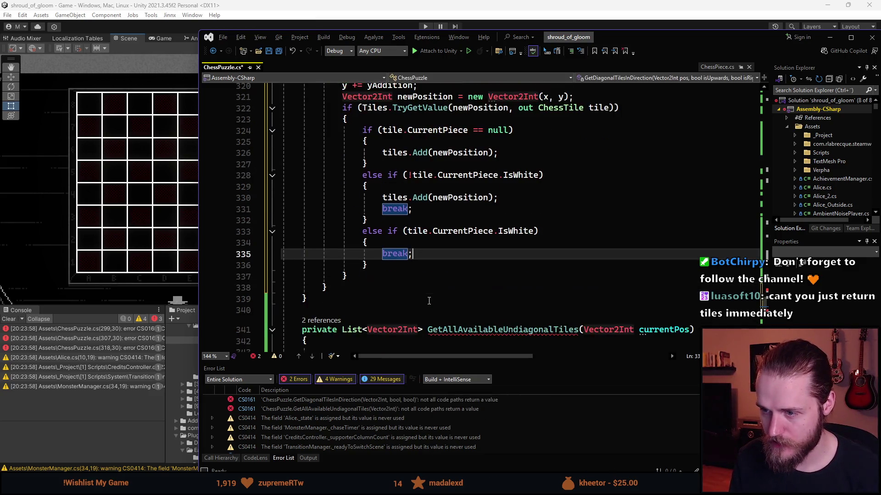
scroll(420, 240, up, 2)
scroll(423, 286, down, 1)
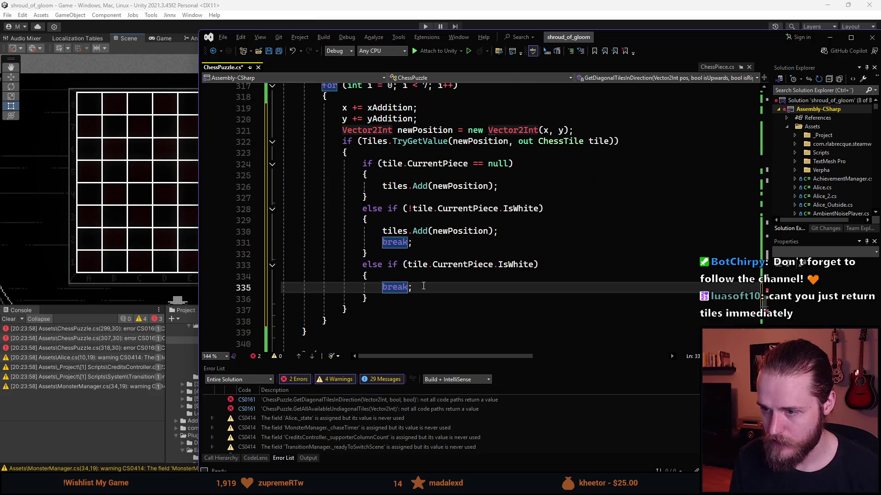
click(361, 318)
scroll(361, 317, up, 3)
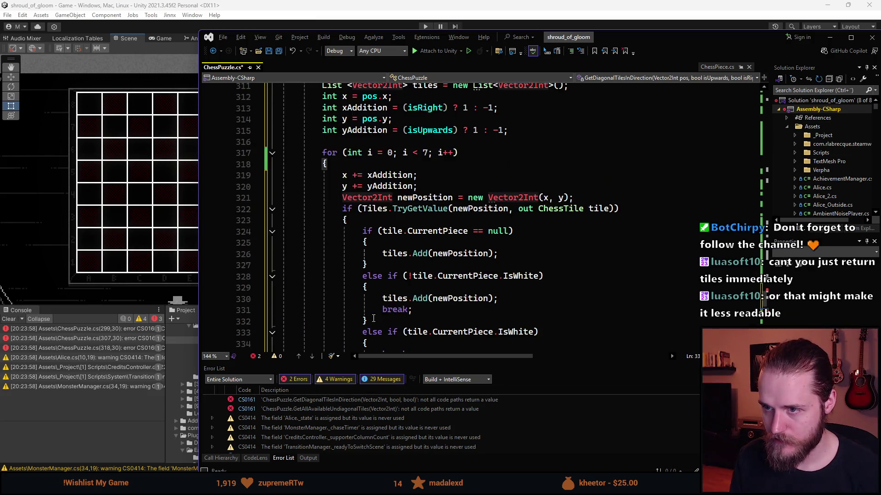
scroll(438, 275, down, 5)
key(Return)
key(Return)
text(return tiles;)
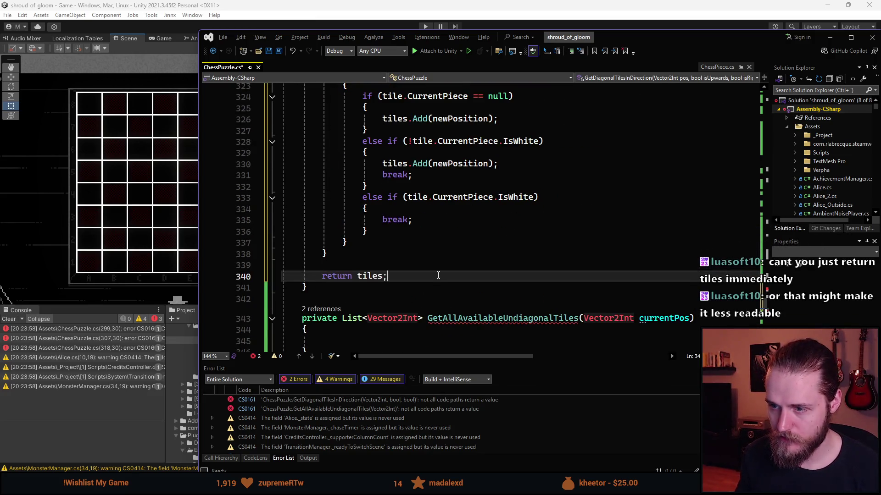
scroll(438, 275, up, 10)
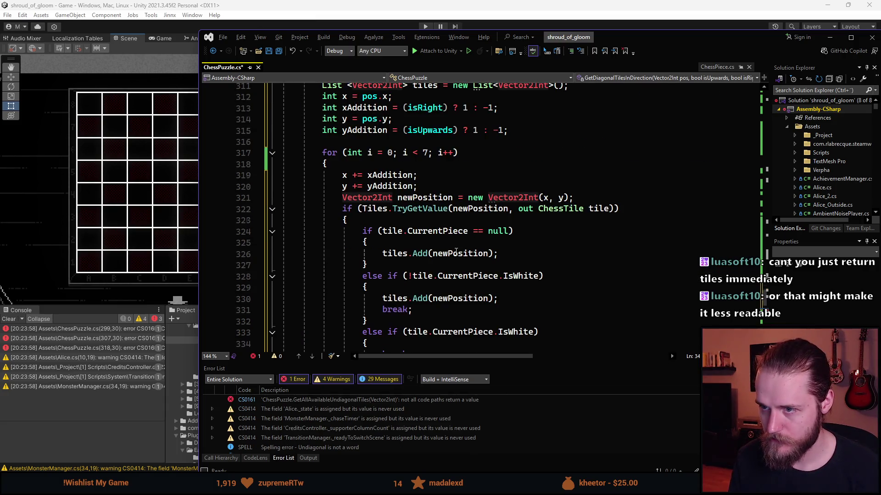
scroll(458, 253, up, 1)
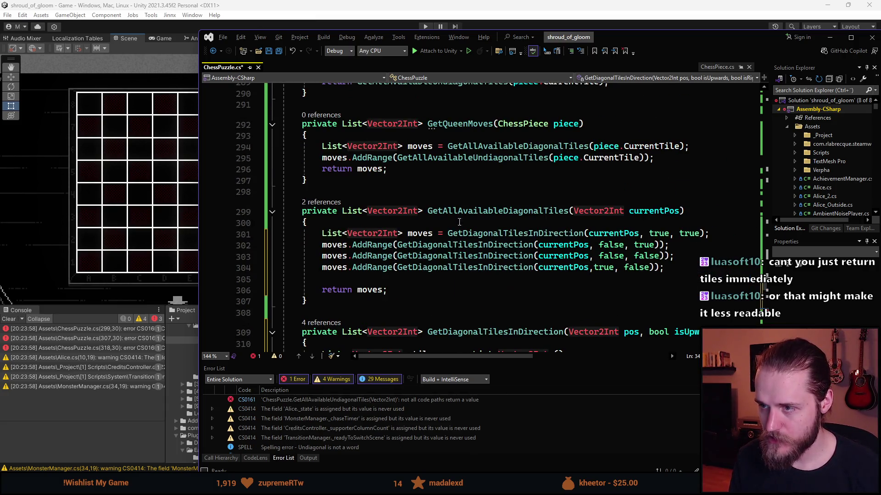
Step: Save ChessPuzzle.cs and scroll up toward the GetAvailableMoves switch
key(ctrl+s)
scroll(467, 251, down, 8)
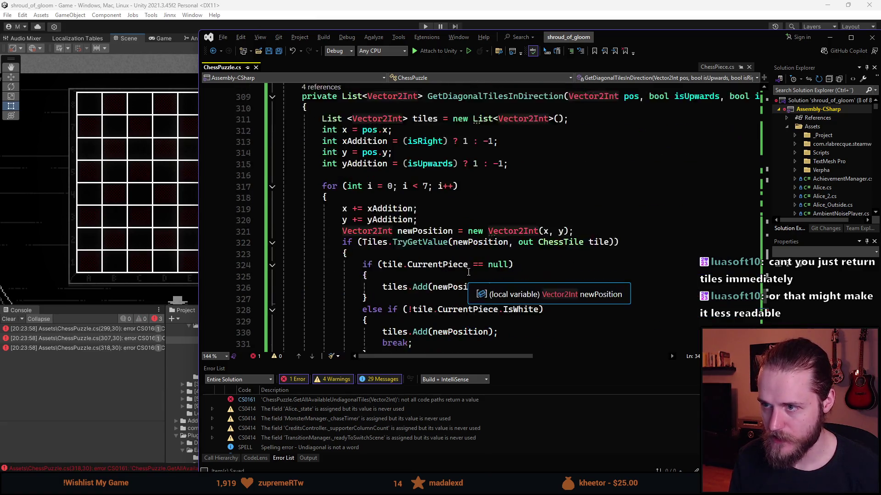
scroll(468, 273, down, 2)
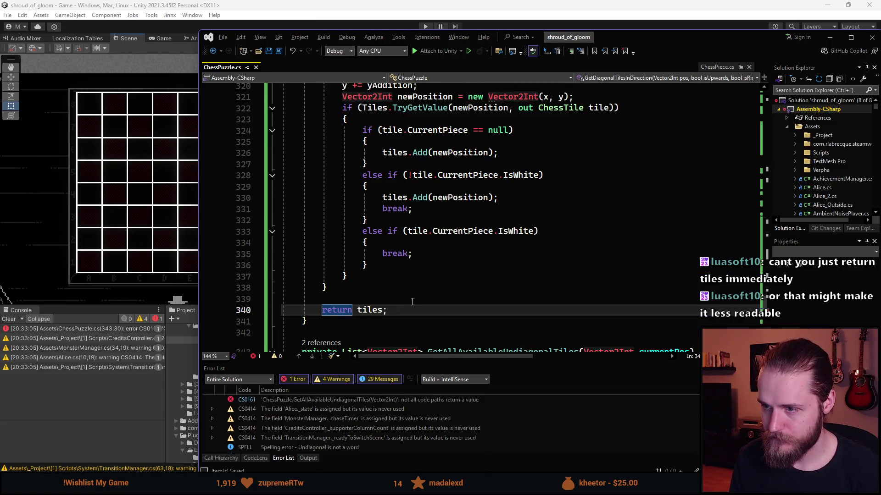
scroll(463, 280, up, 5)
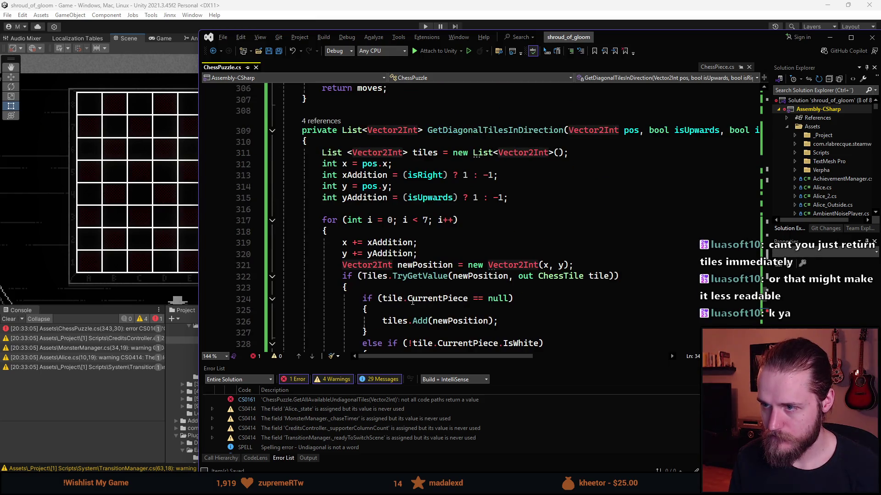
scroll(414, 310, up, 4)
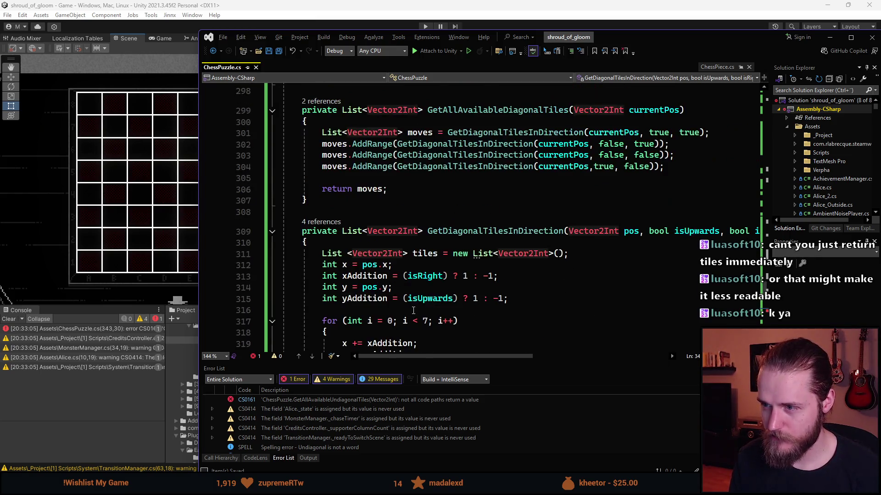
scroll(414, 311, up, 1)
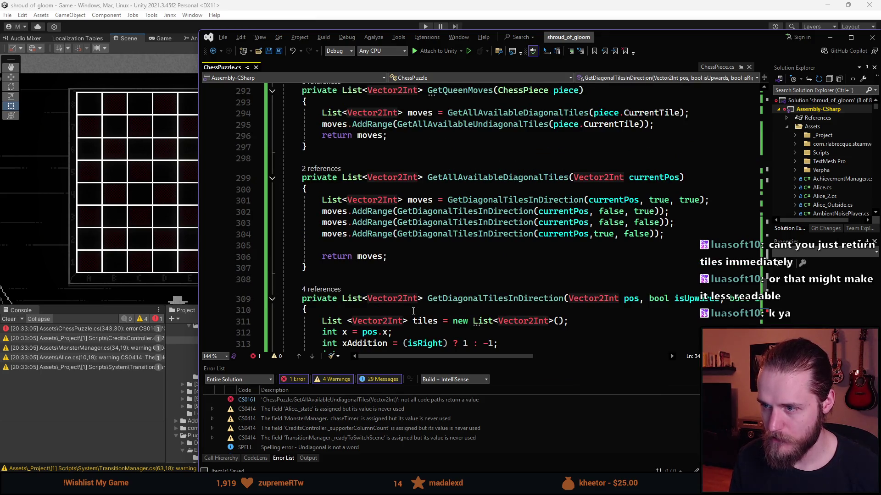
scroll(413, 311, up, 2)
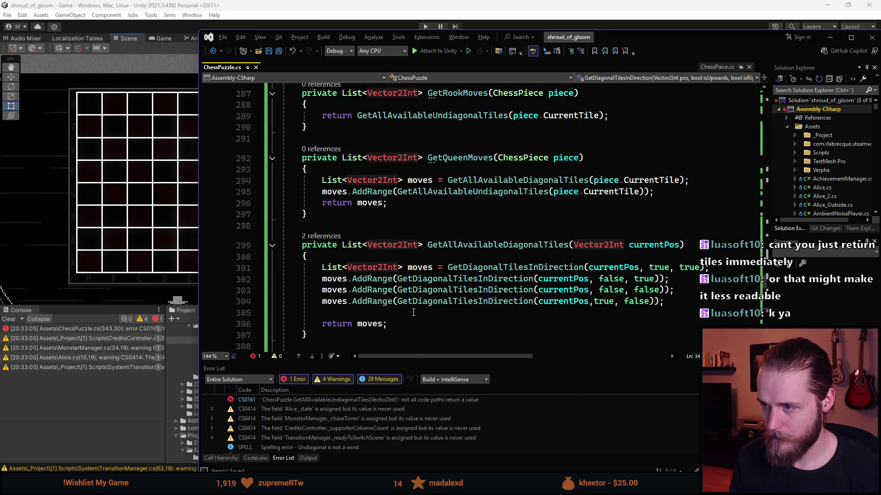
scroll(414, 312, up, 4)
scroll(414, 312, up, 20)
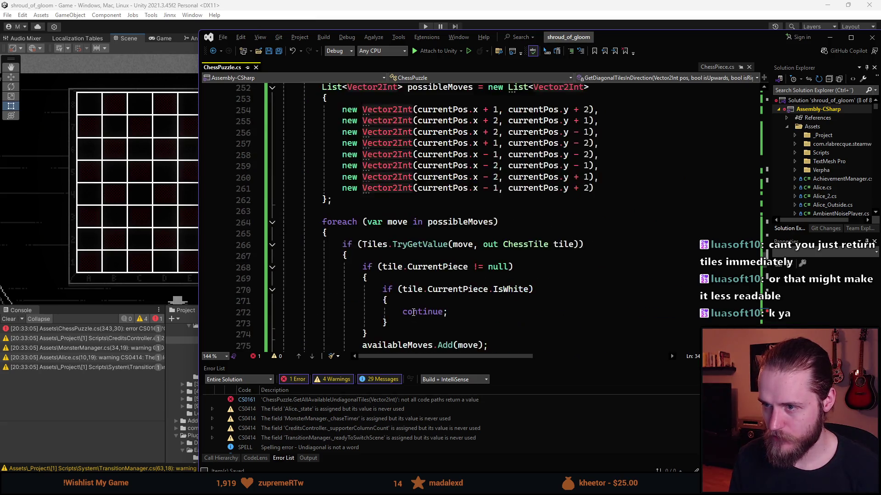
scroll(413, 312, up, 20)
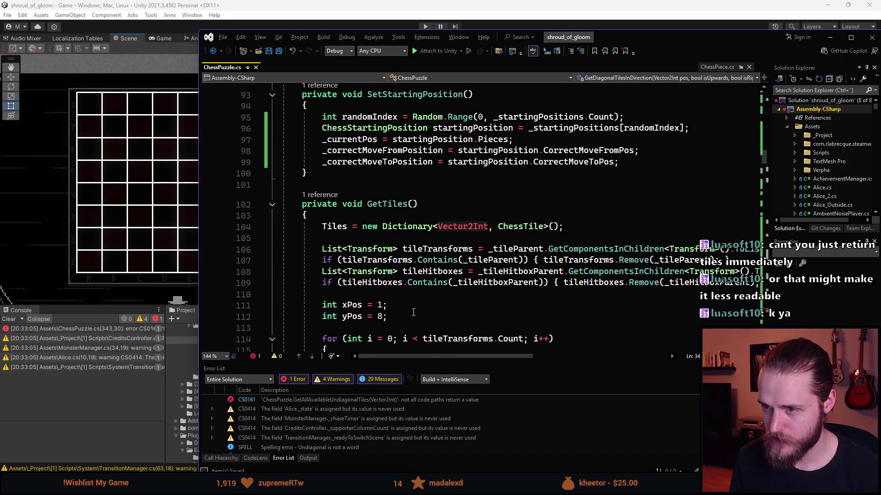
scroll(413, 313, up, 20)
scroll(413, 312, up, 6)
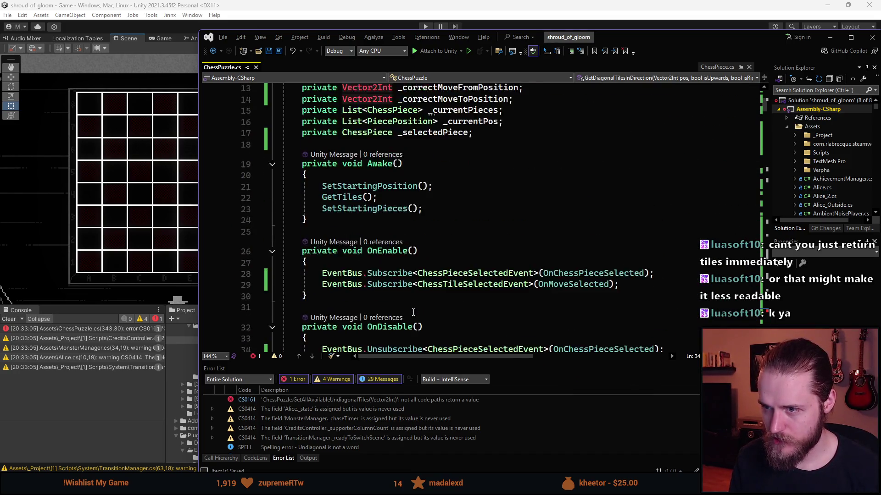
Step: Check the Bishop case on line 148, then switch back to the Unity editor
scroll(413, 312, down, 19)
scroll(413, 312, down, 12)
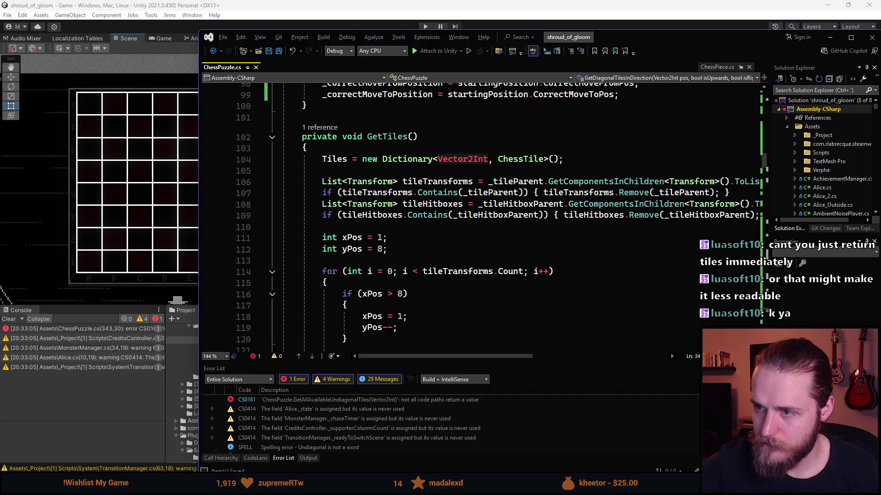
scroll(472, 289, down, 10)
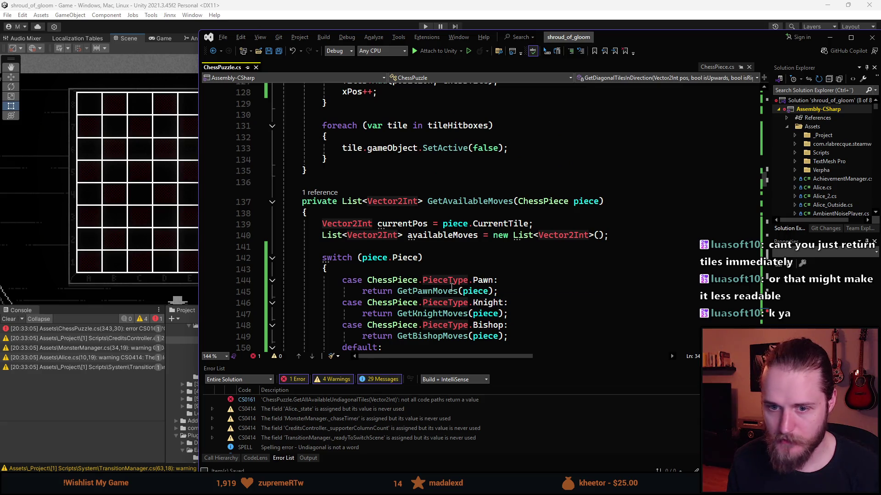
scroll(465, 279, down, 2)
scroll(466, 279, down, 1)
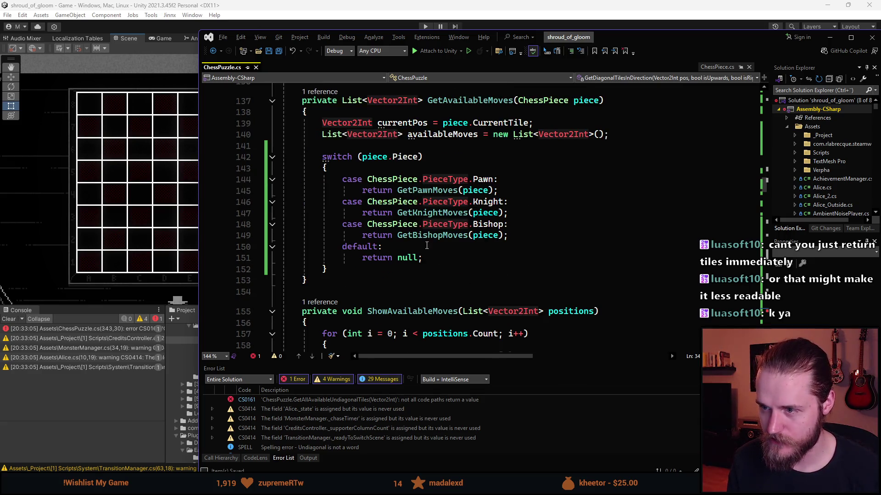
click(486, 225)
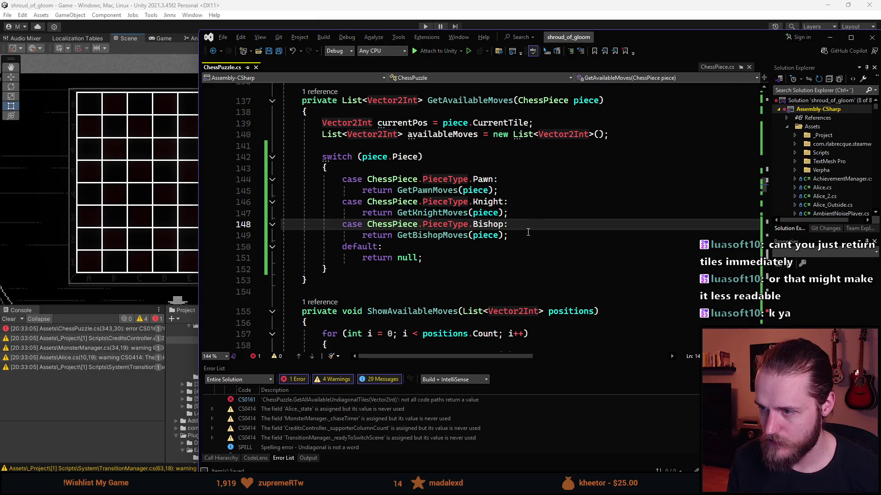
click(705, 24)
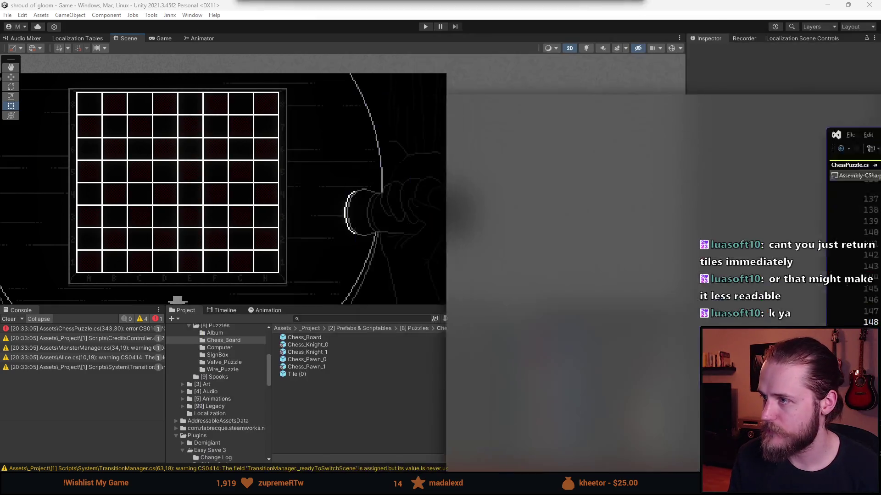
Step: Create a Prefab Variant of Chess_Pawn_0 and name it Chess_Bishop_0
click(316, 361)
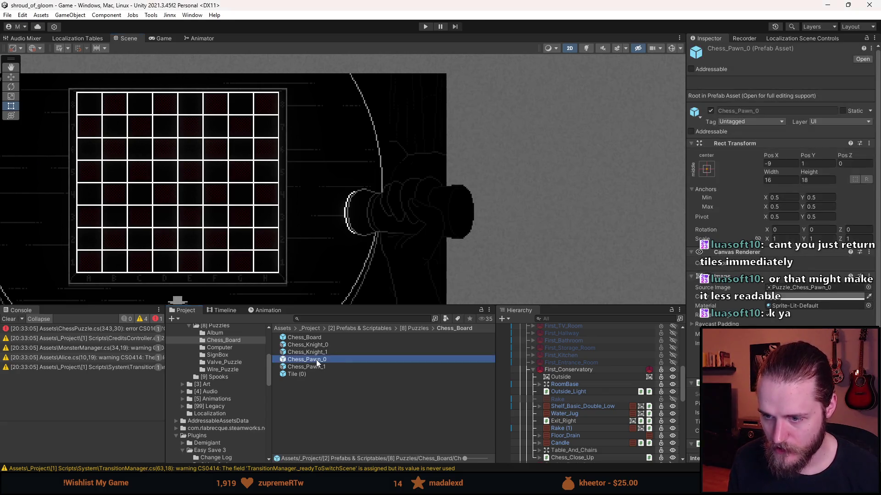
right_click(317, 360)
mouse_move(422, 98)
mouse_move(525, 94)
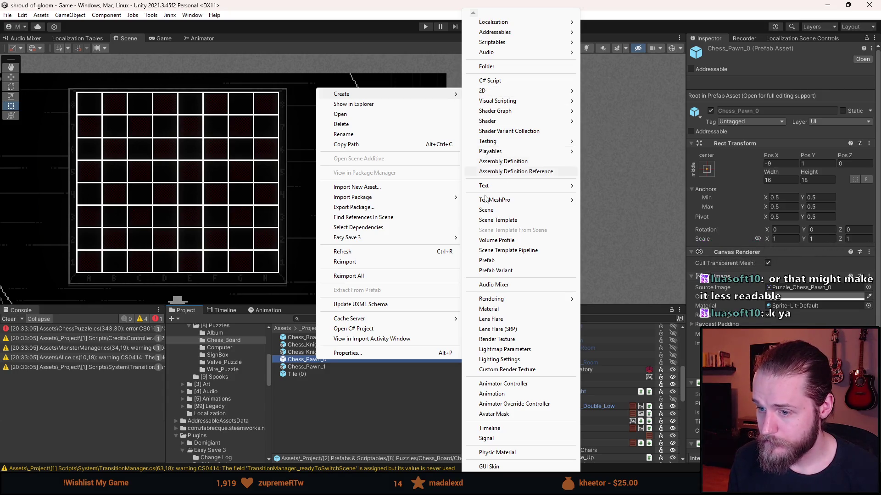
click(327, 407)
click(316, 361)
right_click(317, 360)
mouse_move(380, 96)
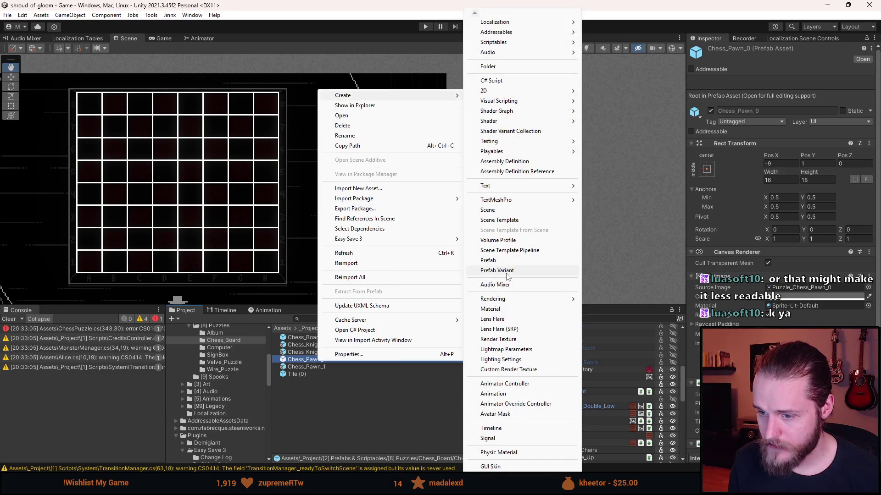
click(497, 270)
key(End)
key(BackSpace)
key(BackSpace)
key(BackSpace)
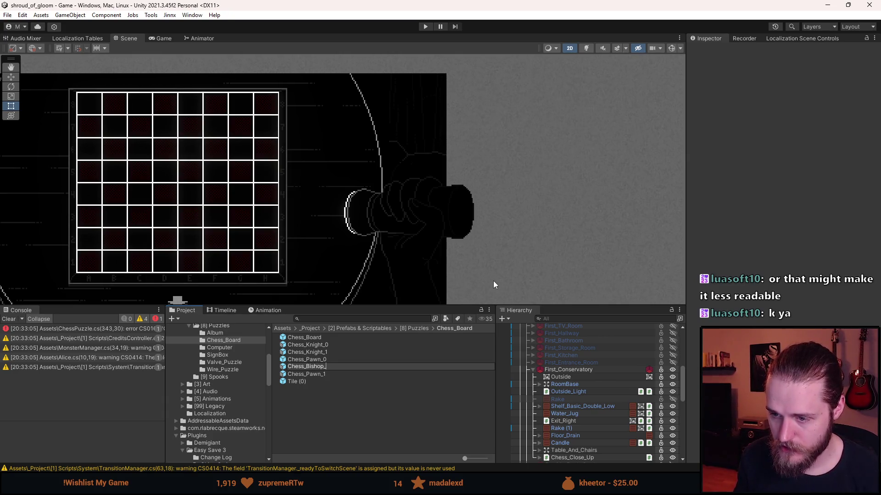
text(0)
key(Return)
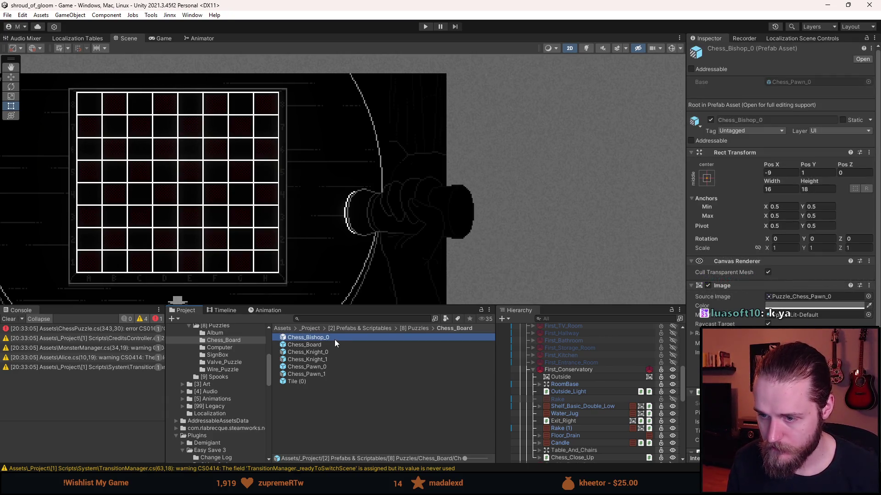
Step: In the Chess_Bishop_0 prefab, give Non_Lit_Layer the Puzzle_Chess_Bishop_0 sprite at native size and adjust its vertical position
double_click(335, 339)
shift+click(586, 354)
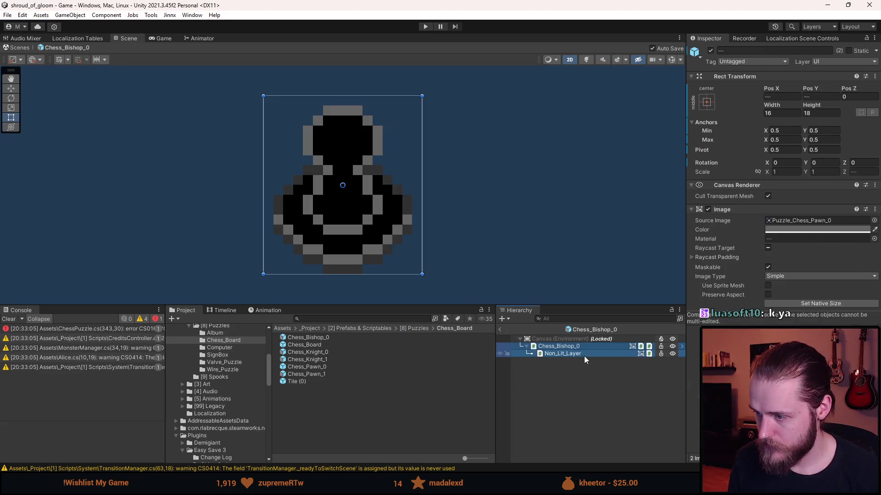
click(874, 221)
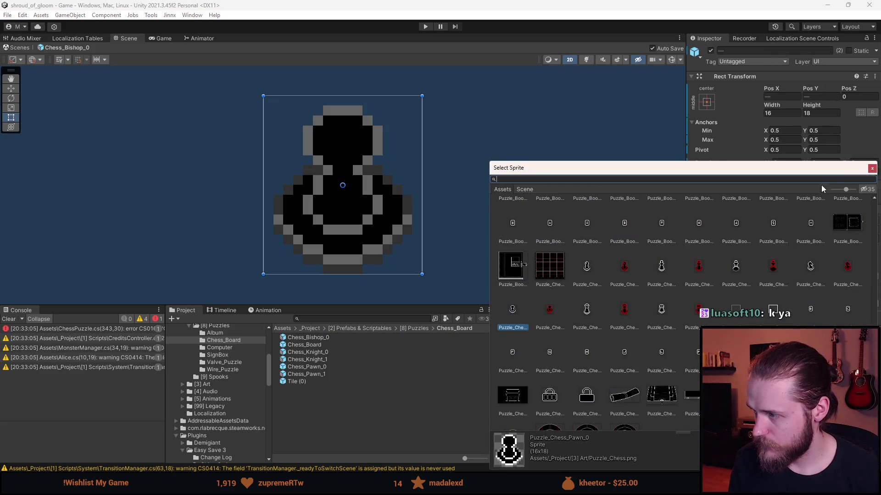
click(871, 168)
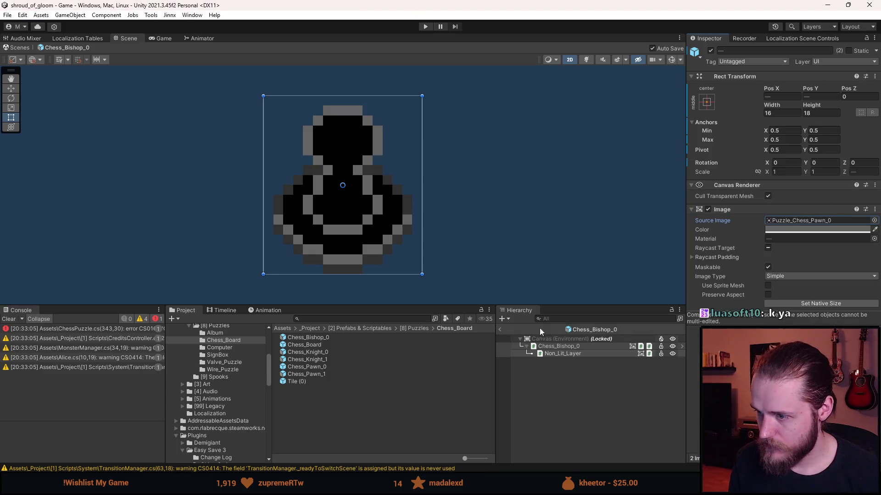
click(565, 355)
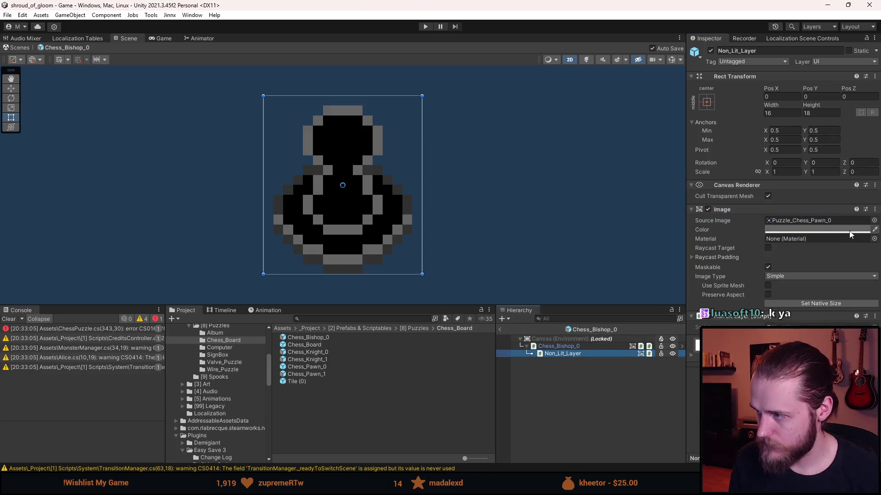
click(874, 220)
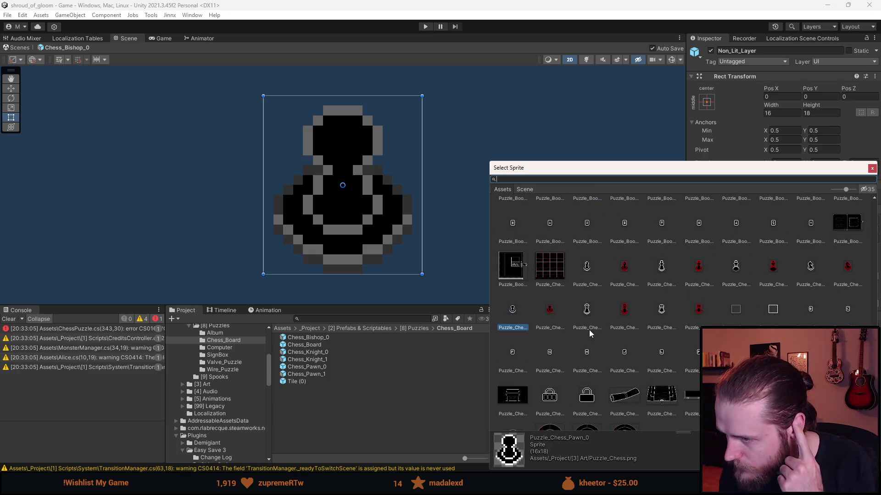
double_click(588, 275)
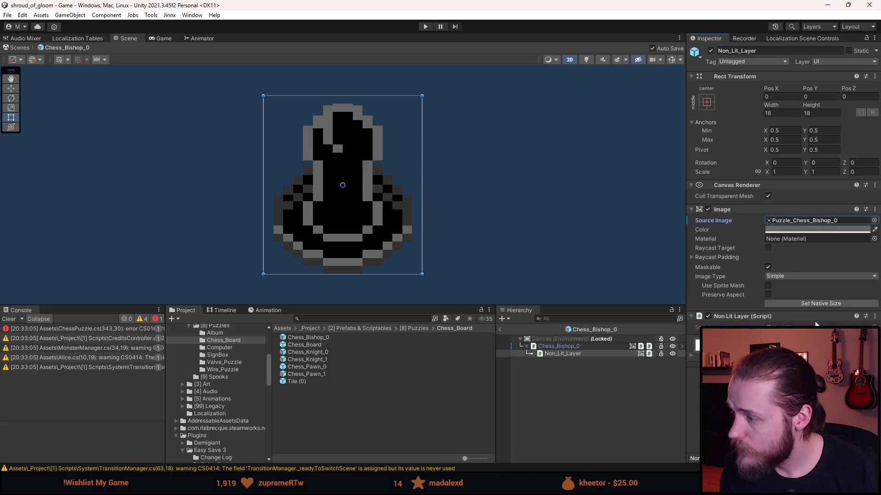
click(814, 303)
click(836, 96)
text(1)
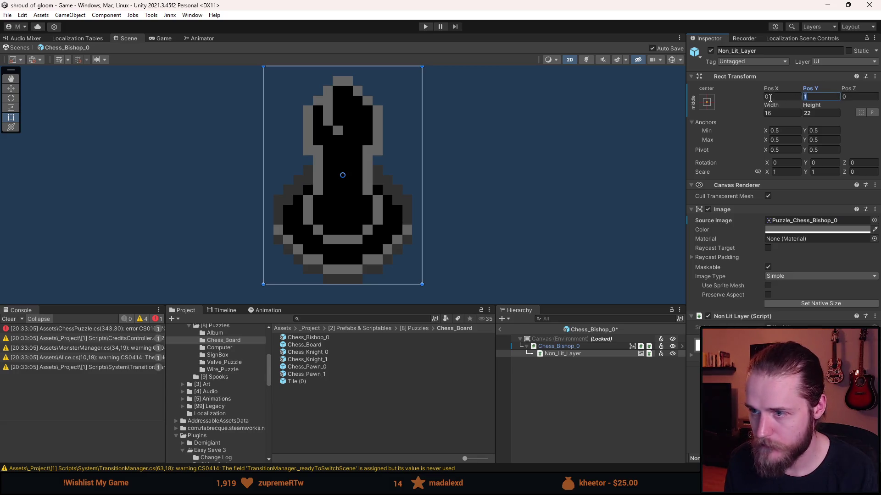
text(2)
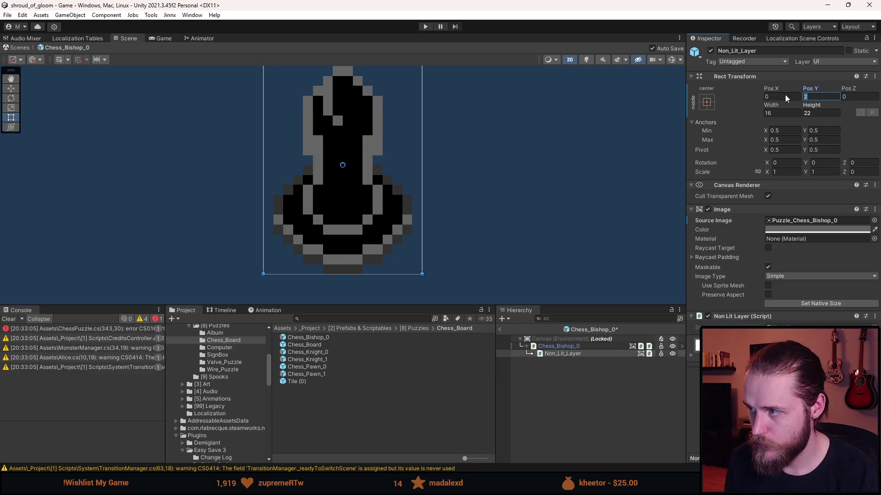
text(32)
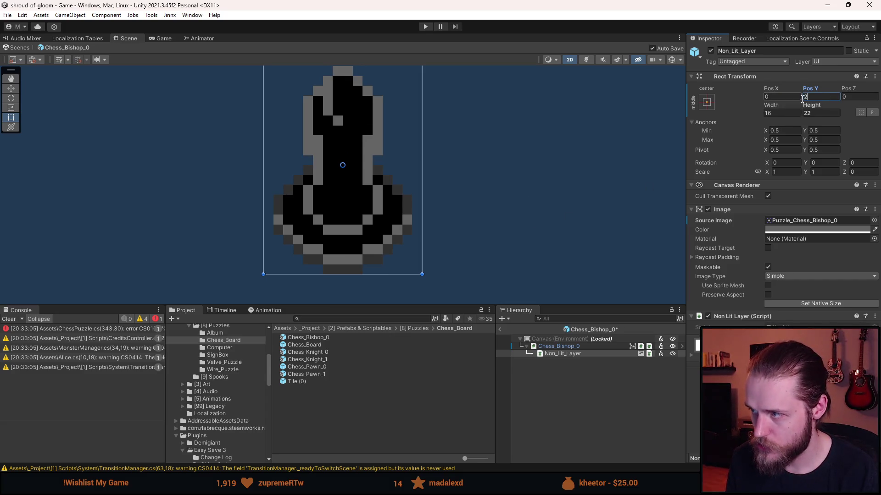
Step: On the root object, set Tile Position Y to 5 and size the bishop sprite to native
click(642, 338)
click(595, 347)
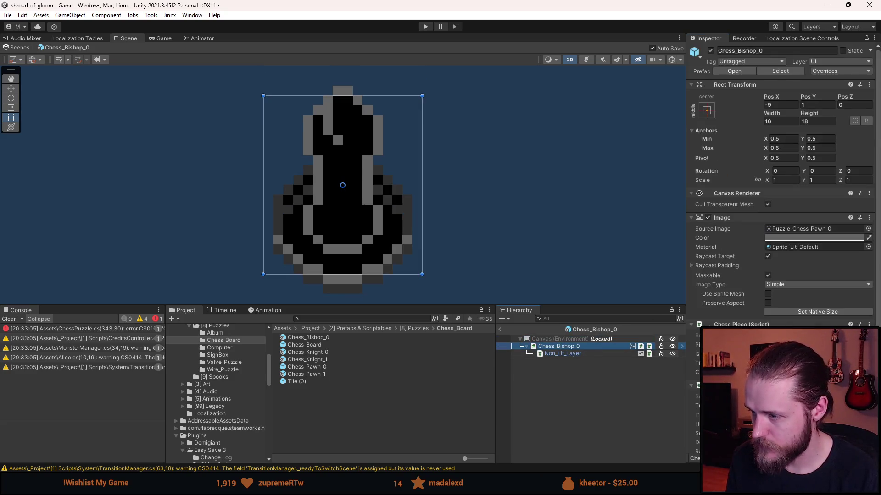
scroll(810, 229, down, 5)
click(819, 237)
text(5)
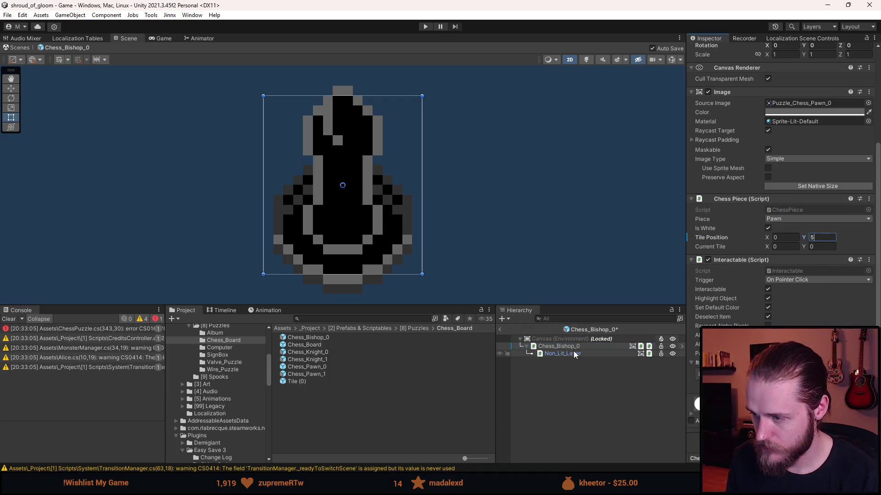
click(868, 103)
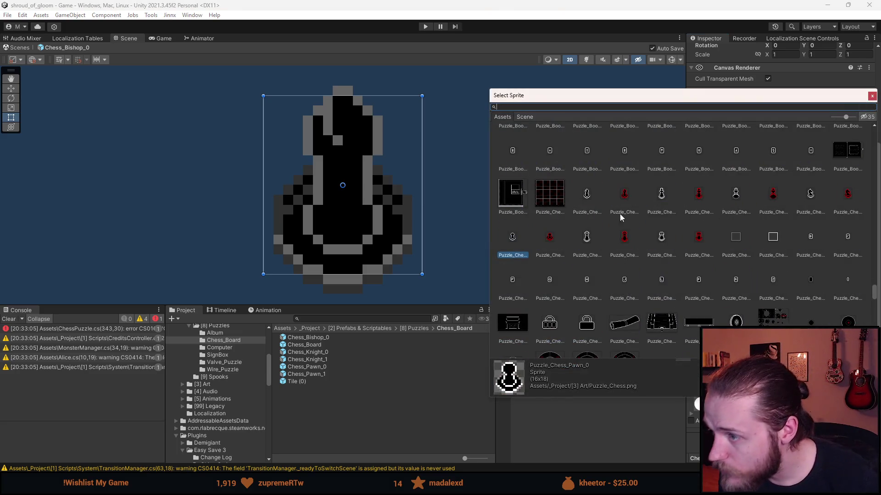
key(Escape)
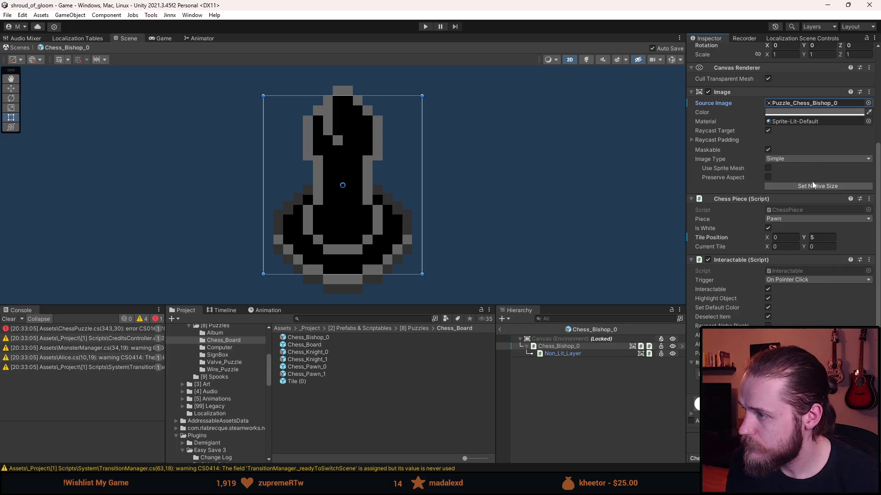
click(811, 187)
Step: Set the root's chess piece type to Bishop and exit prefab mode to the scene
click(585, 378)
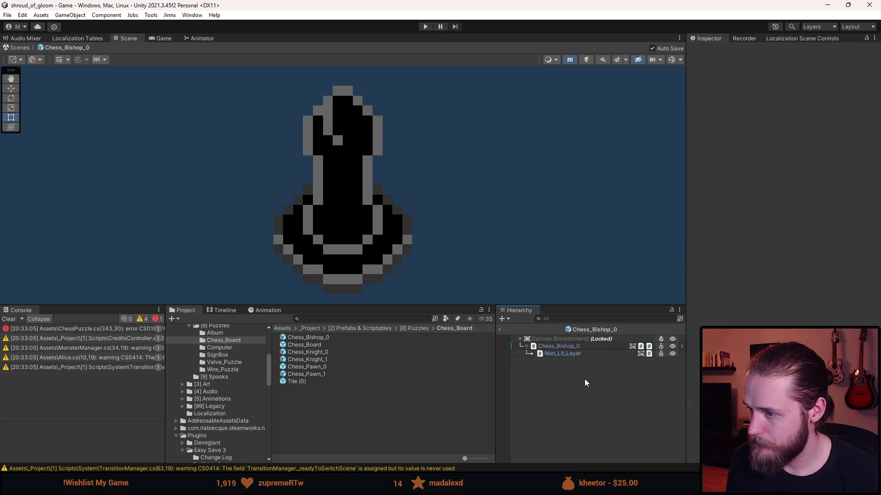
click(573, 355)
click(526, 346)
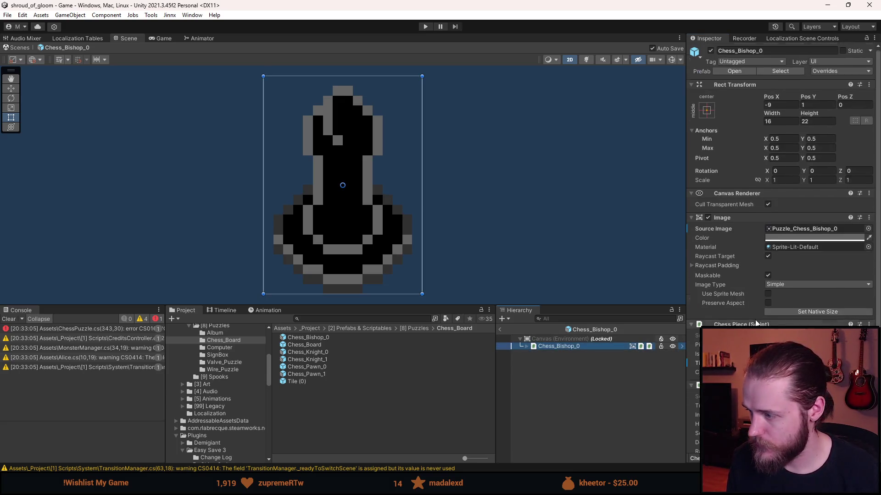
scroll(777, 227, down, 3)
click(782, 219)
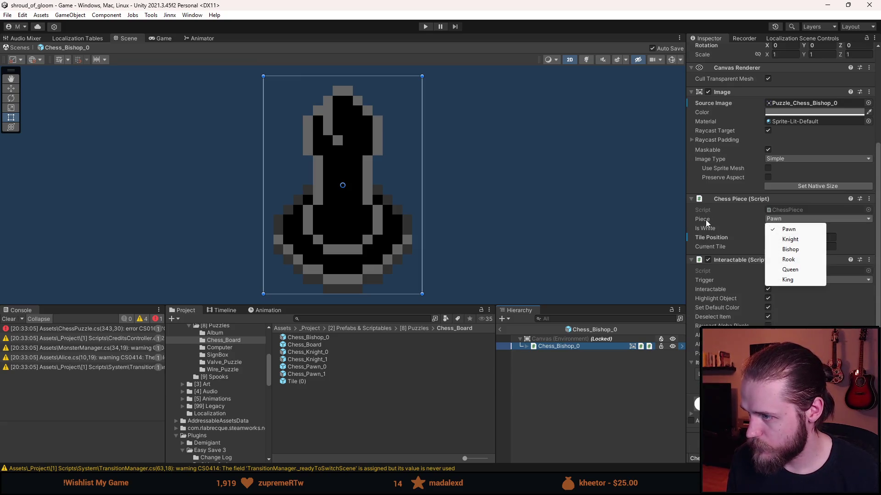
click(798, 254)
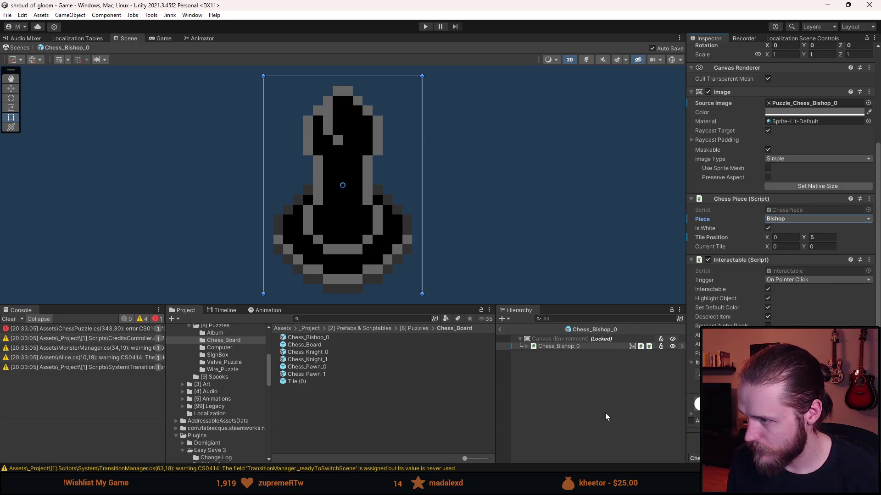
click(623, 411)
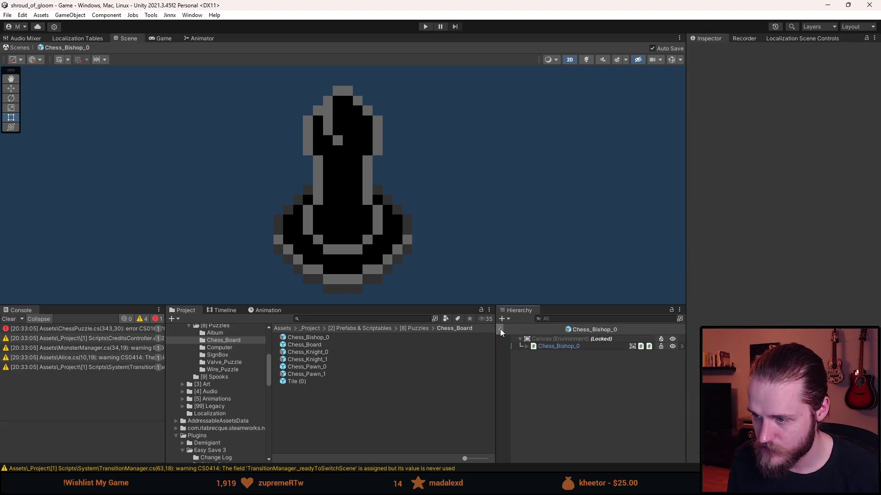
click(500, 329)
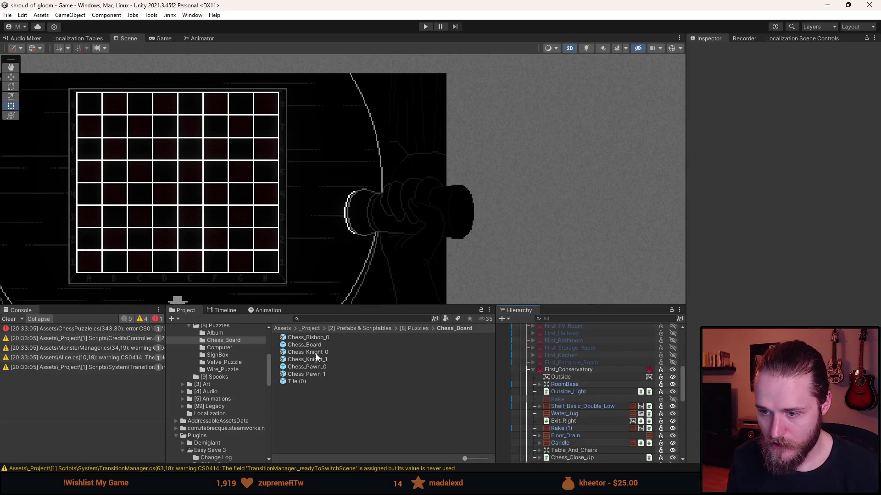
Step: Create a prefab variant of Chess_Bishop_0 named Chess_Bishop_1
right_click(317, 337)
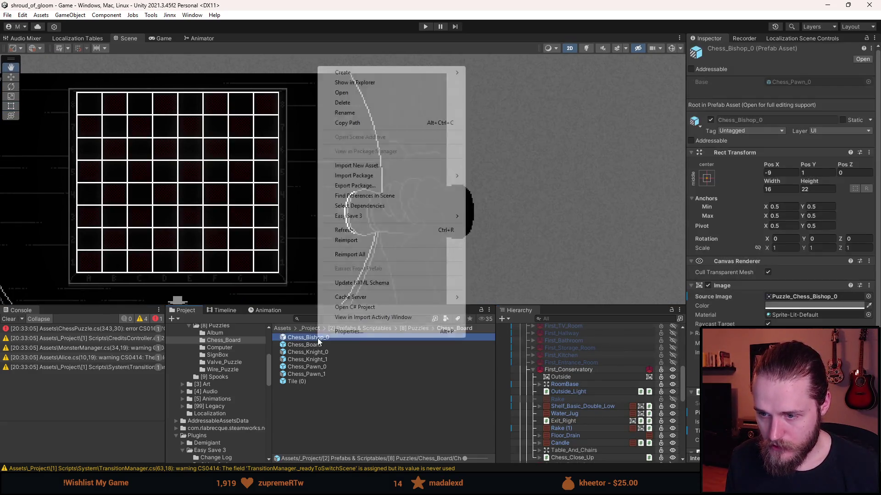
mouse_move(367, 72)
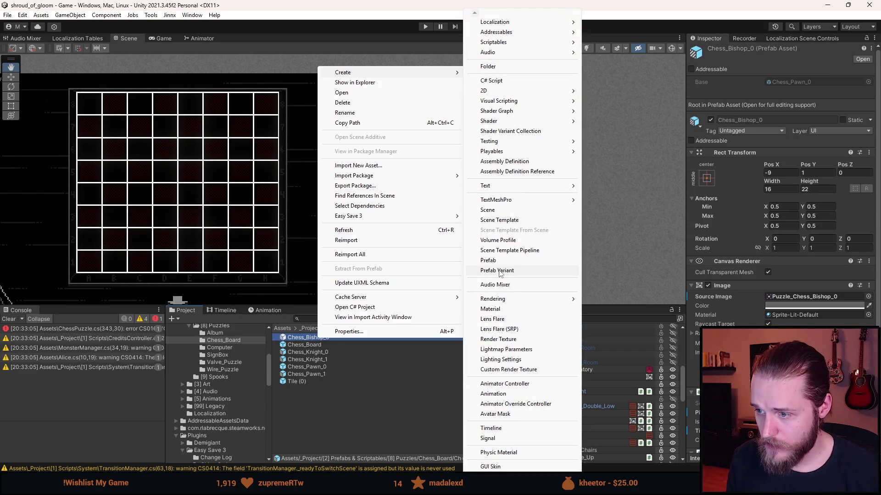
click(499, 270)
key(End)
key(BackSpace)
key(BackSpace)
key(BackSpace)
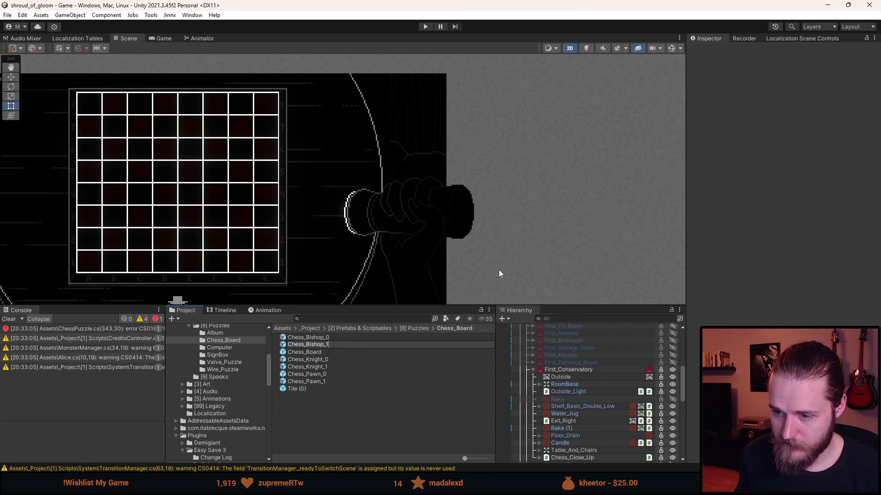
key(Return)
Step: Give Chess_Bishop_1 the Puzzle_Chess_Bishop_1 sprite with Raycast Target off, then exit prefab mode
double_click(309, 344)
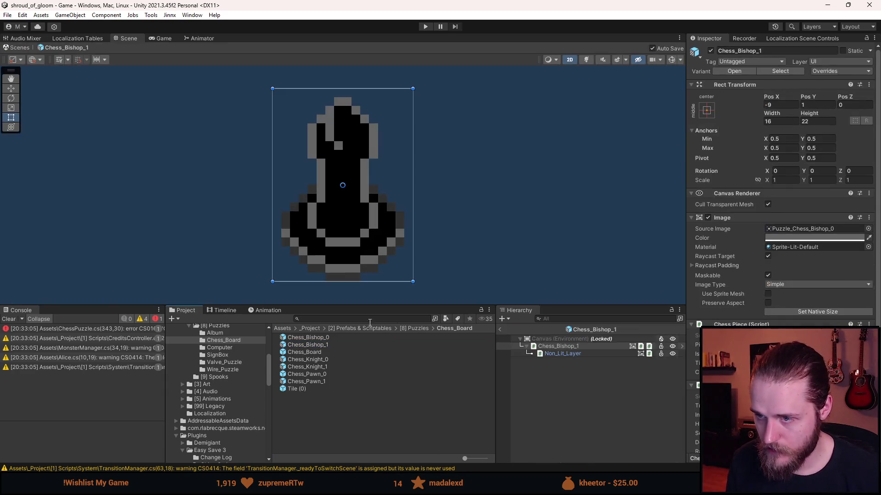
shift+click(585, 352)
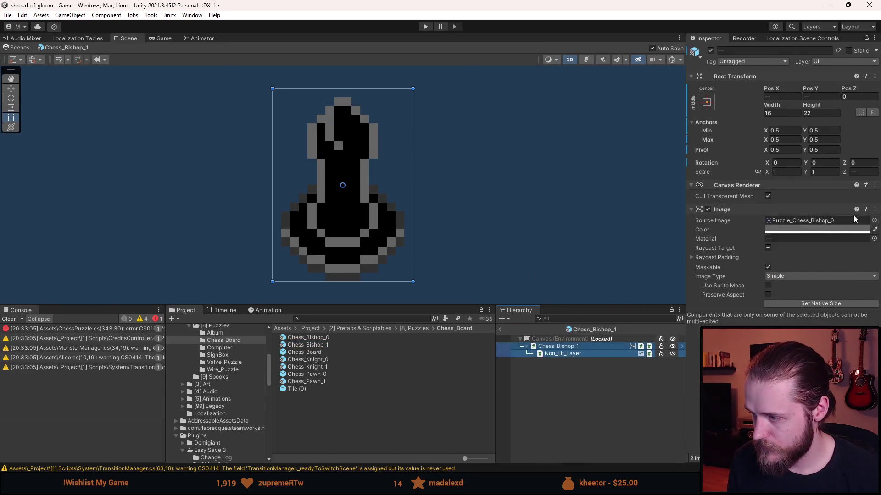
click(873, 221)
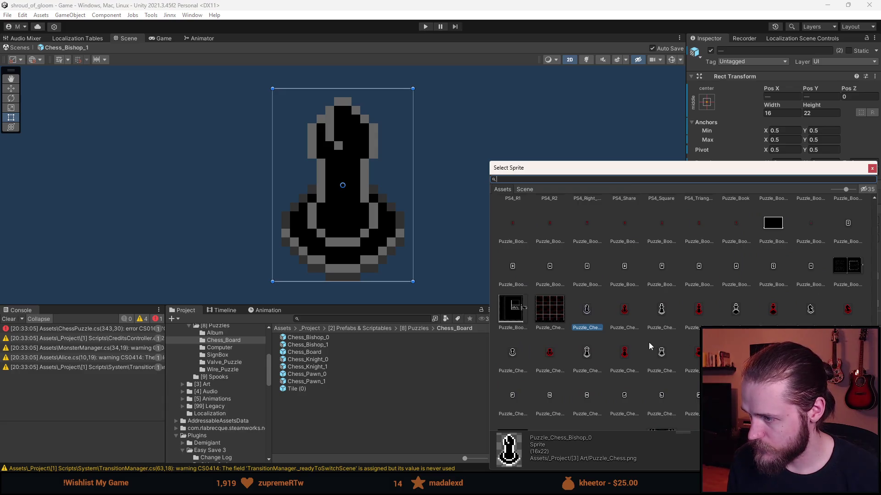
double_click(623, 315)
click(562, 360)
click(567, 349)
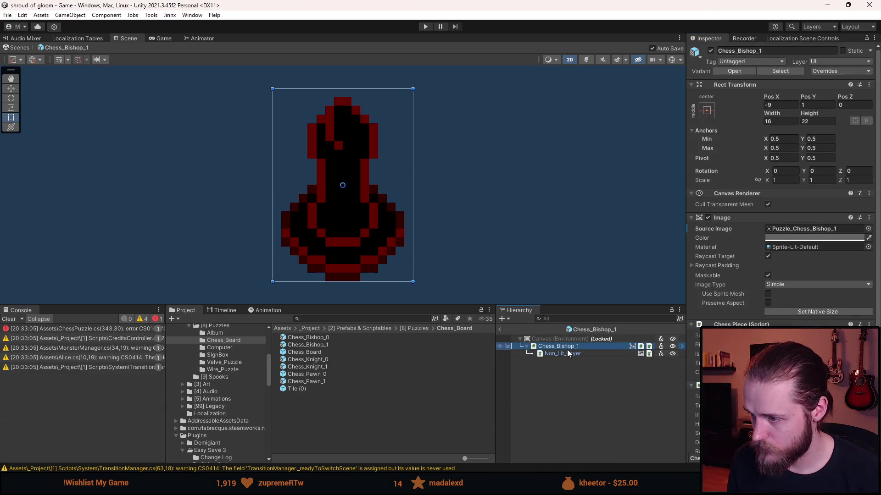
click(768, 256)
scroll(767, 256, down, 3)
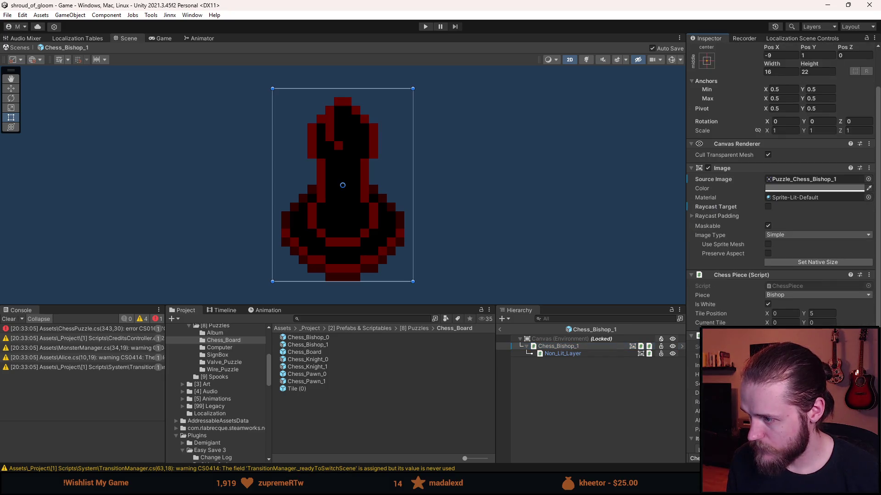
click(605, 419)
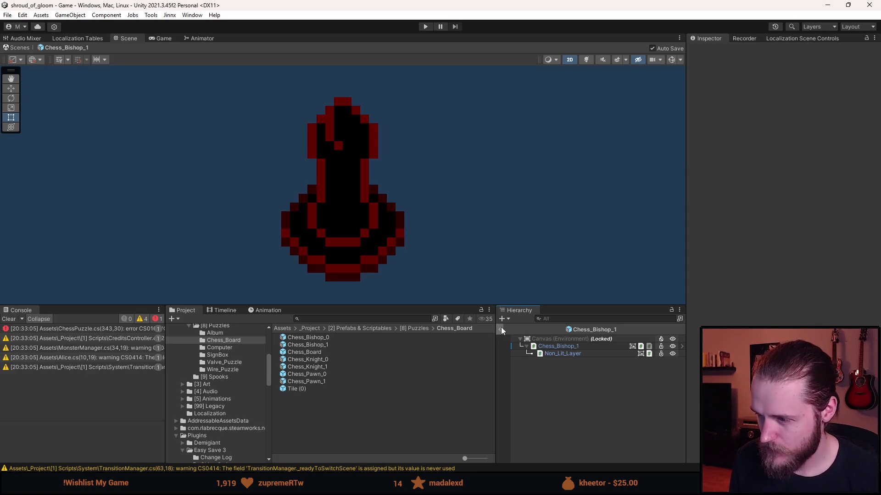
click(501, 329)
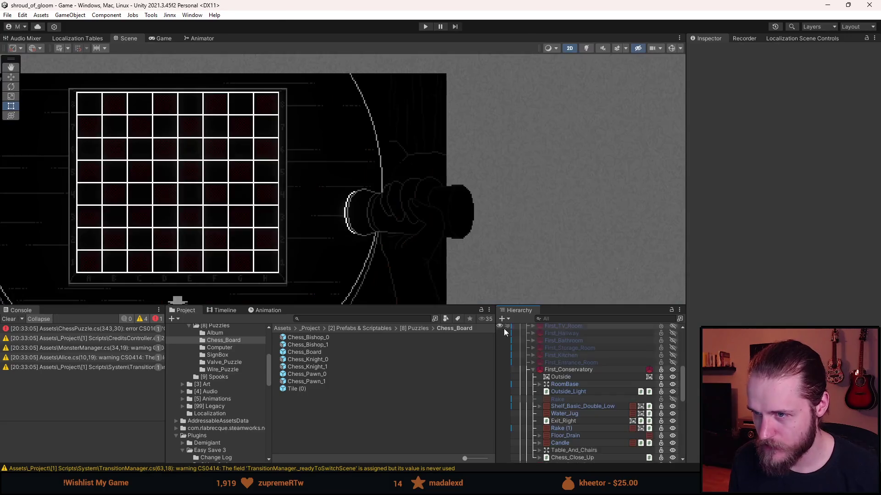
Step: Add two Pieces entries on Chess_Close_Up and fill them with Chess_Bishop_0 and Chess_Bishop_1
drag(383, 212, 464, 214)
click(9, 319)
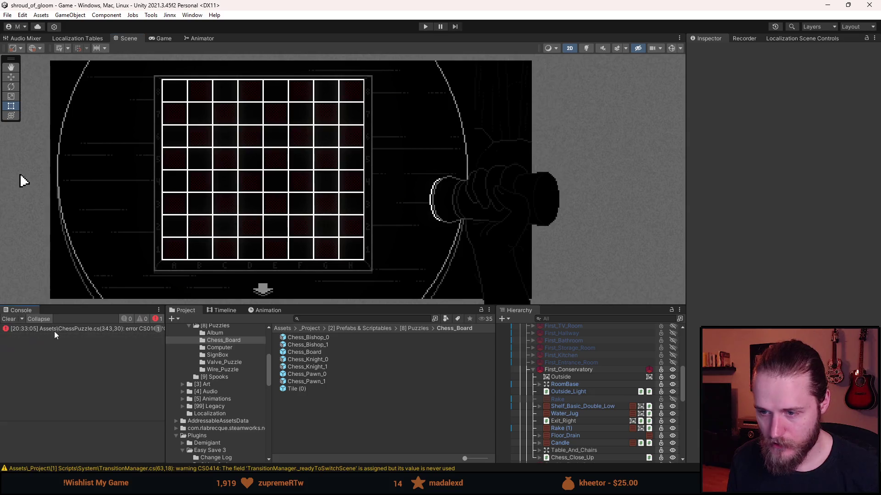
scroll(584, 376, down, 5)
click(588, 350)
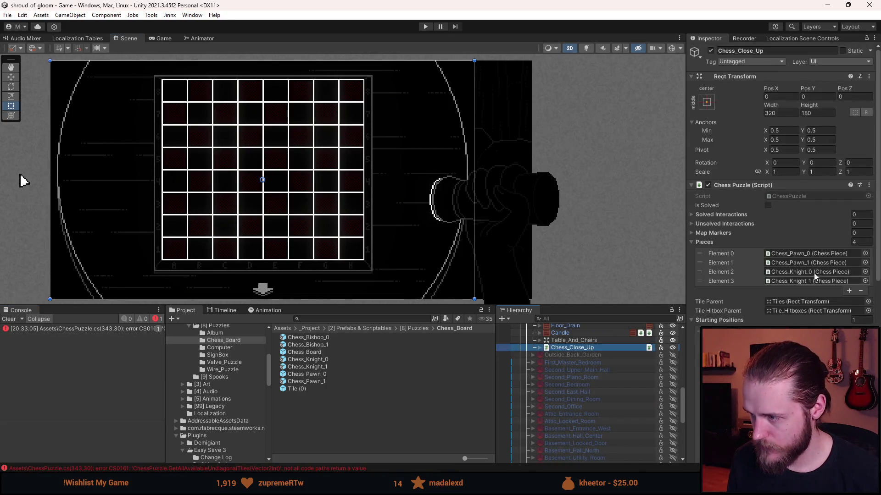
scroll(780, 257, down, 3)
click(847, 242)
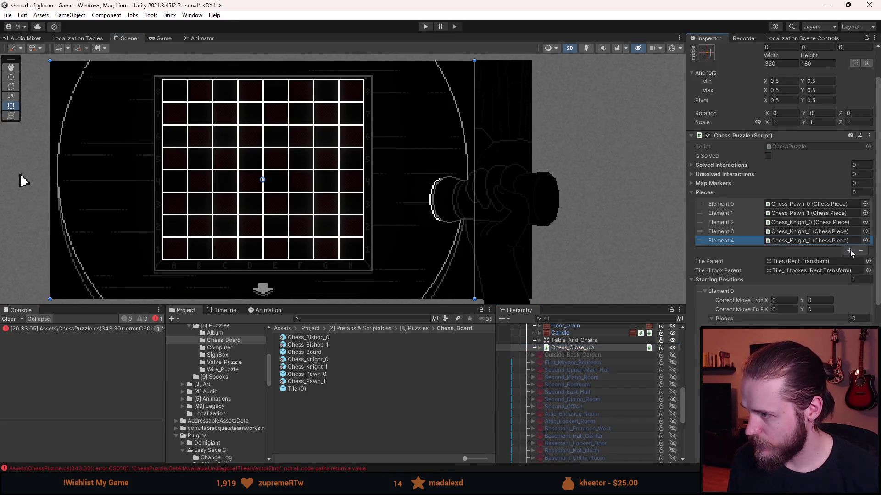
click(849, 250)
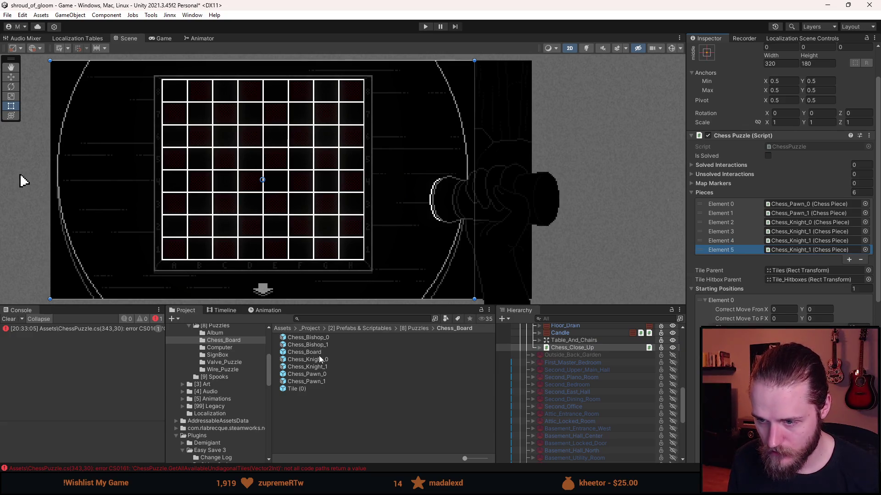
mouse_move(321, 337)
mouse_down()
mouse_move(807, 250)
mouse_move(807, 241)
mouse_up()
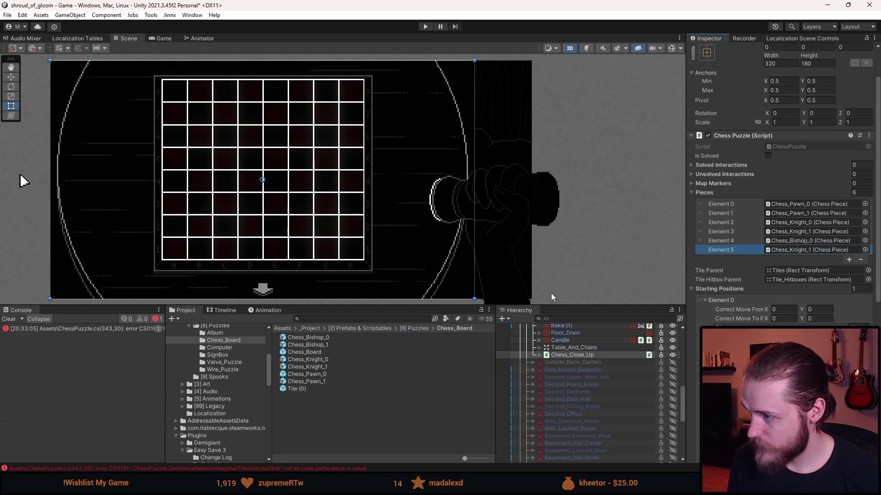
mouse_move(324, 344)
mouse_down()
mouse_move(458, 344)
mouse_move(807, 250)
mouse_up()
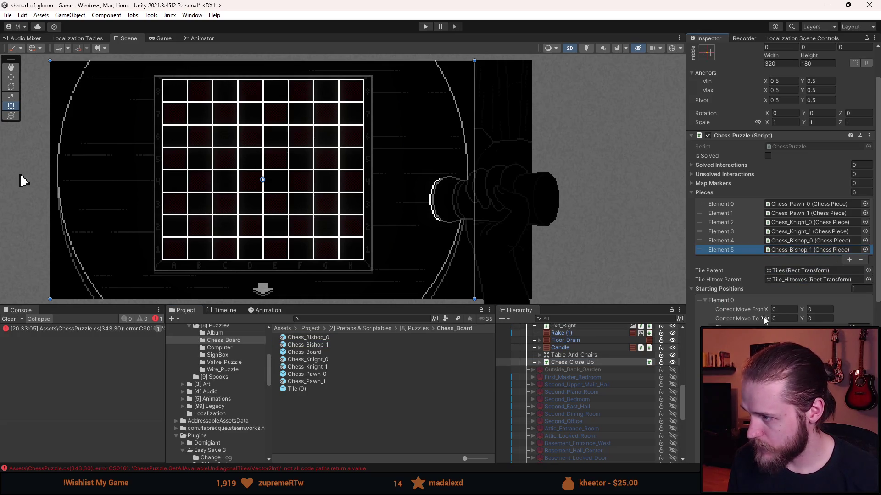
scroll(780, 184, down, 12)
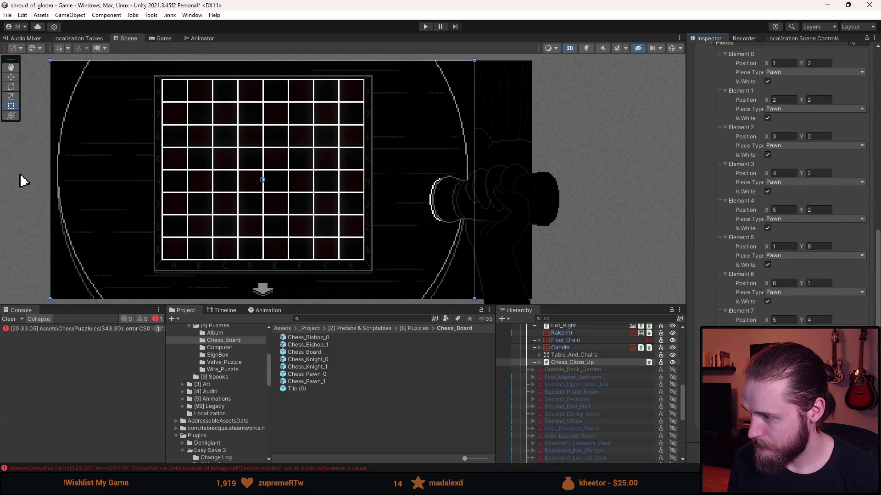
Step: Reset the size of the Starting Positions Pieces list
scroll(780, 184, down, 2)
scroll(780, 183, up, 10)
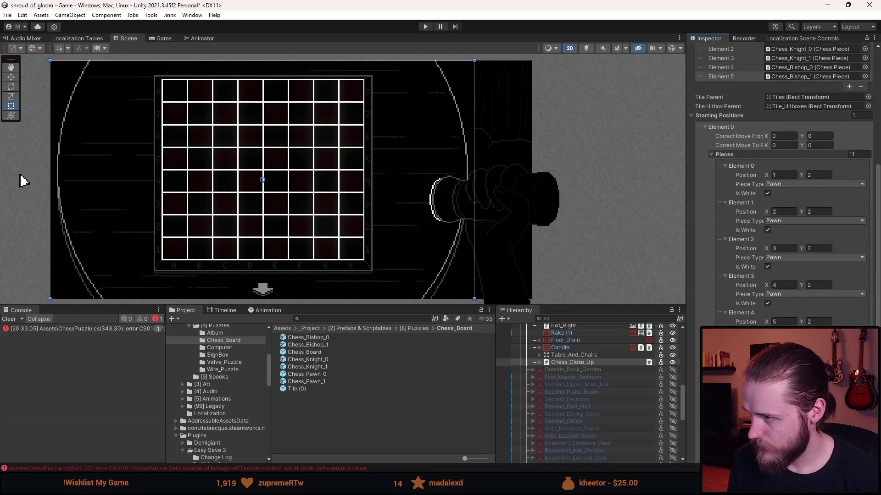
click(858, 179)
text(0)
key(Return)
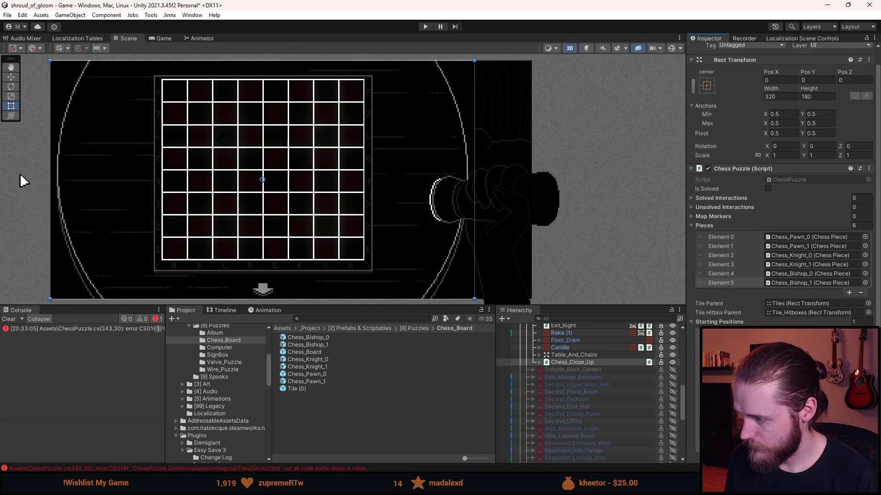
Step: Place the first starting piece at position 1,8 as a Knight
scroll(768, 273, down, 4)
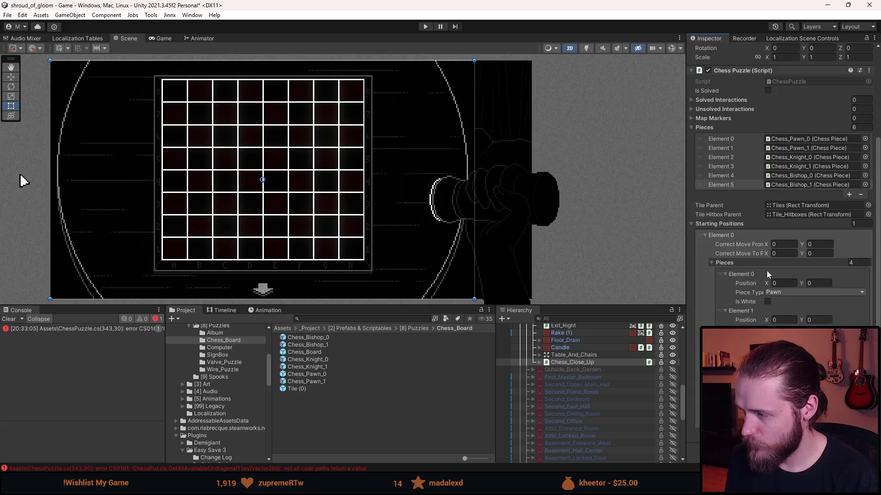
click(790, 283)
text(1)
key(Tab)
text(8)
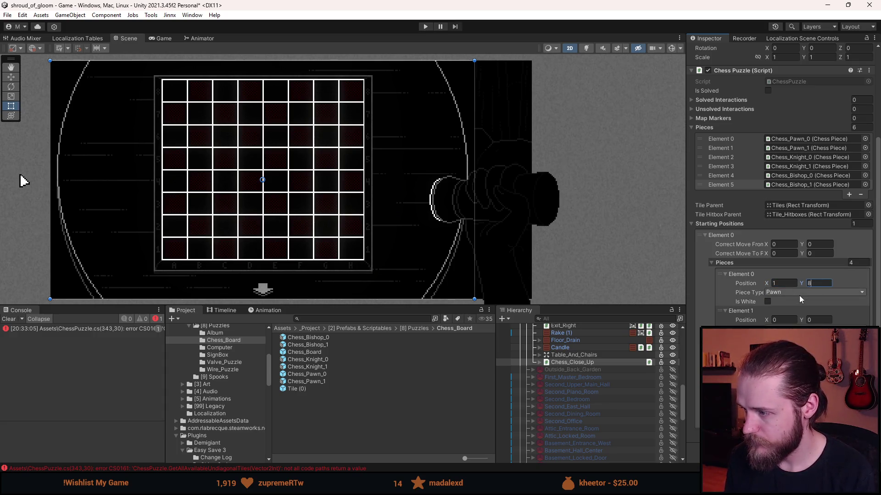
click(799, 293)
click(789, 313)
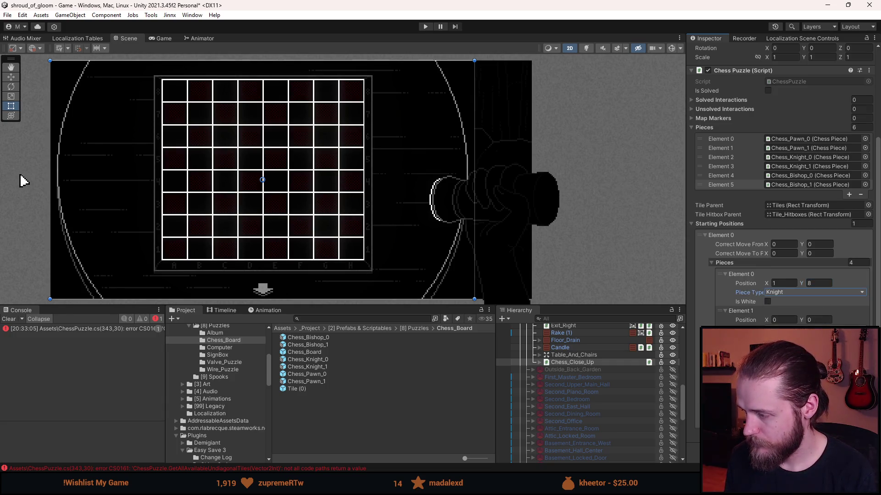
Step: Set the second starting piece to position 4,4 and mark the first piece as white
click(786, 319)
text(4)
key(Tab)
text(4)
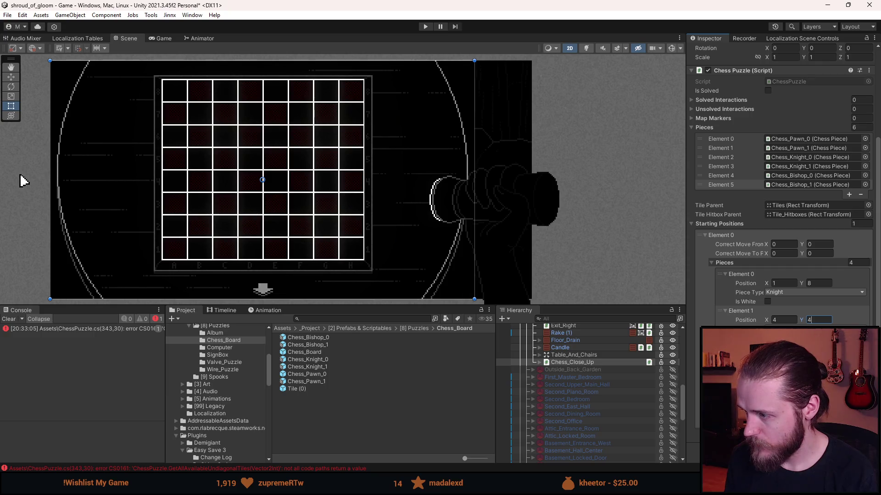
key(Return)
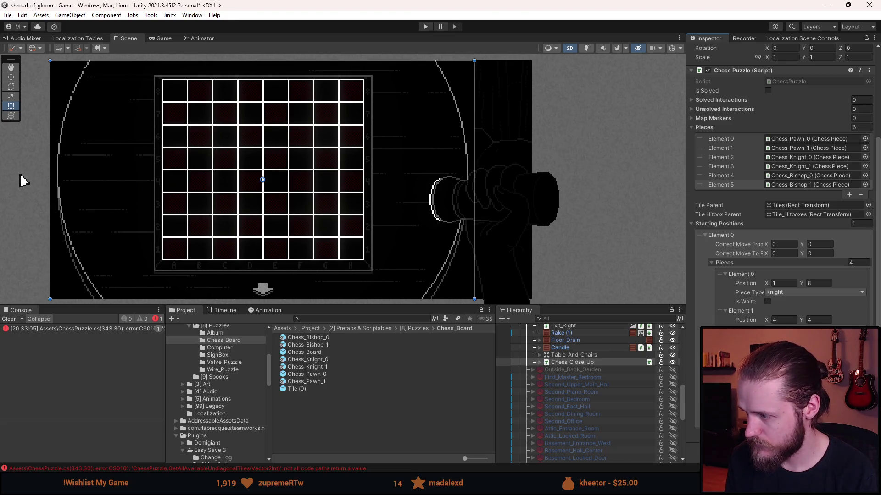
click(767, 302)
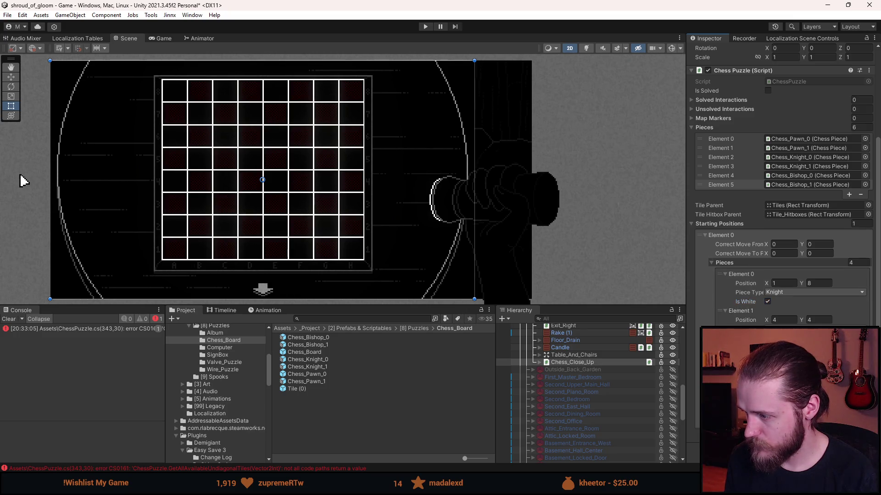
click(775, 320)
text(4)
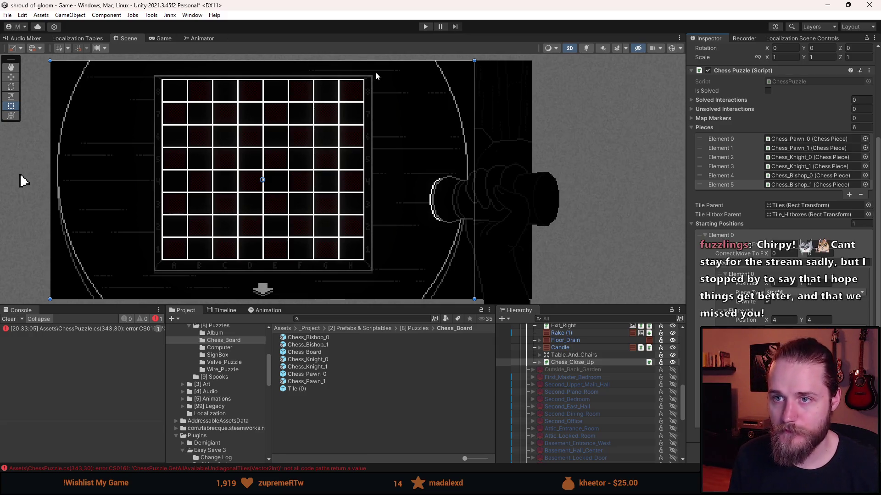
Step: Save the scene, hide Chess_Close_Up, and try to enter play mode
key(ctrl+s)
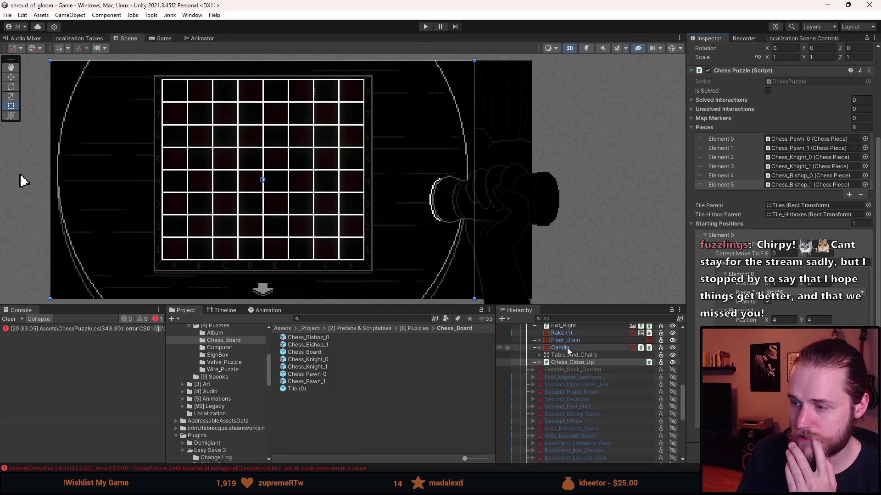
click(565, 362)
key(h)
click(429, 28)
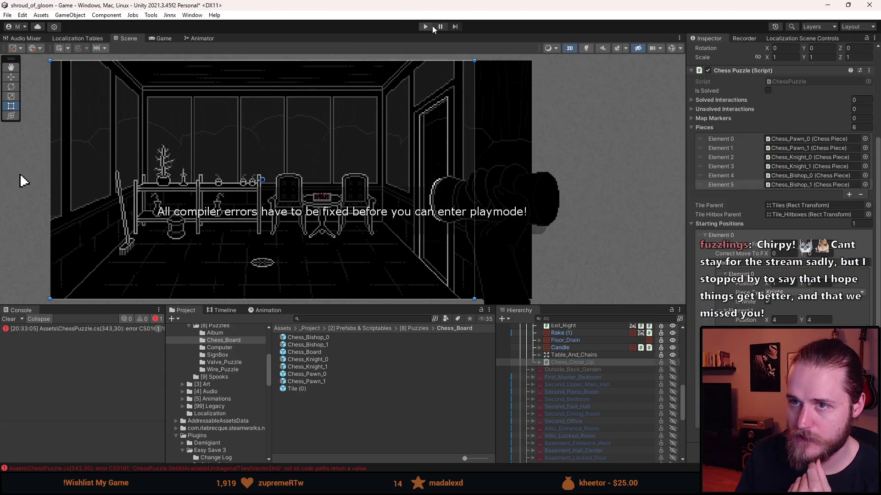
Step: Add 'return null;' to the empty GetAllAvailableUndiagonalTiles method in ChessPuzzle.cs and save
double_click(109, 330)
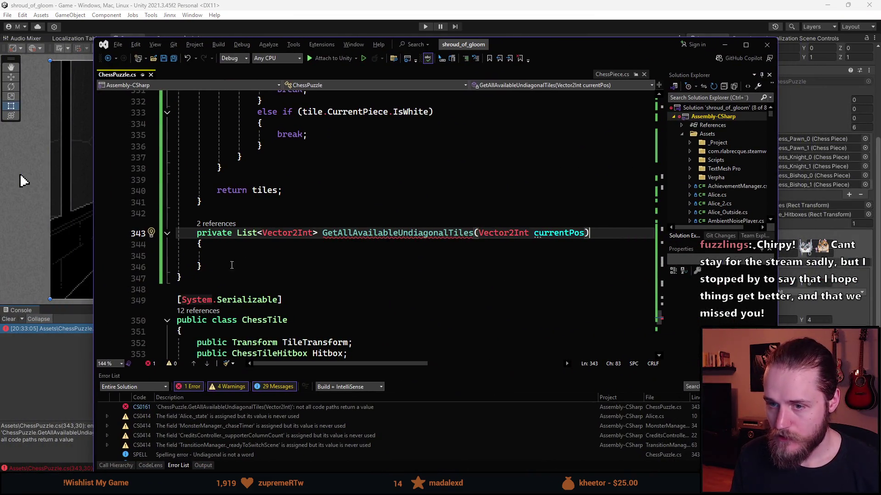
click(240, 257)
text(ret)
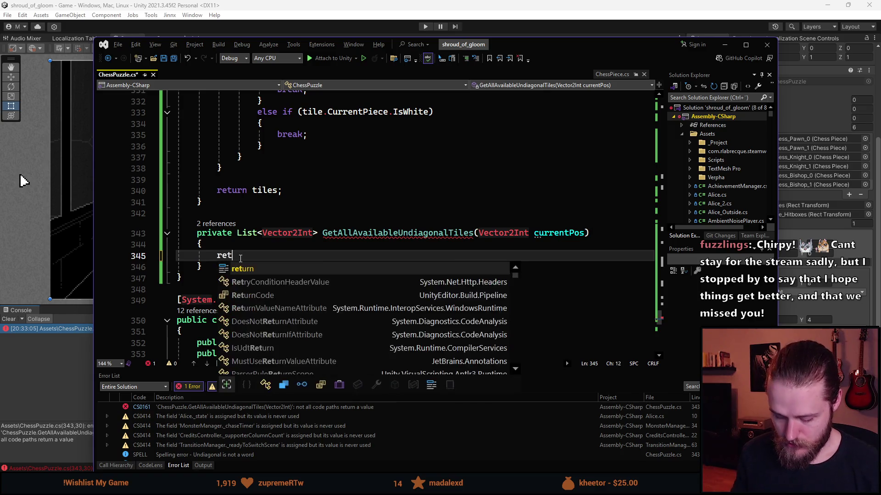
text(urn null,)
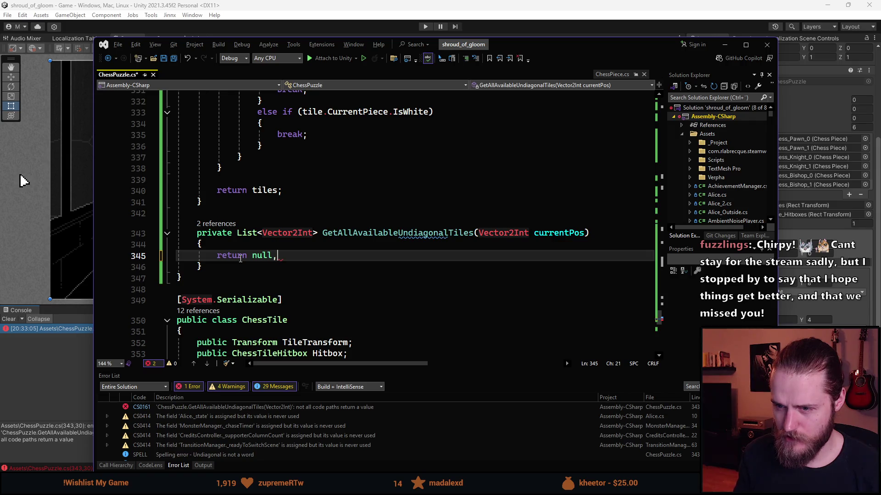
key(BackSpace)
text(;)
key(ctrl+s)
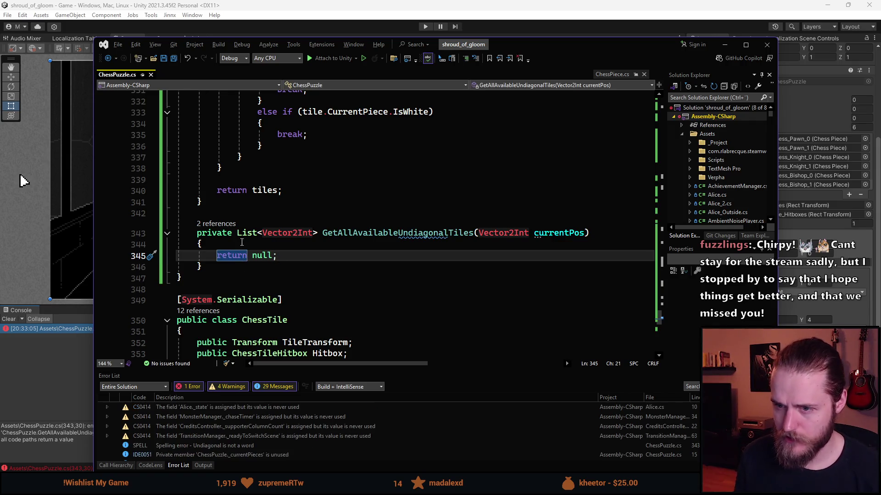
key(alt+Tab)
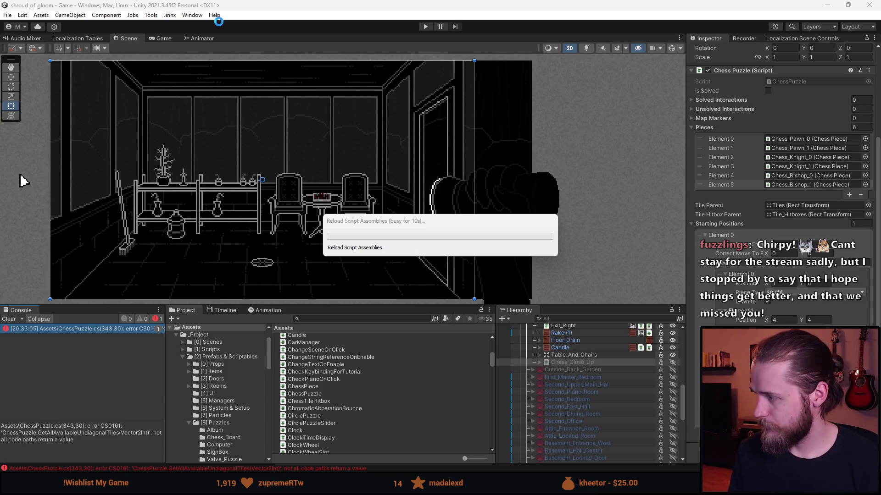
Step: Dismiss the stray Help menu and press Play to test the puzzle
click(214, 15)
click(370, 4)
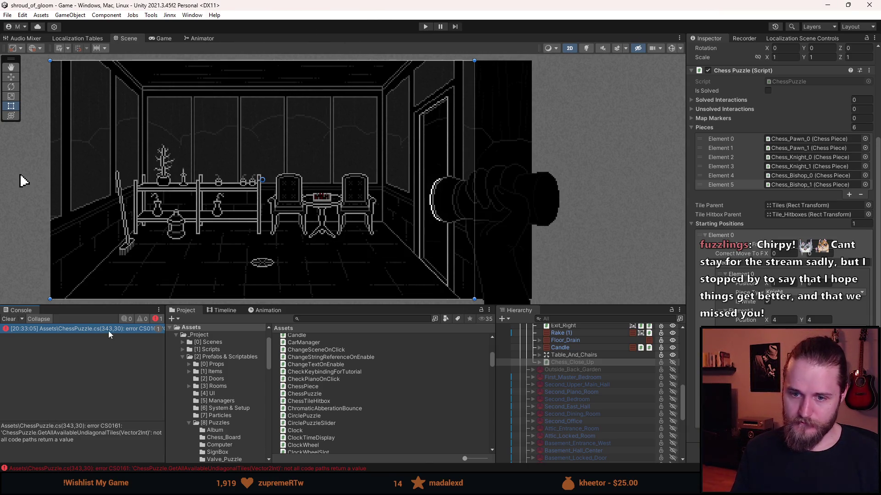
click(422, 26)
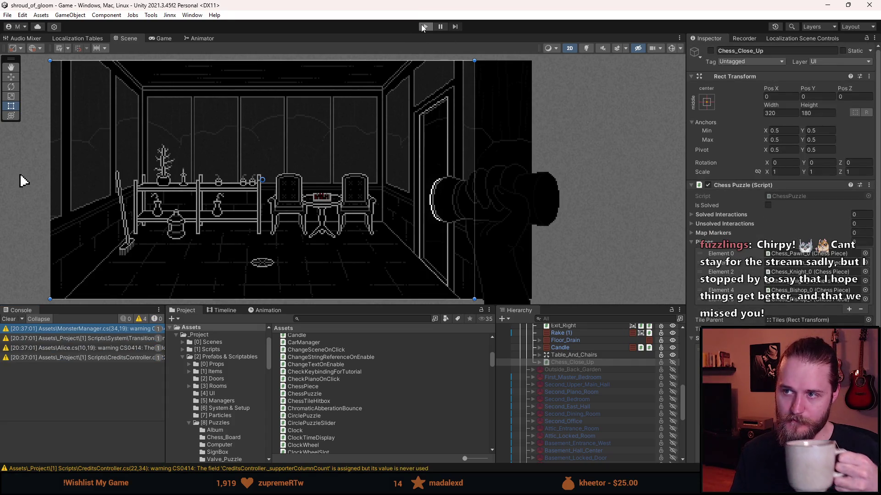
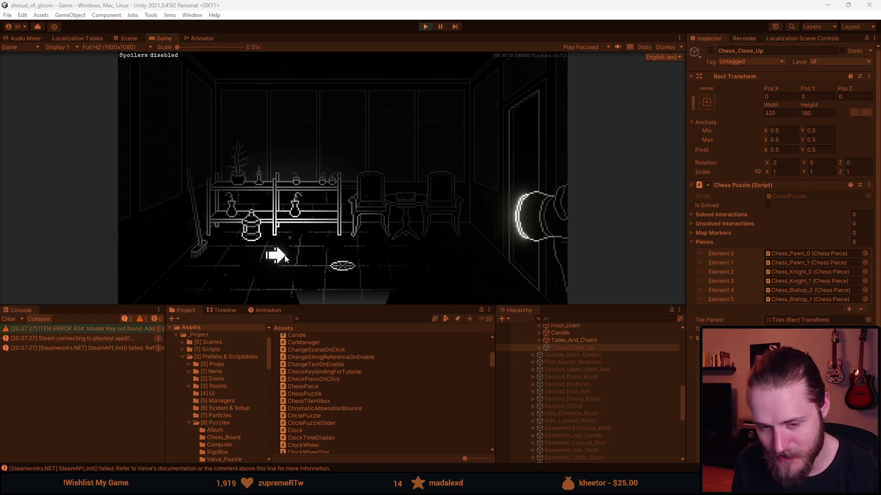
Step: Open the chess board close-up in the running game, review the six listed pieces, then stop play
drag(404, 306, 405, 430)
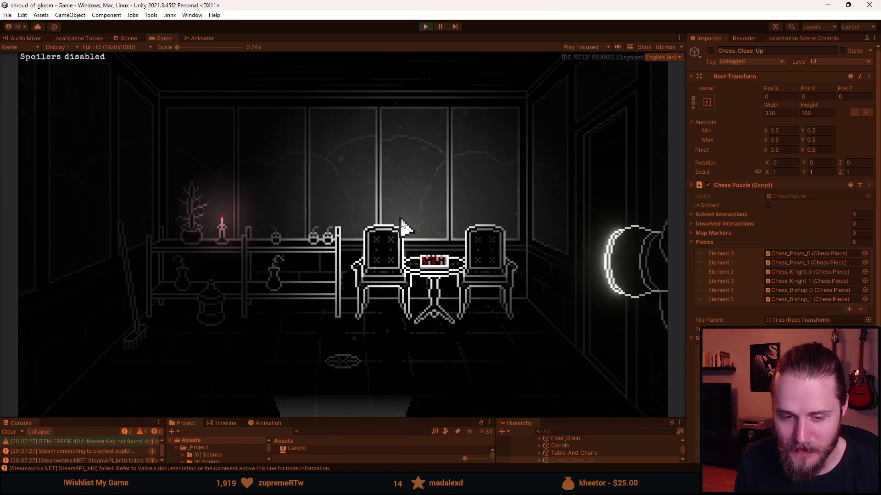
click(433, 262)
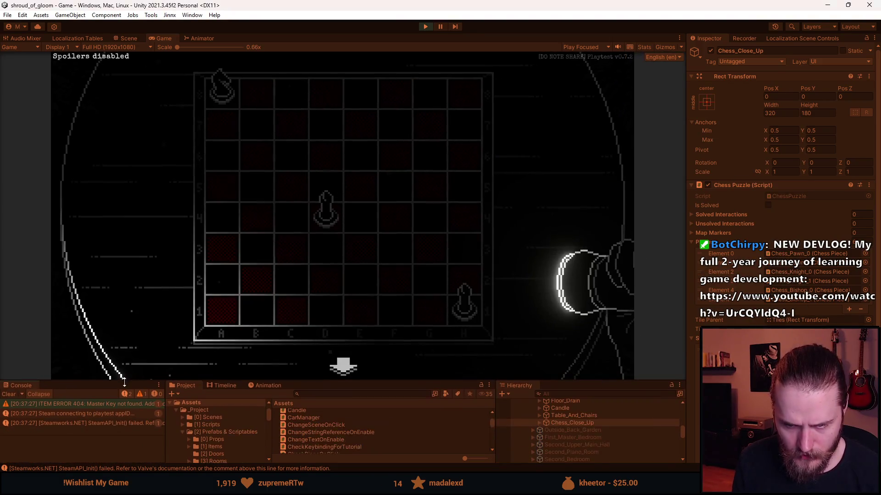
drag(129, 420, 129, 403)
scroll(769, 317, down, 5)
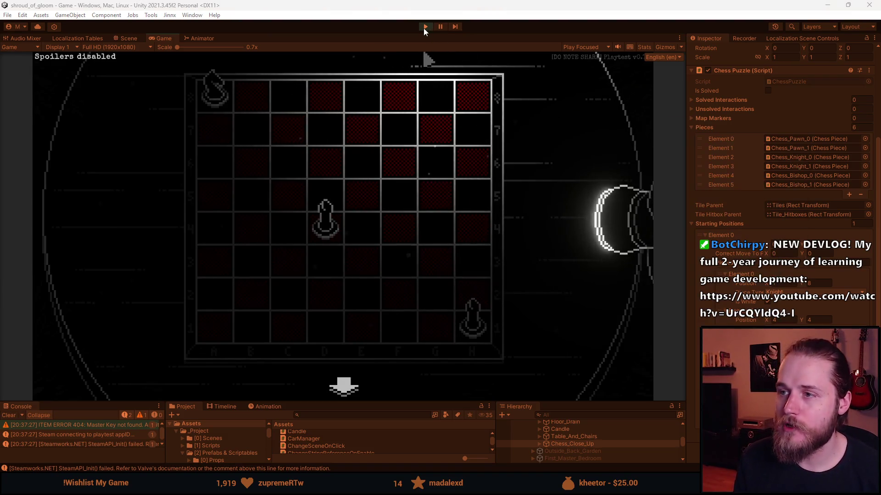
key(ctrl+p)
drag(375, 402, 375, 297)
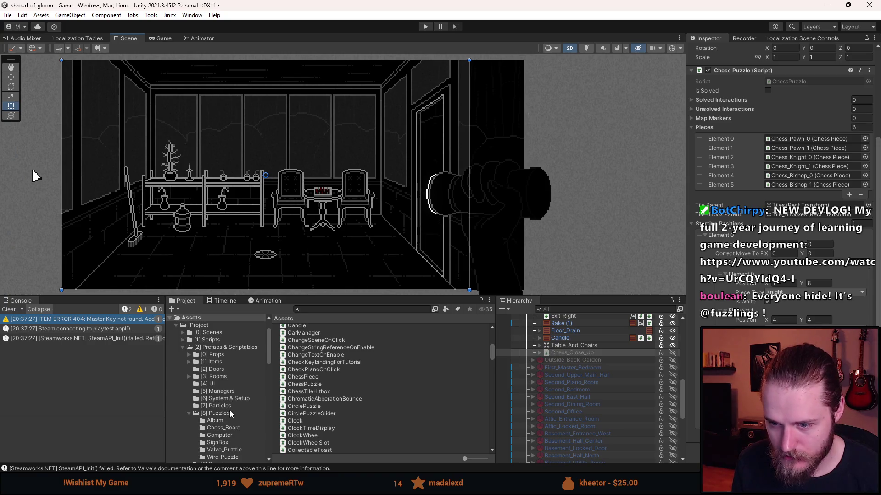
Step: Open the Chess_Bishop_1 prefab from Chess_Board, return to the room scene, and restart play mode
click(234, 427)
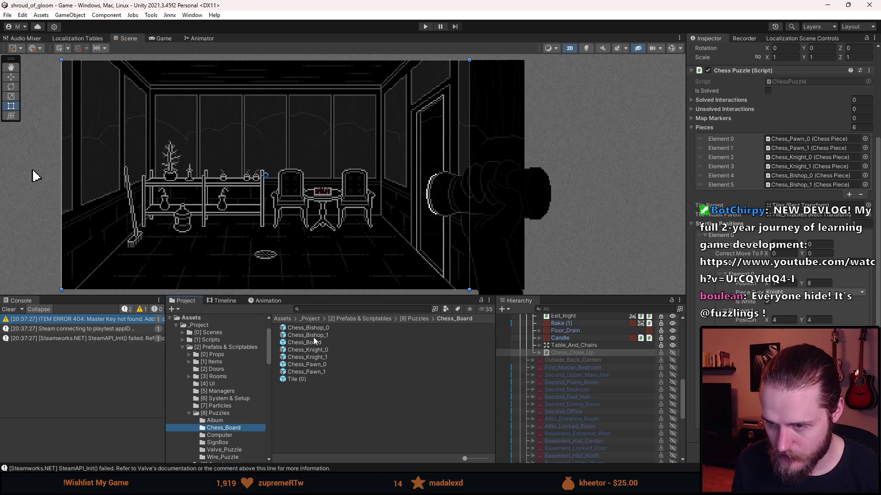
double_click(314, 337)
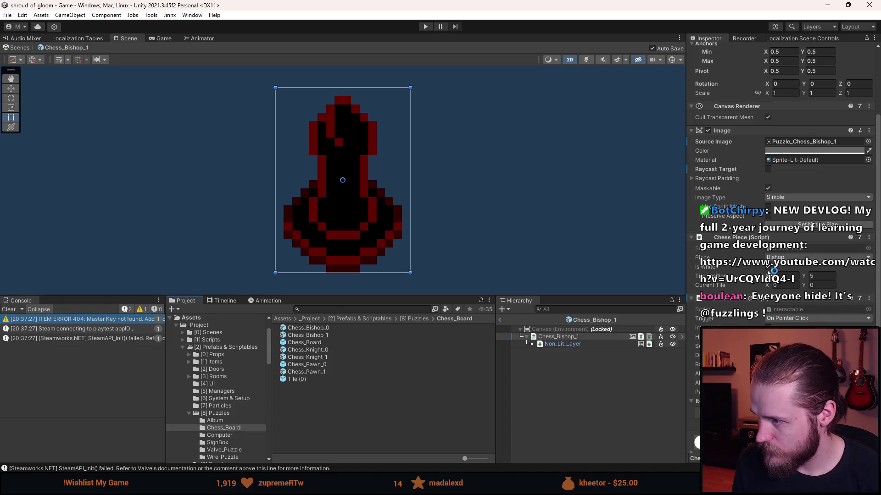
click(601, 423)
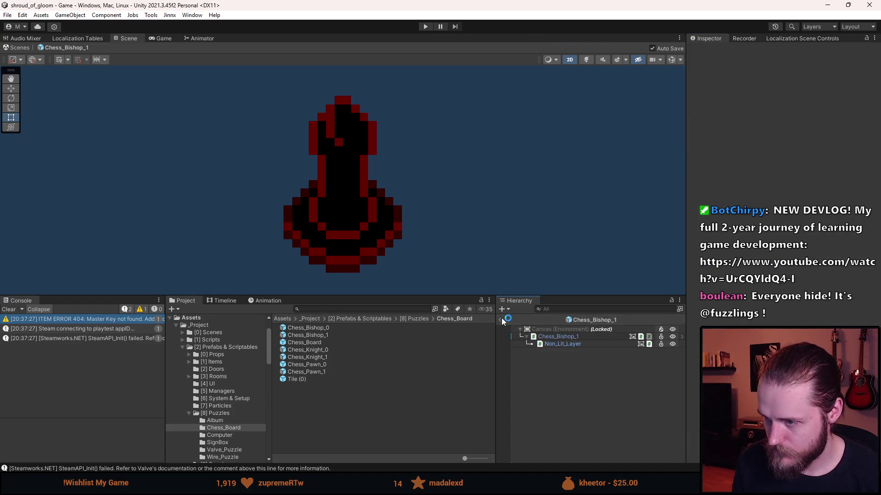
click(500, 319)
click(425, 27)
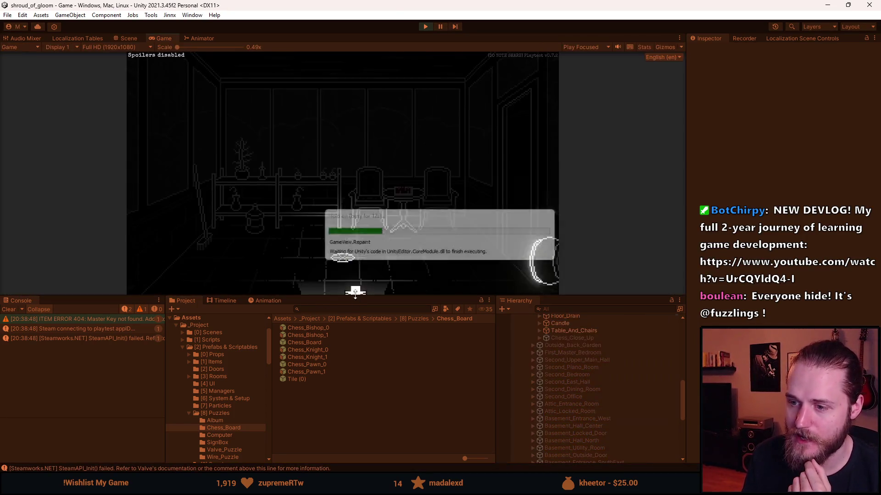
drag(355, 295, 362, 414)
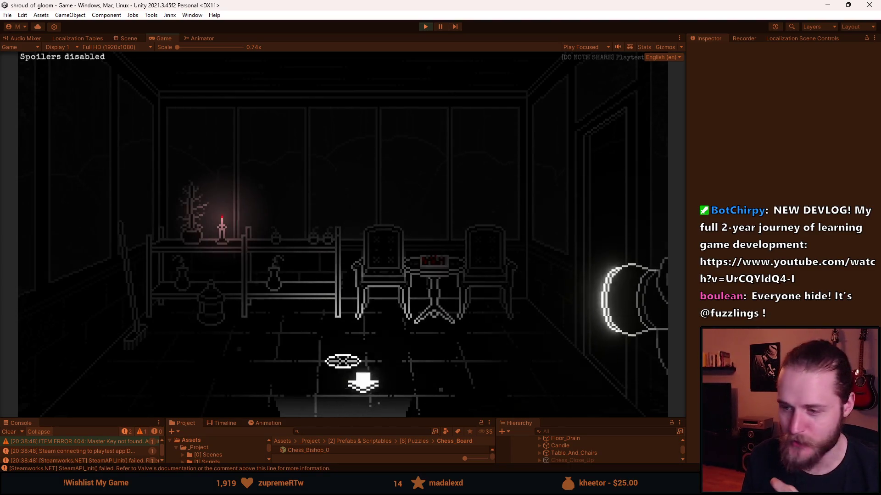
click(367, 385)
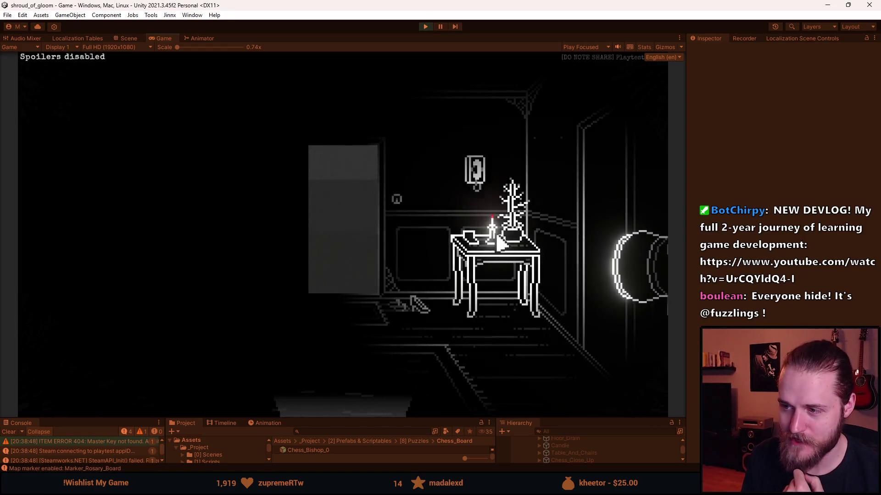
click(296, 229)
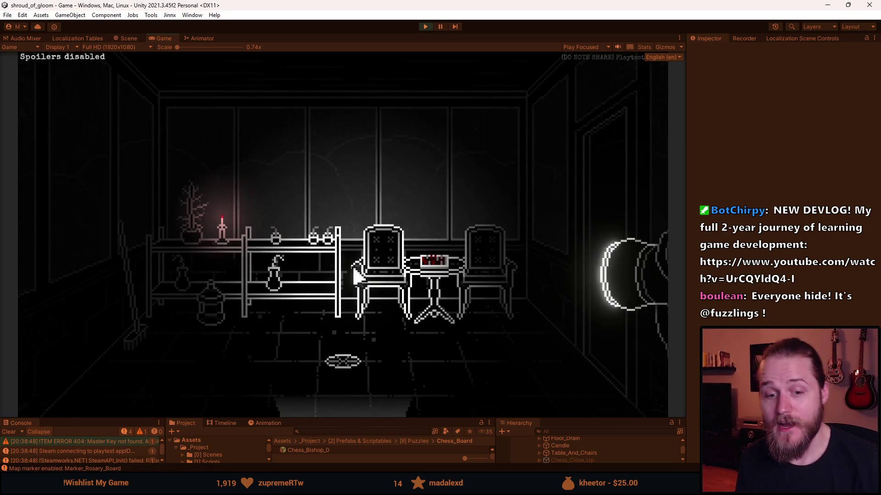
key(grave)
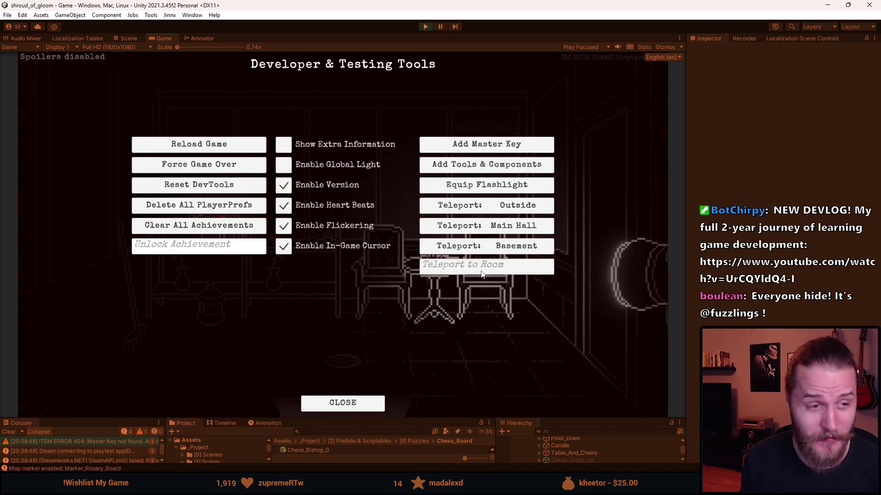
Step: Teleport to Outside_Entrance and walk through the barrel-and-rake, bin and shutter-door areas
text(Outside_Entrance)
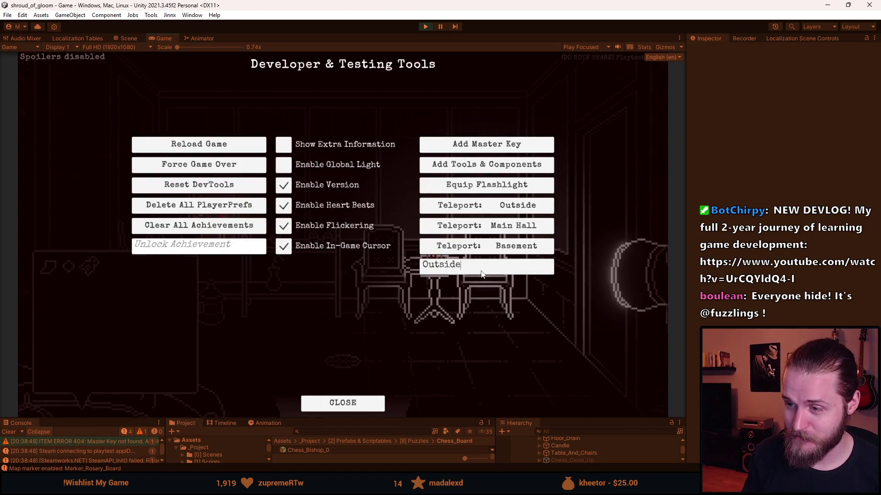
key(Return)
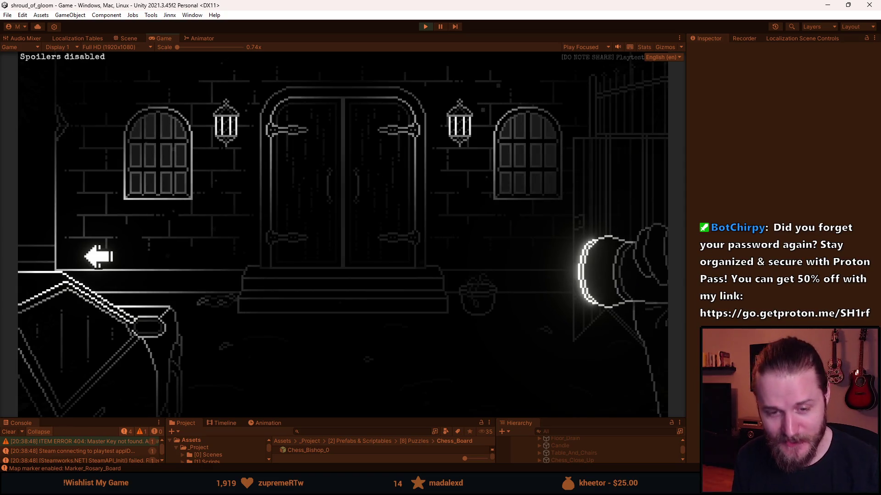
click(90, 256)
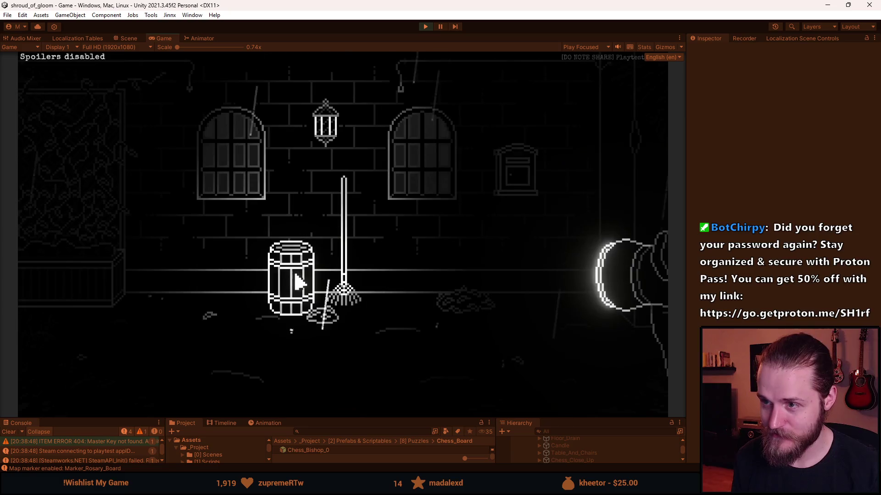
click(73, 291)
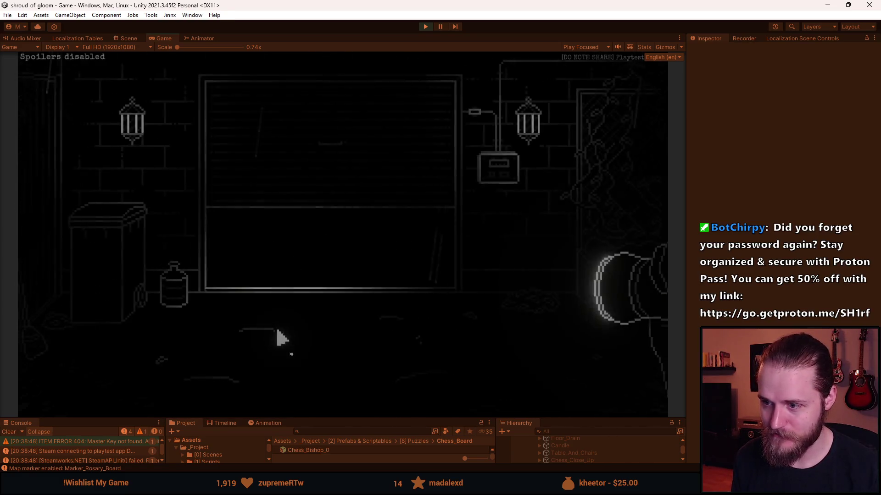
click(592, 199)
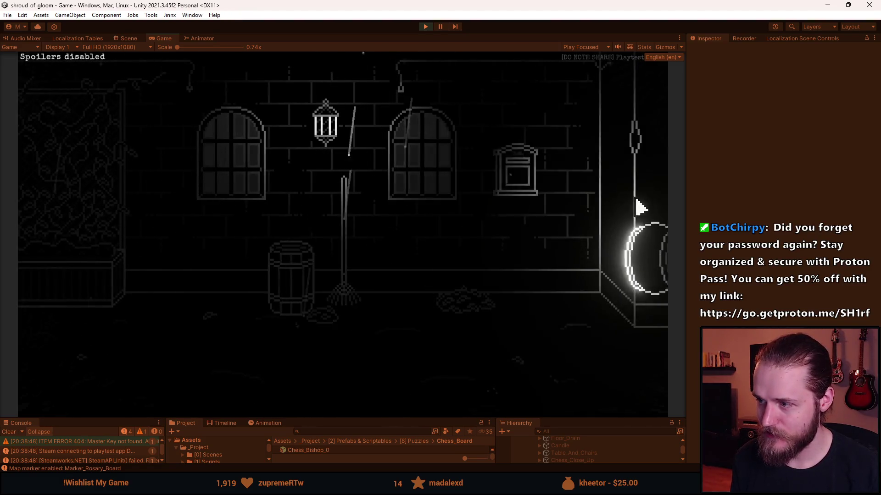
click(653, 203)
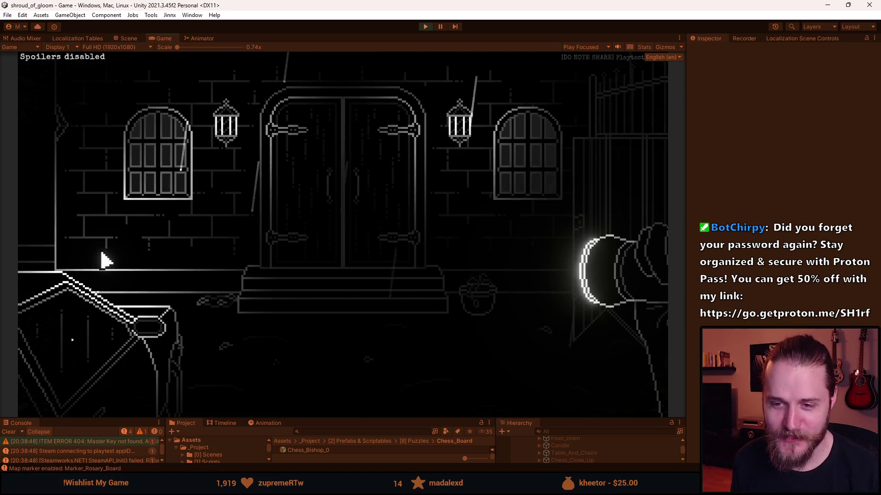
click(40, 167)
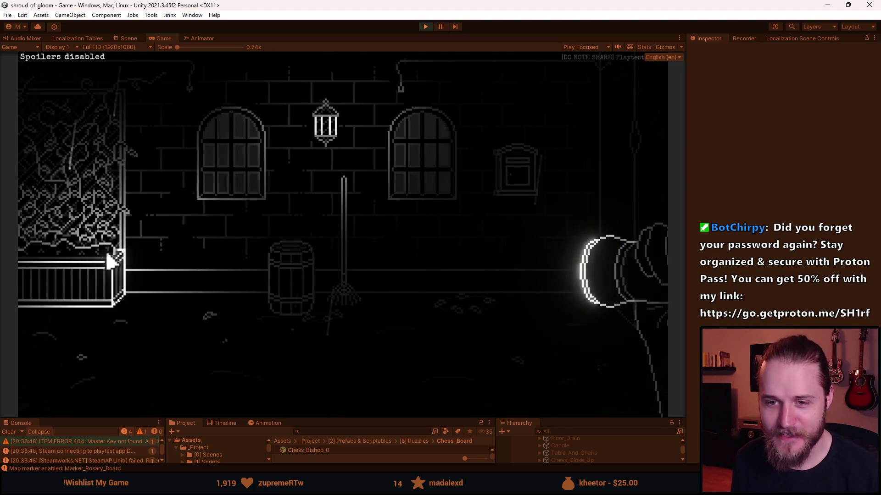
click(141, 249)
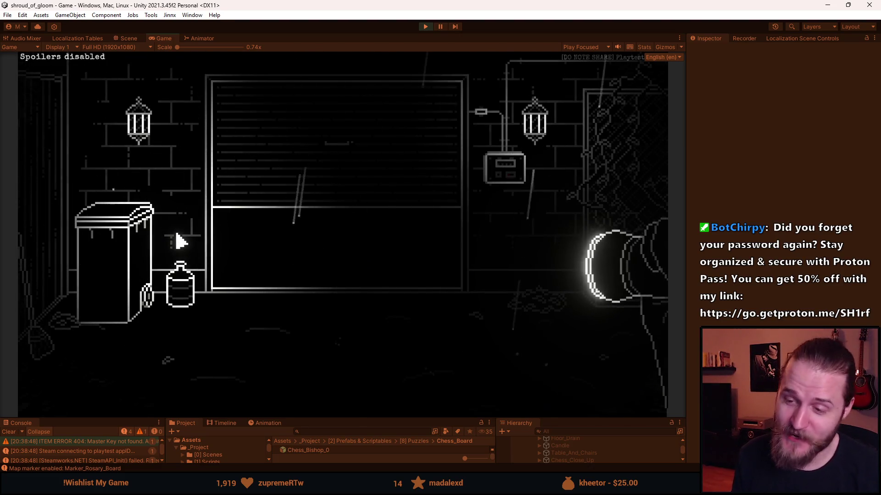
Step: Teleport the player back to First_Entrance_Room with the developer tools
key(alt+Tab)
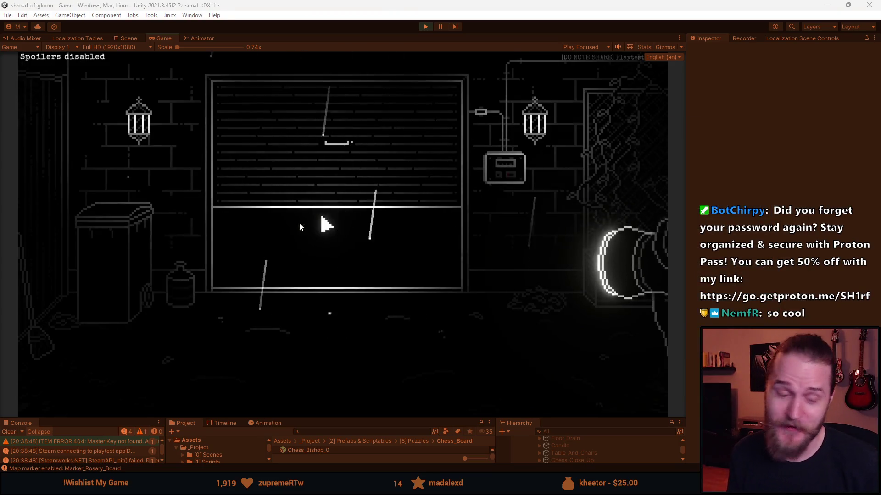
key(F1)
click(496, 269)
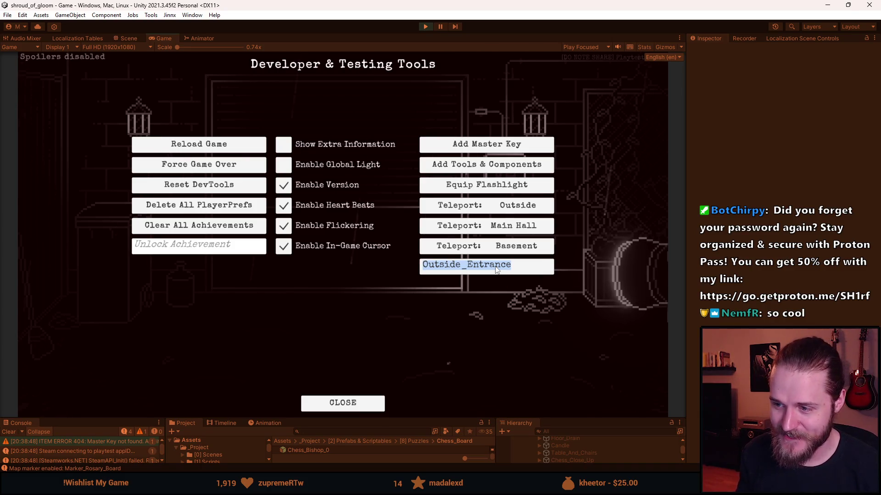
text(First_Entrance_Room)
key(Return)
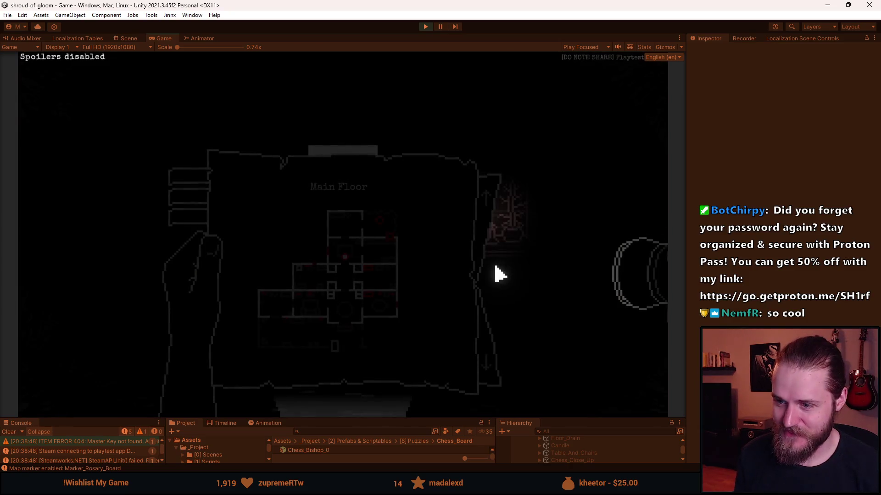
Step: Enter the chess room, try the a8 bishop to c7, view the d4 piece's moves, then stop play
key(m)
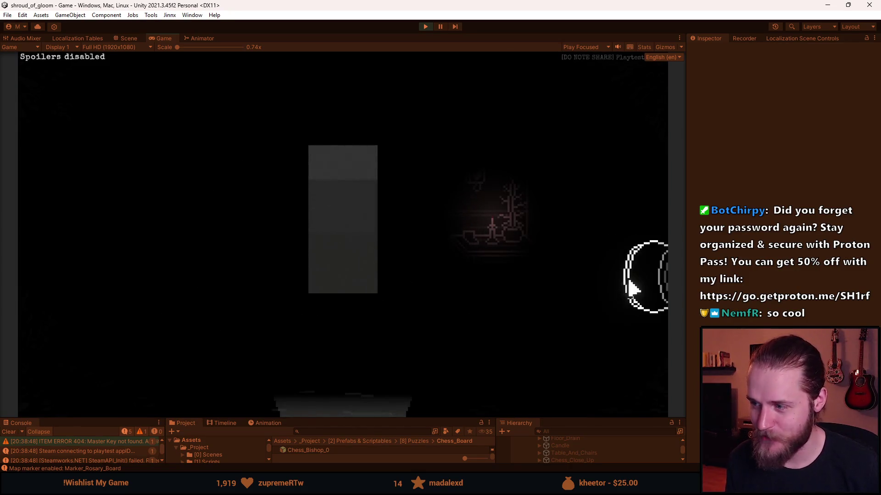
click(395, 202)
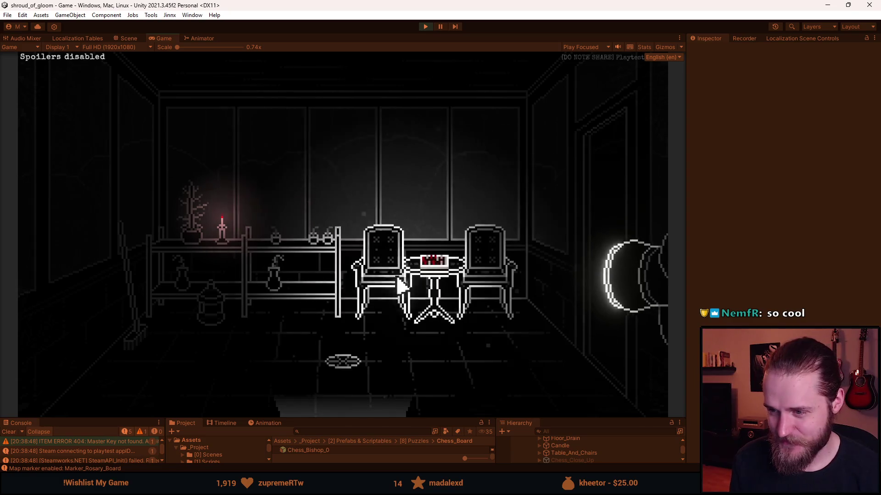
click(445, 266)
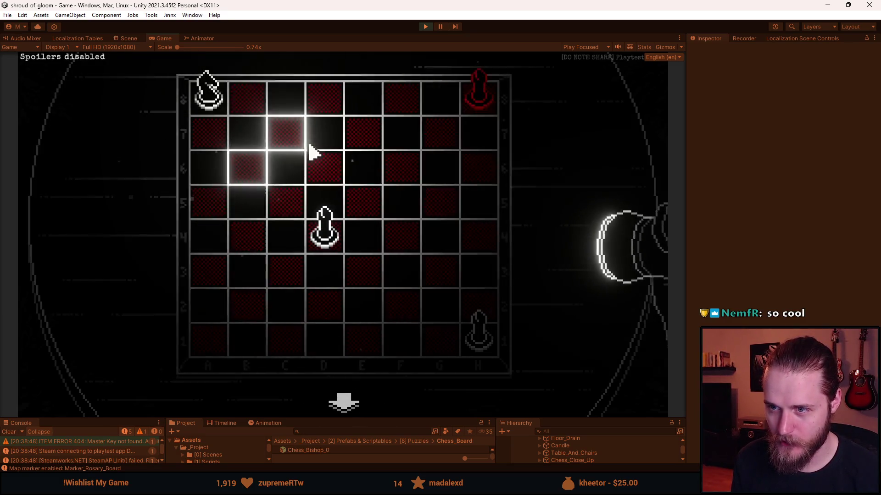
click(288, 133)
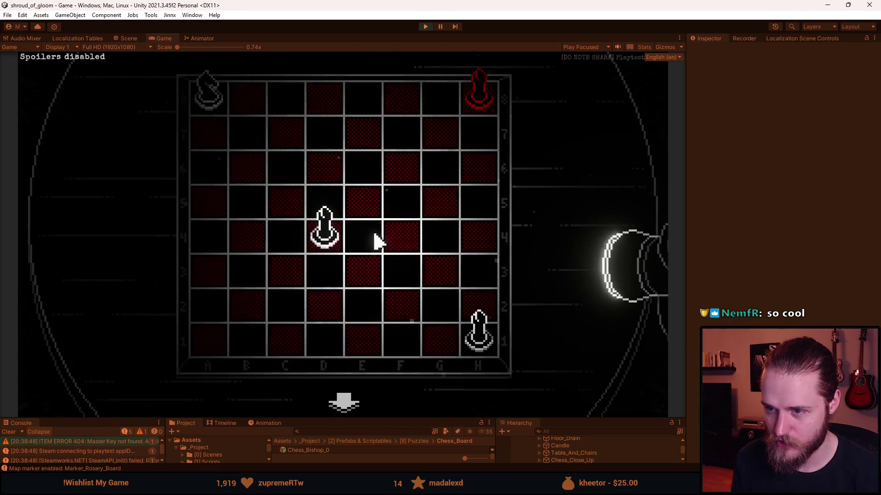
click(329, 234)
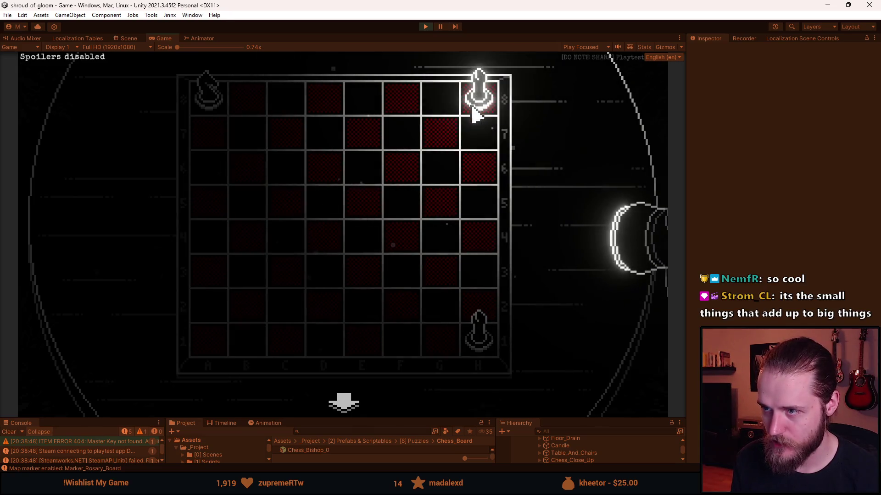
click(426, 26)
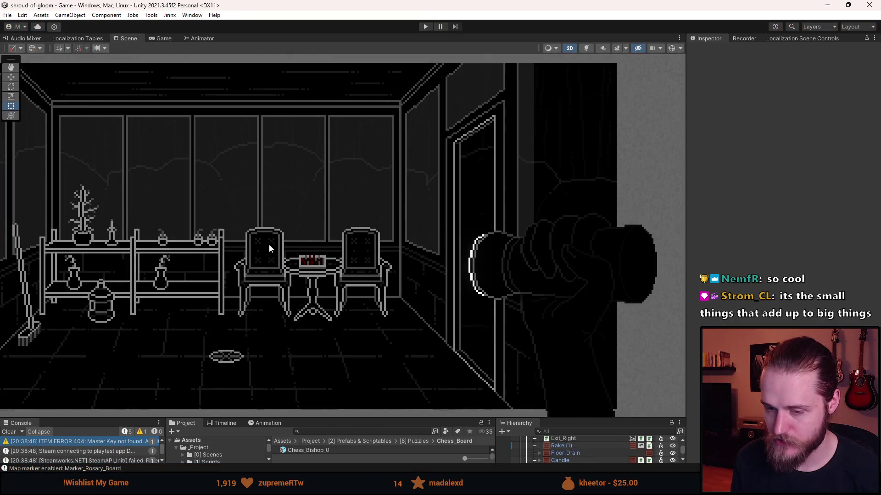
Step: Copy the diagonal tile loop and paste it over the return null placeholder in GetAllAvailableUndiagonalTiles
drag(278, 247, 341, 240)
key(alt+Tab)
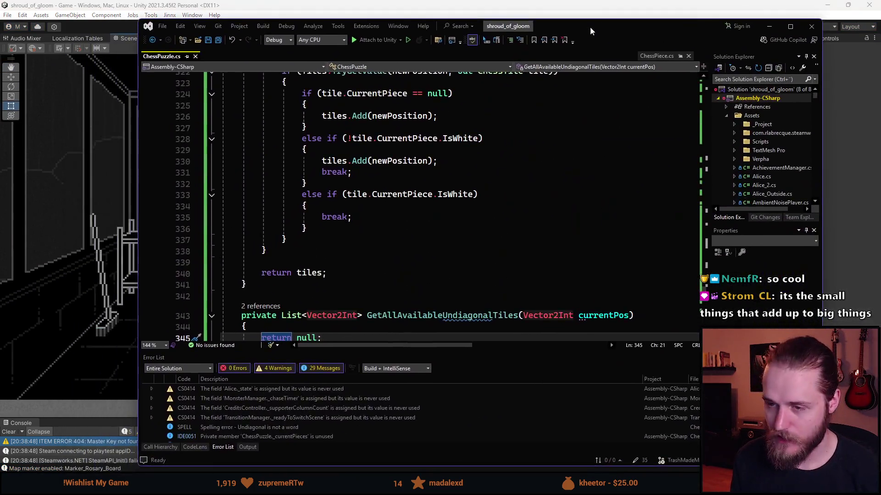
scroll(266, 213, down, 4)
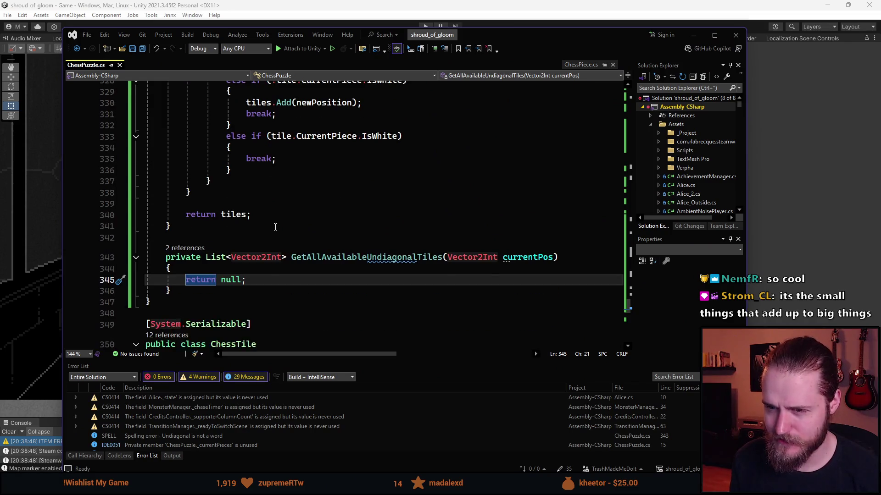
scroll(275, 227, down, 1)
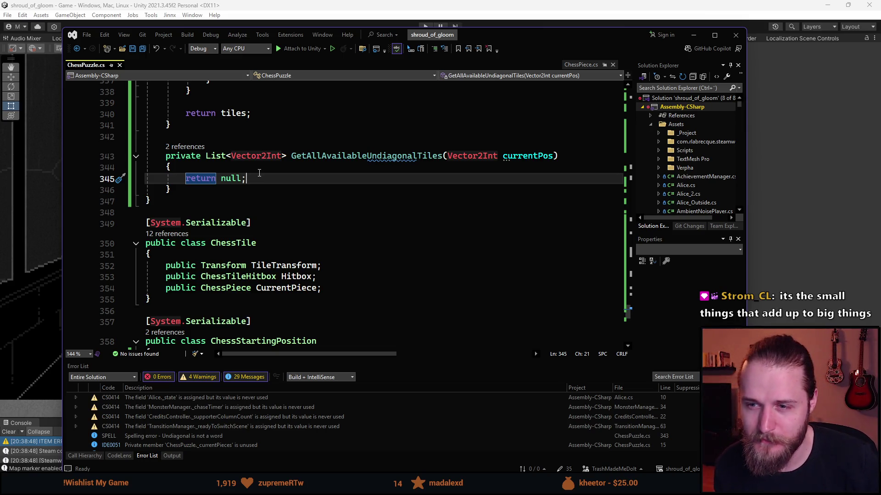
scroll(259, 173, down, 1)
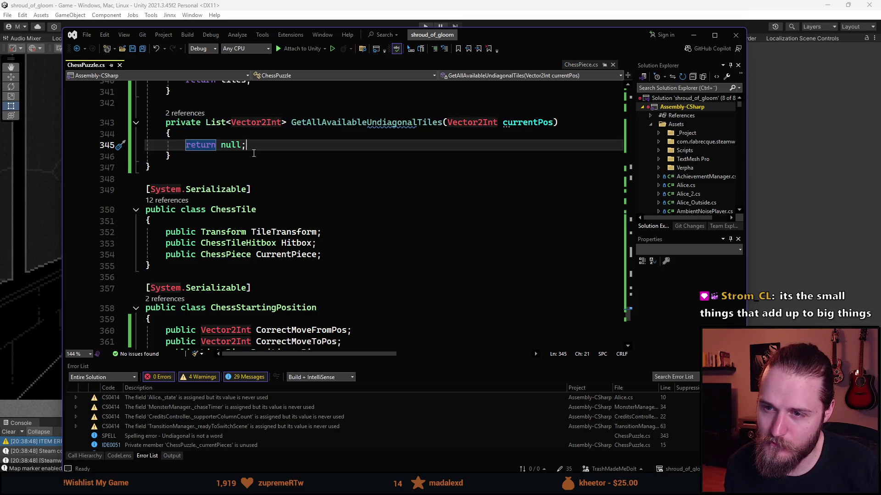
scroll(253, 166, up, 2)
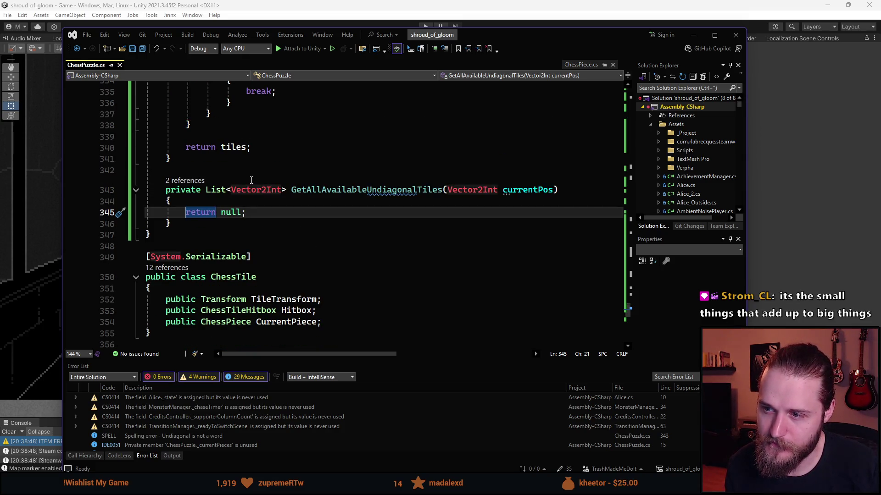
scroll(252, 179, up, 8)
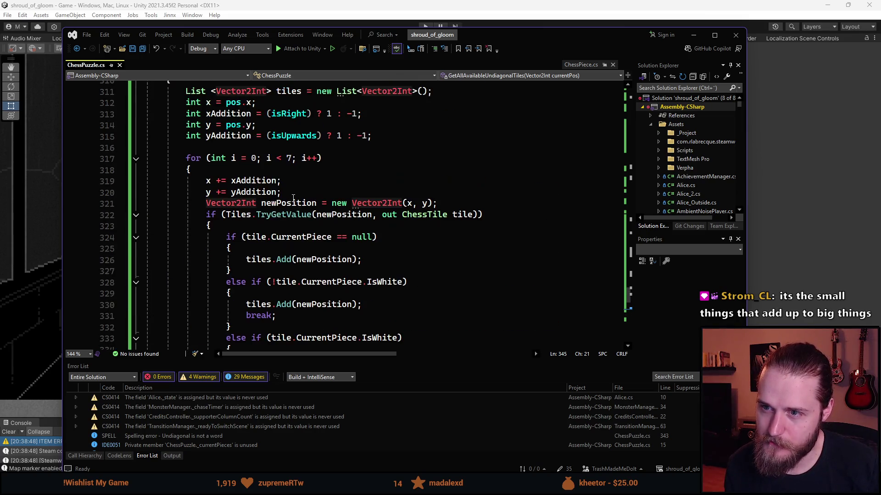
scroll(293, 197, up, 9)
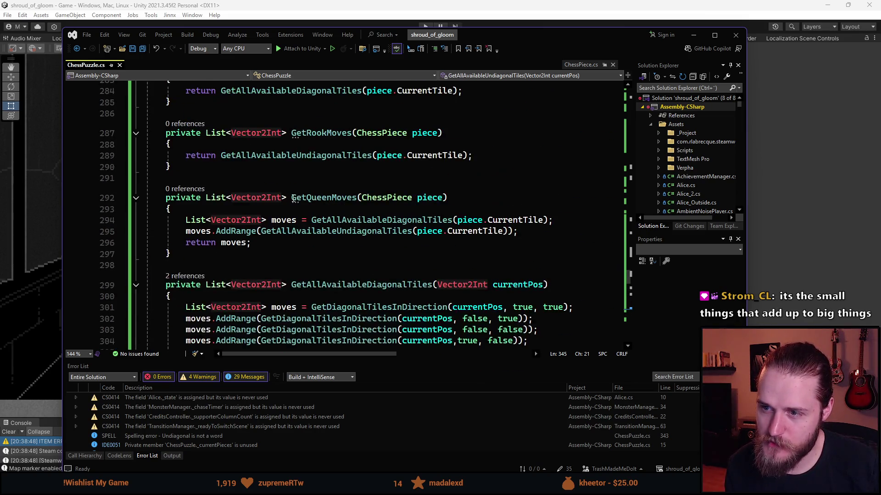
scroll(294, 198, down, 7)
scroll(267, 179, down, 9)
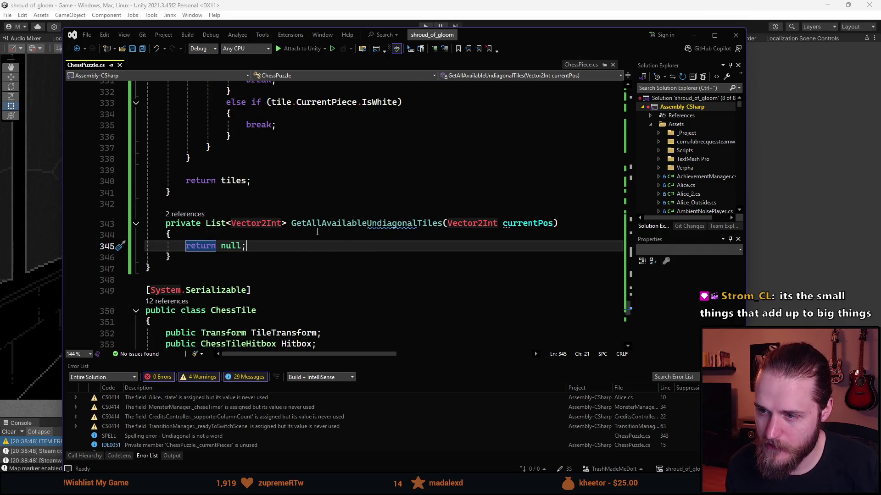
scroll(321, 234, up, 6)
scroll(316, 231, up, 3)
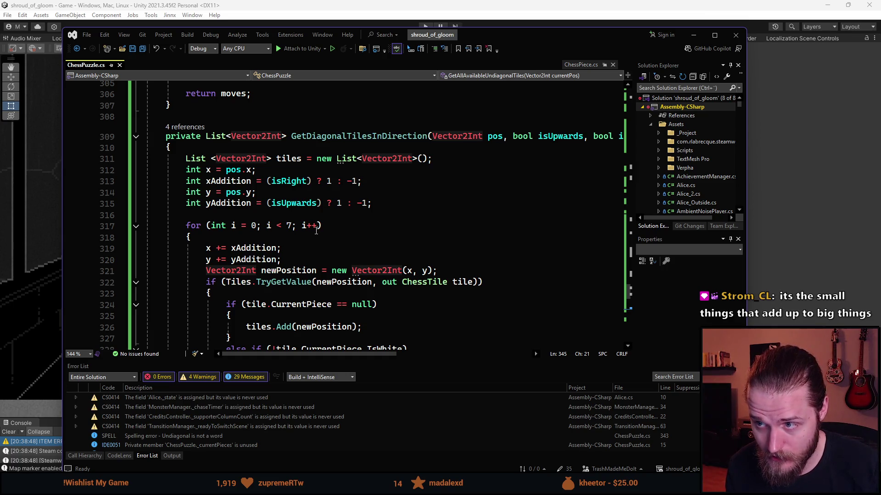
scroll(316, 231, up, 5)
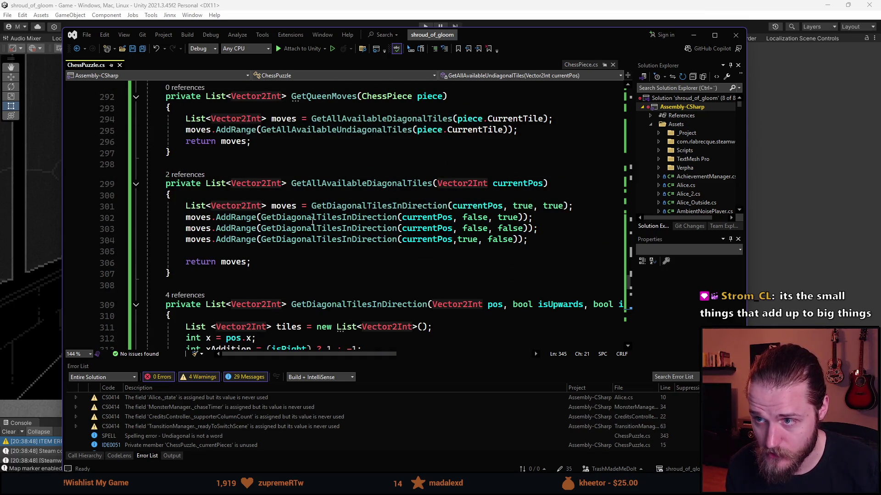
scroll(258, 216, up, 3)
scroll(258, 215, down, 15)
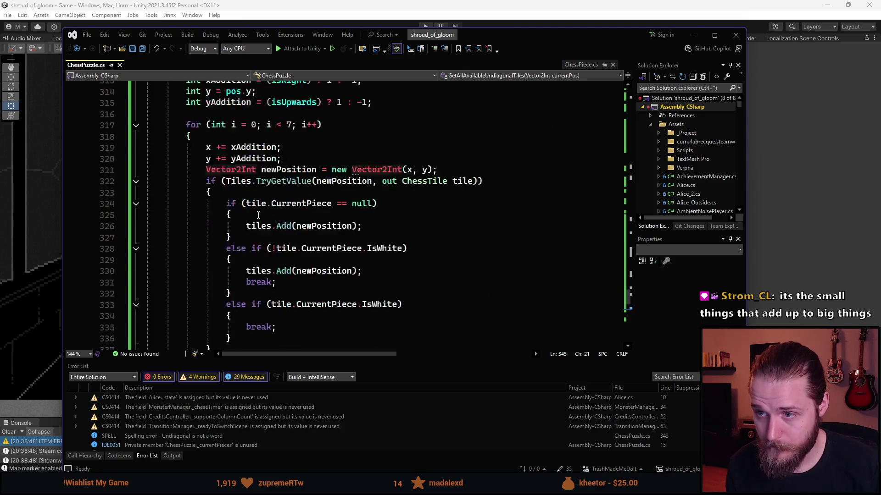
scroll(265, 247, up, 5)
scroll(265, 248, down, 3)
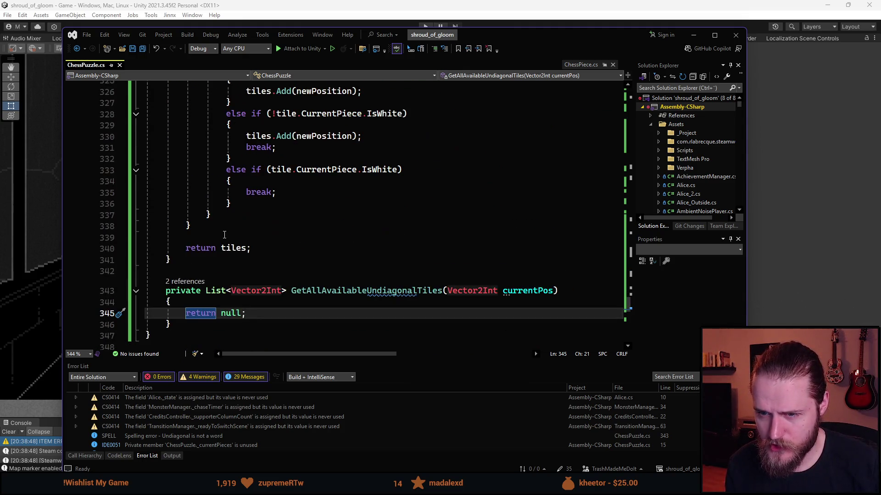
click(265, 247)
scroll(265, 247, up, 6)
click(236, 181)
scroll(239, 185, up, 2)
mouse_move(238, 192)
mouse_down()
mouse_move(186, 169)
mouse_move(186, 159)
mouse_up()
scroll(274, 233, down, 9)
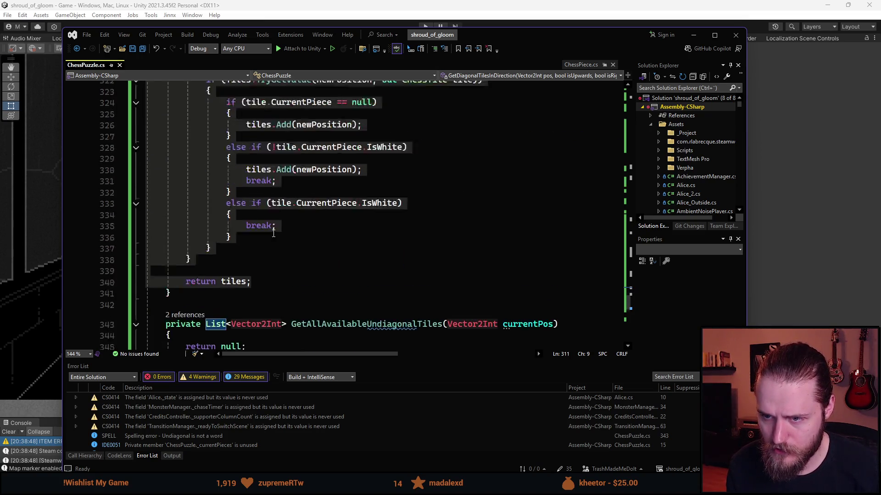
click(186, 248)
key(ctrl+v)
Step: Delete the leftover 'return tiles' line from the pasted code
scroll(266, 235, up, 5)
scroll(265, 234, down, 3)
scroll(265, 235, up, 7)
double_click(200, 190)
key(shift+End)
key(BackSpace)
key(BackSpace)
key(BackSpace)
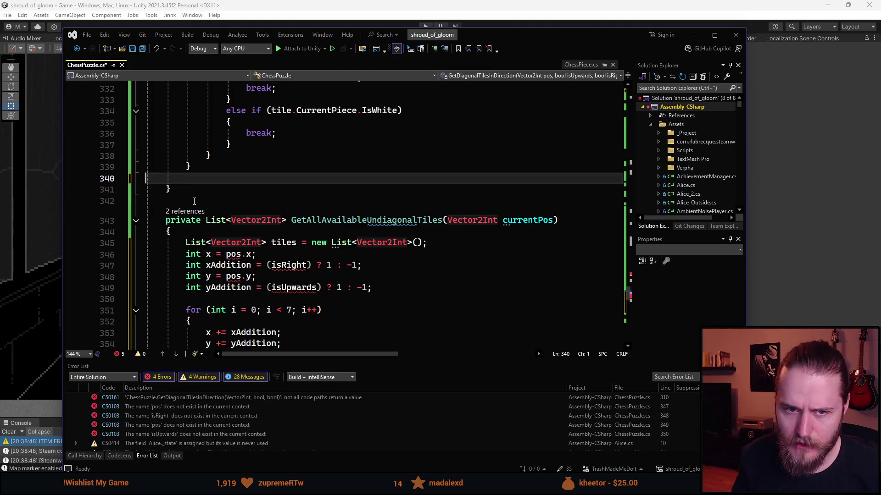
Step: Replace the breaks on lines 332 and 336 with 'return tiles;' and add 'return tiles;' after the loop
scroll(275, 257, up, 4)
drag(277, 267, 246, 267)
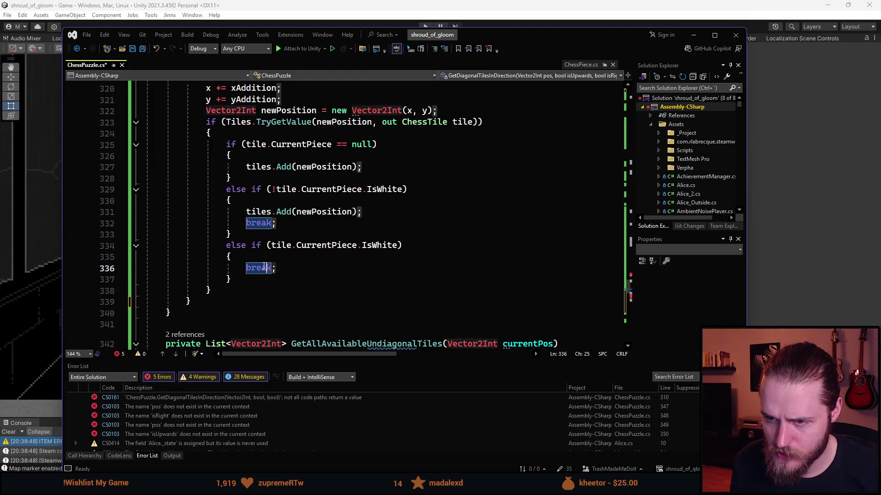
text(return tiles;)
double_click(271, 224)
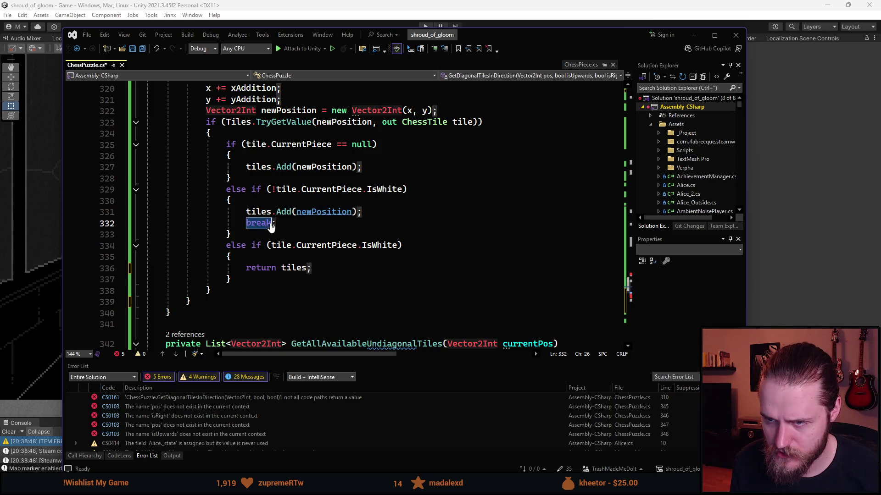
text(return tiles)
click(350, 271)
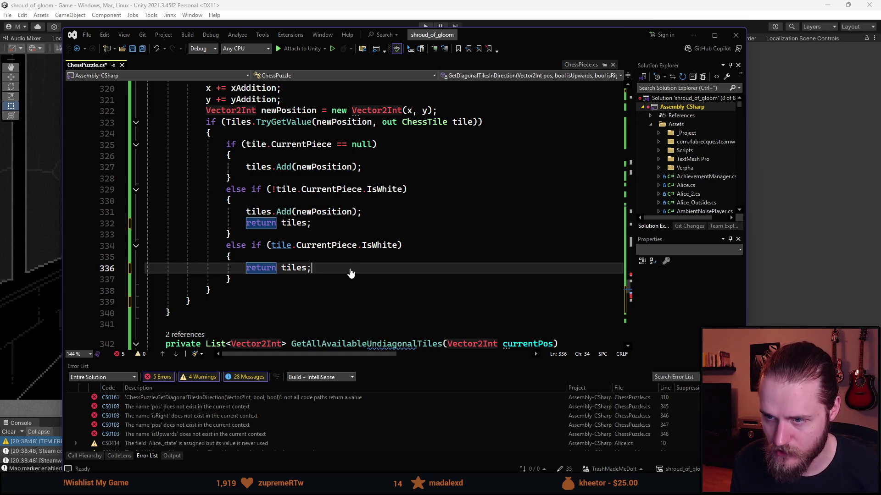
scroll(340, 250, up, 1)
scroll(339, 250, up, 4)
scroll(339, 250, down, 2)
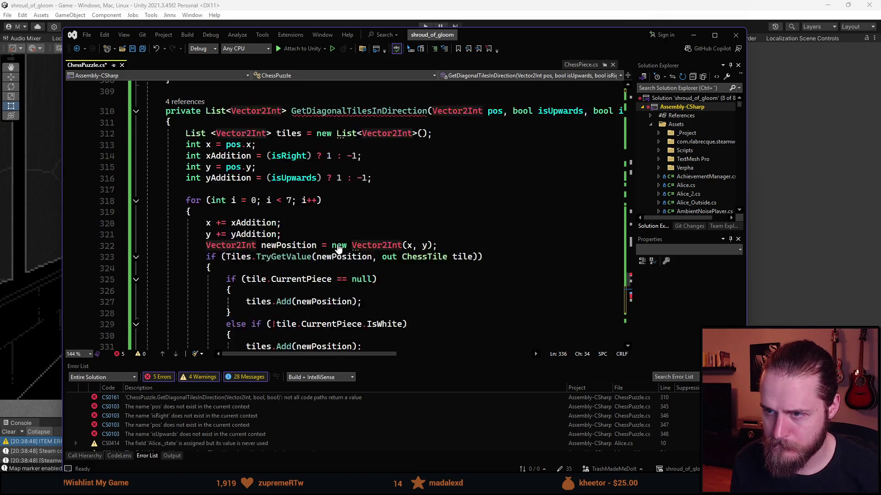
scroll(339, 183, up, 2)
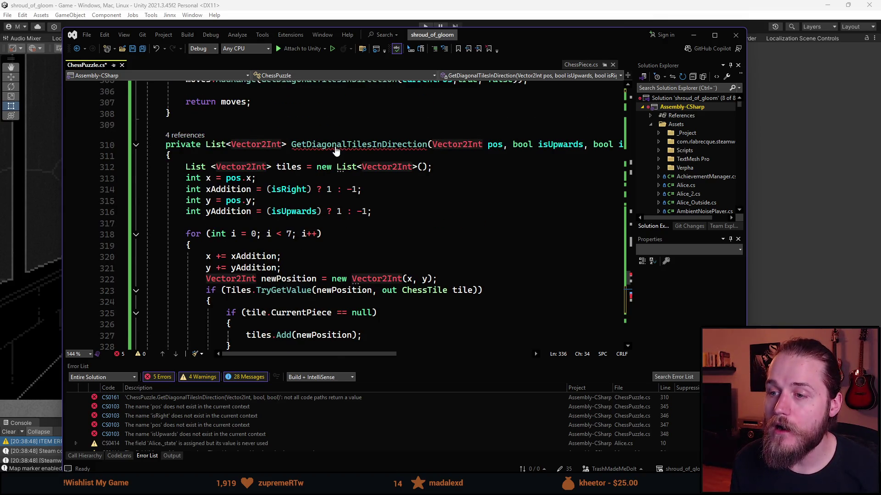
click(336, 148)
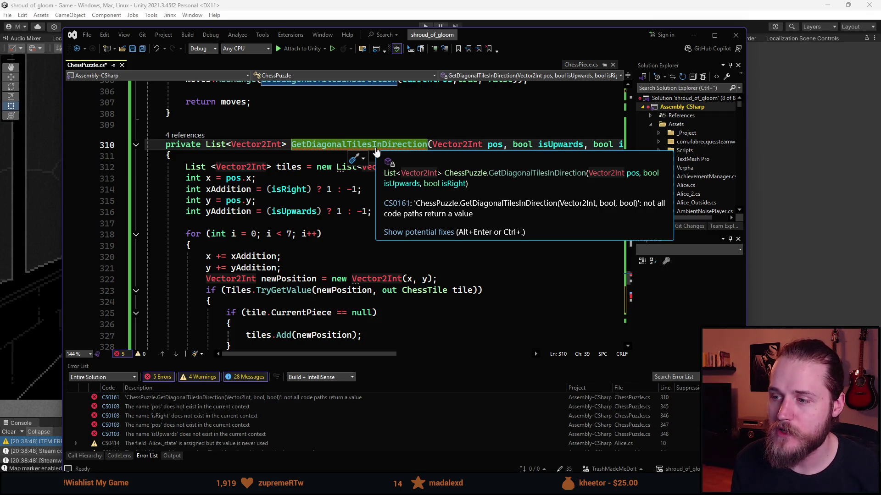
scroll(297, 236, down, 6)
click(220, 268)
key(Return)
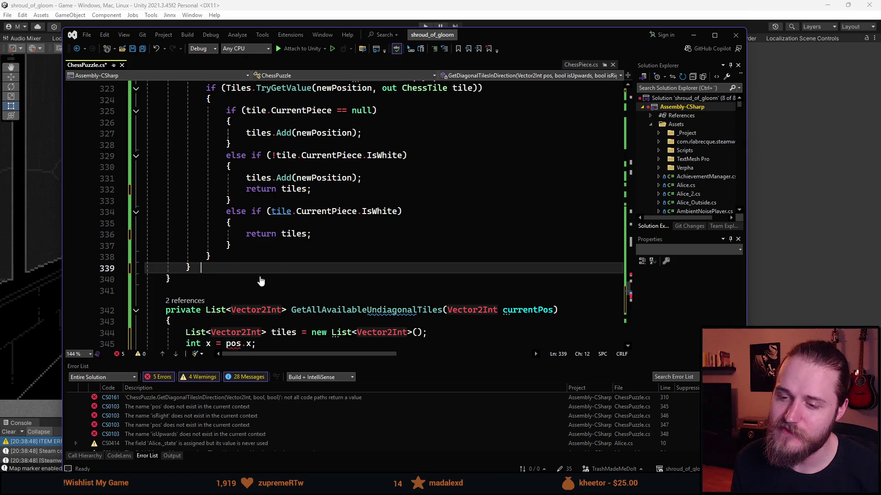
text(return tiles;)
Step: Change the breaks on lines 365 and 369 in the new method to 'return tiles'
scroll(298, 254, up, 6)
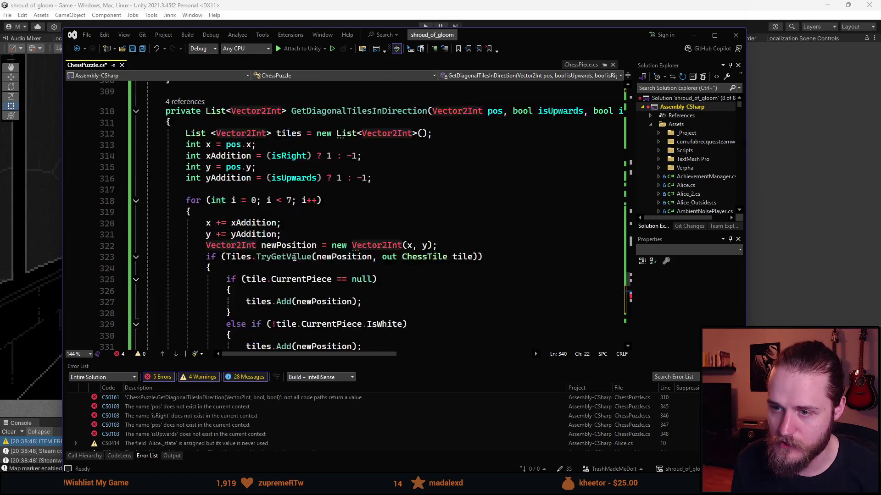
scroll(296, 256, down, 4)
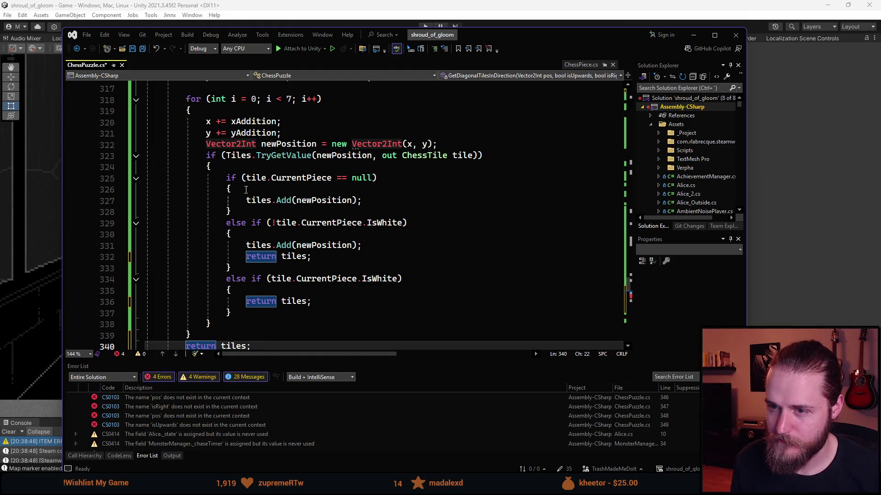
scroll(223, 305, down, 2)
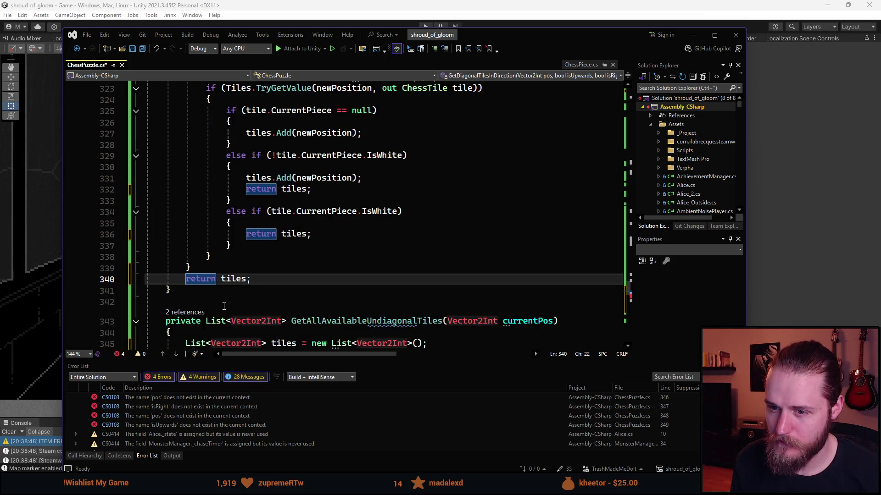
scroll(225, 299, up, 1)
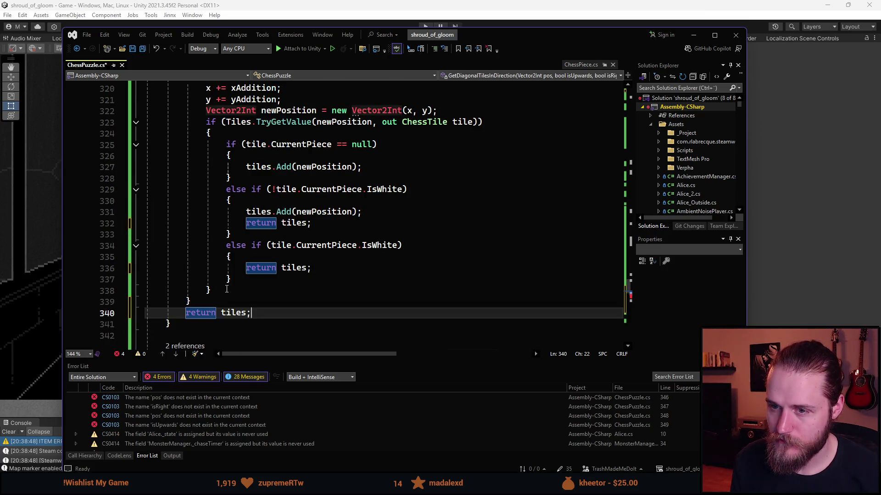
scroll(226, 289, up, 3)
scroll(228, 270, down, 4)
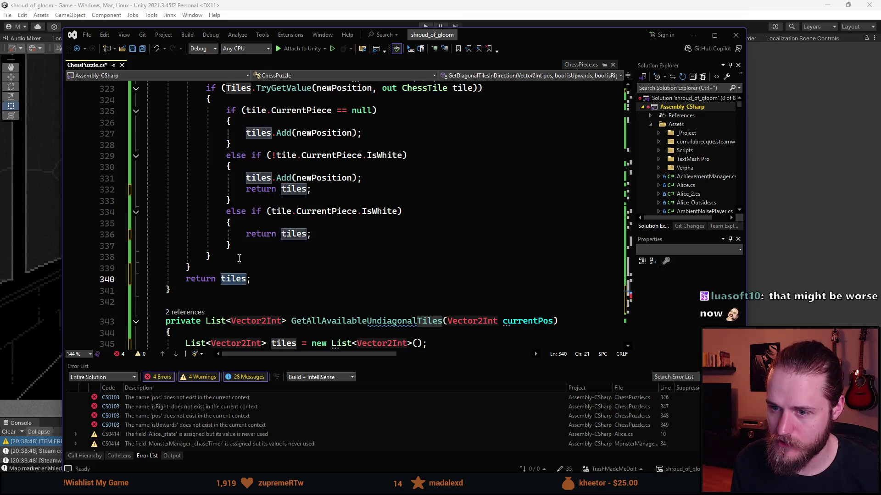
click(239, 257)
scroll(239, 258, up, 1)
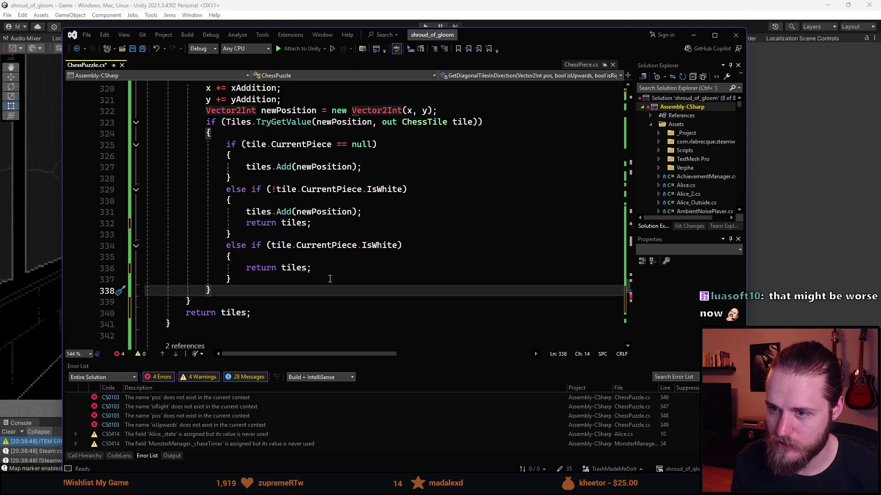
scroll(291, 222, down, 9)
scroll(292, 222, down, 1)
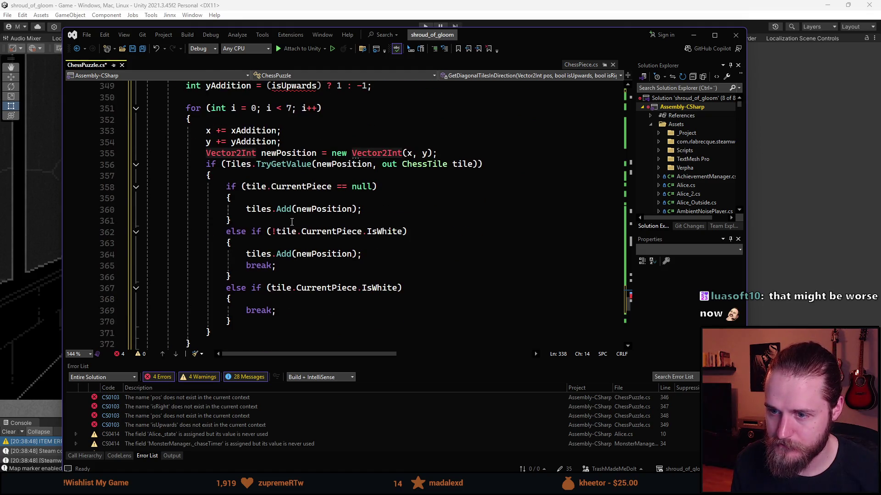
click(261, 267)
double_click(260, 267)
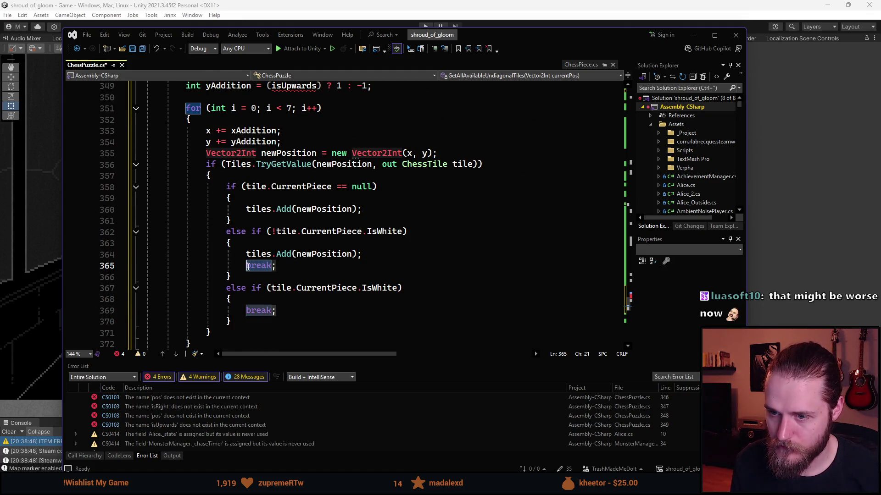
text(return tiles)
click(250, 316)
text(return tiles)
Step: Check the end of the new method's loop and its currentPos parameter
scroll(255, 313, down, 3)
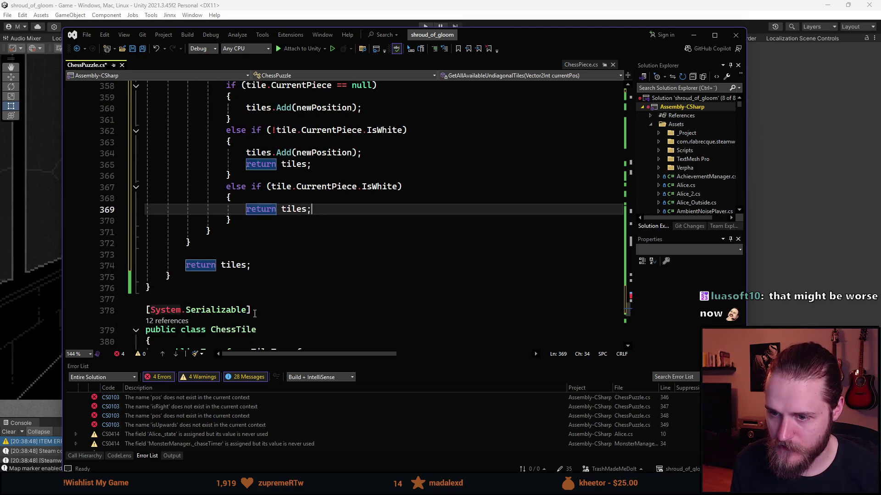
click(183, 260)
scroll(283, 279, up, 5)
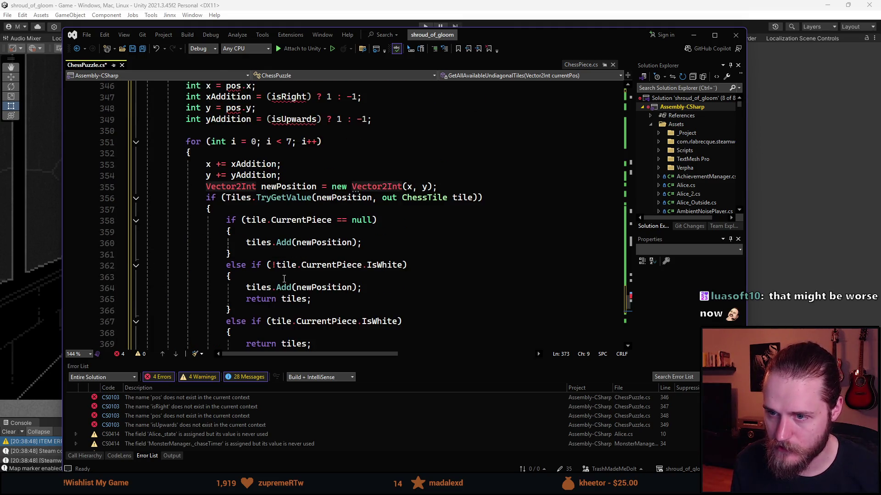
scroll(284, 278, up, 1)
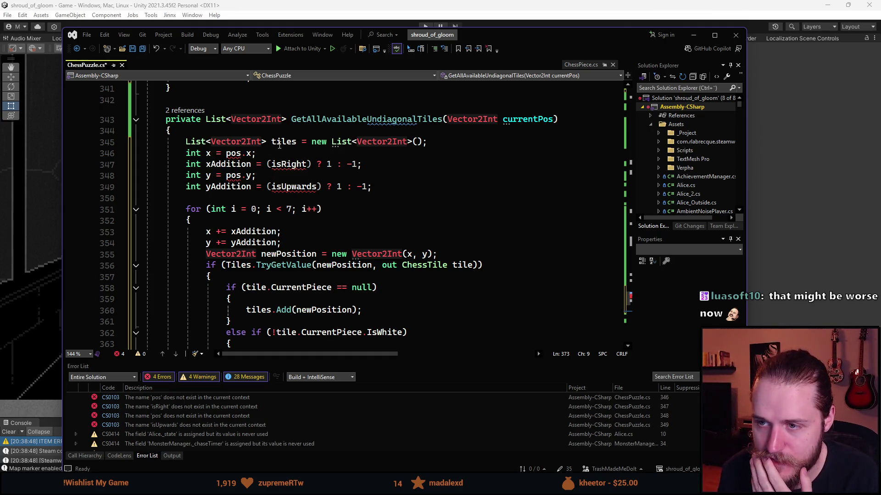
scroll(550, 156, up, 1)
click(554, 152)
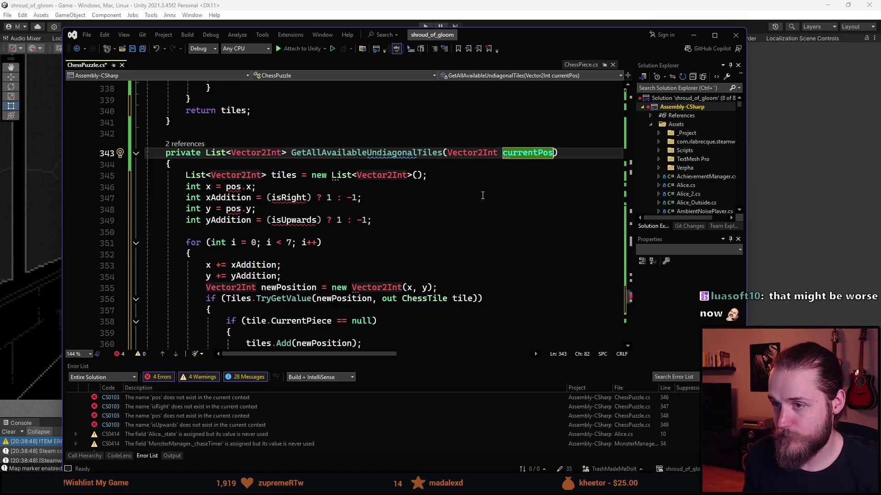
Step: Add 'return tiles;' after the loop's closing brace in GetDiagonalTilesInDirection
scroll(440, 193, up, 12)
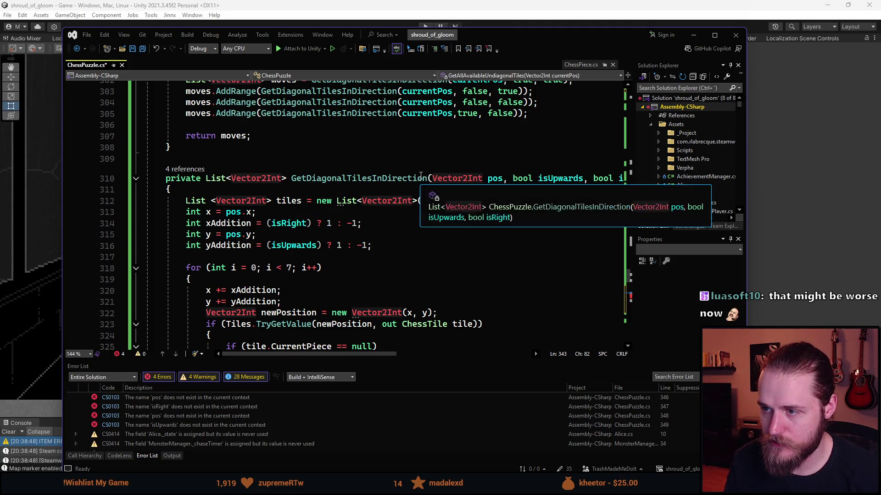
drag(385, 354, 407, 357)
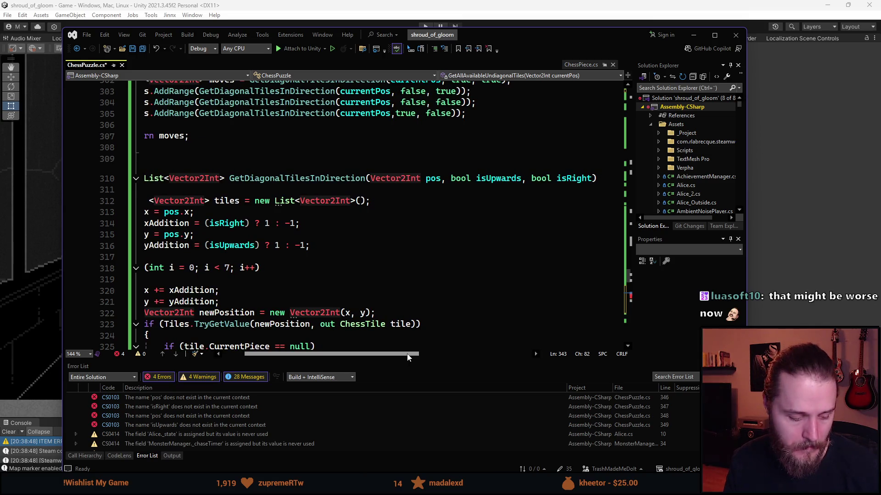
drag(407, 357, 340, 278)
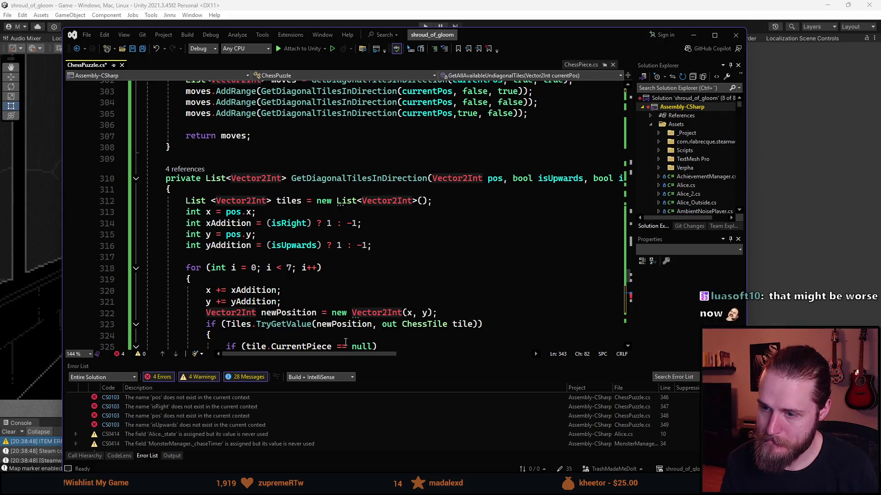
mouse_move(345, 357)
mouse_down()
mouse_move(382, 356)
mouse_move(331, 356)
mouse_up()
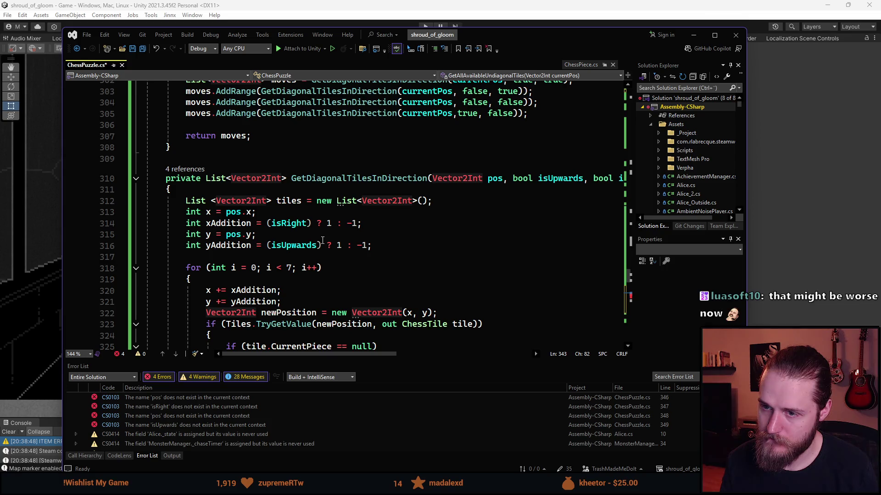
scroll(323, 241, down, 10)
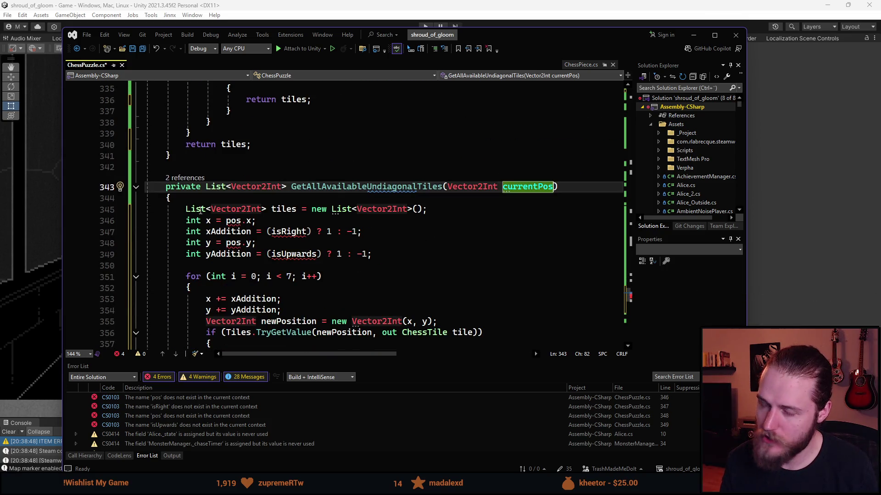
scroll(208, 209, down, 2)
scroll(330, 180, down, 2)
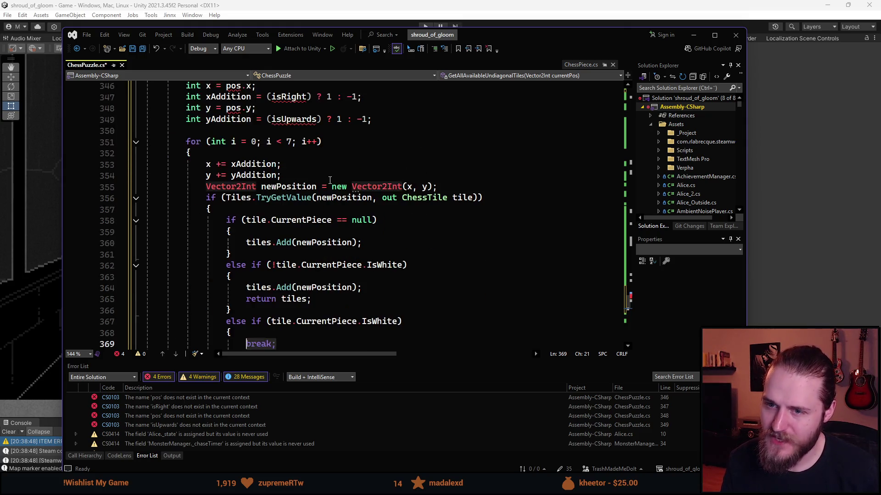
scroll(311, 249, down, 1)
key(ctrl+z)
scroll(316, 243, up, 3)
scroll(321, 241, down, 4)
scroll(322, 239, up, 1)
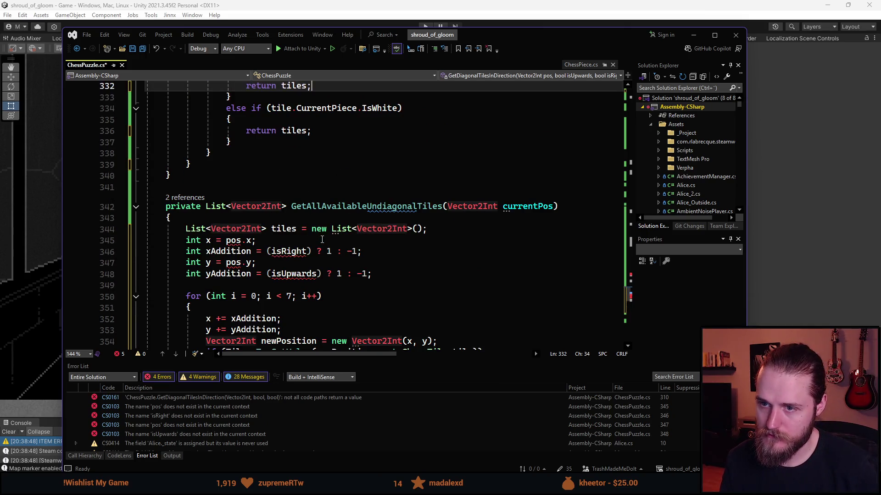
key(Return)
text(return tiles;)
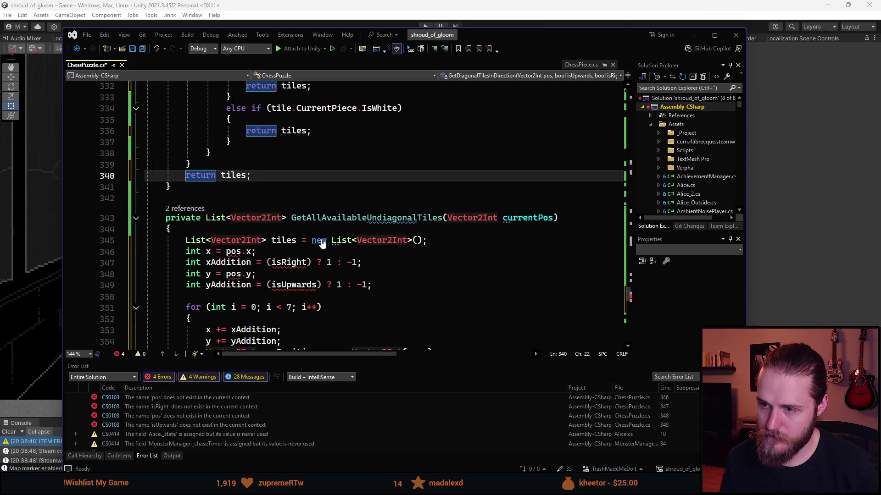
Step: Remove the pasted body and then the whole GetAllAvailableUndiagonalTiles method
scroll(224, 262, down, 8)
scroll(265, 299, up, 5)
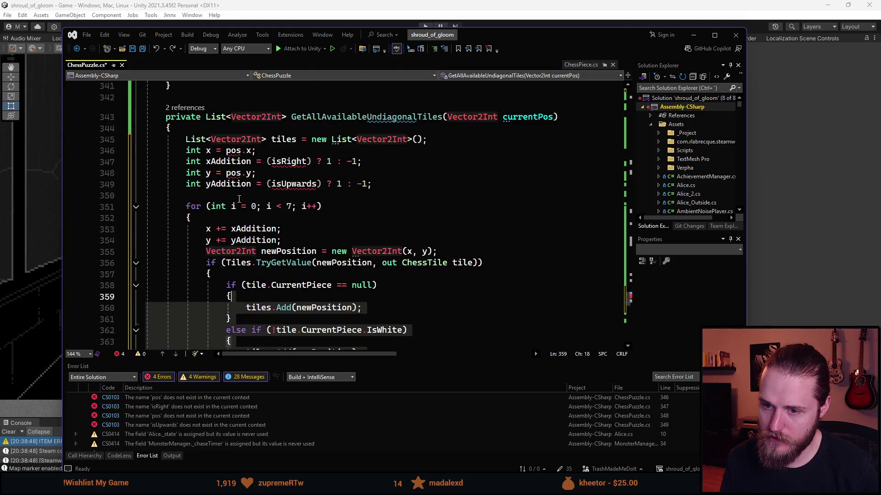
key(ctrl+z)
scroll(400, 252, up, 3)
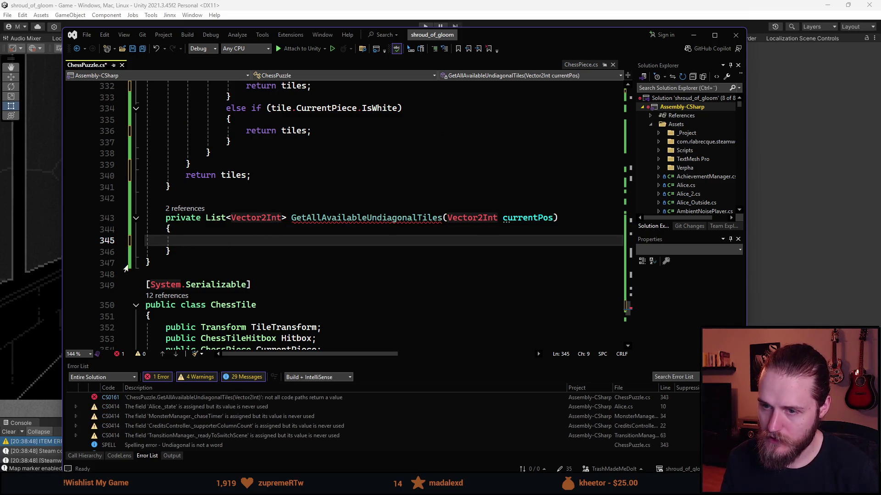
drag(193, 251, 146, 219)
key(Delete)
Step: Clear leftover blank lines and rename GetDiagonalTilesInDirection to GetTilesInDirection across all five references
key(BackSpace)
key(BackSpace)
scroll(398, 225, up, 10)
click(317, 175)
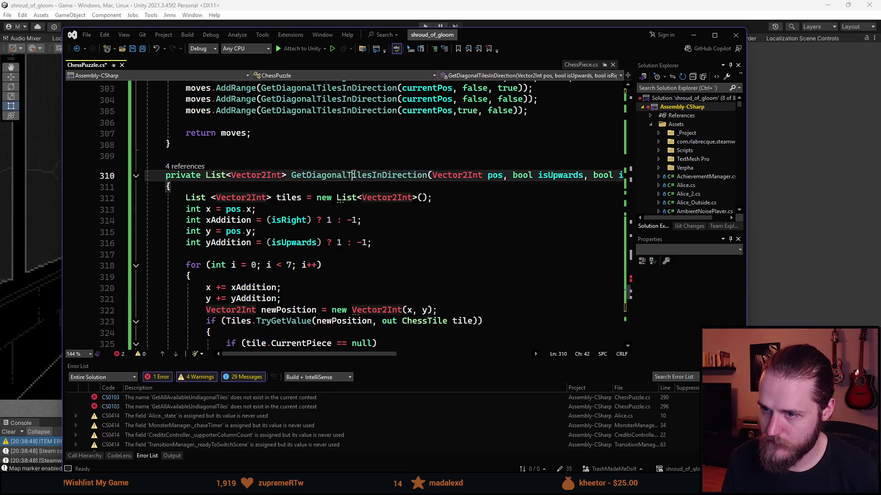
key(ctrl+r)
key(ctrl+r)
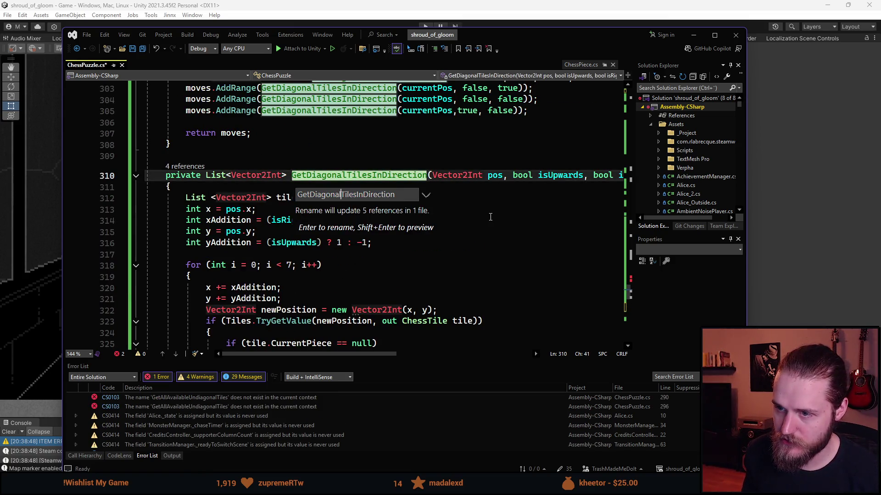
key(BackSpace)
key(BackSpace)
key(BackSpace)
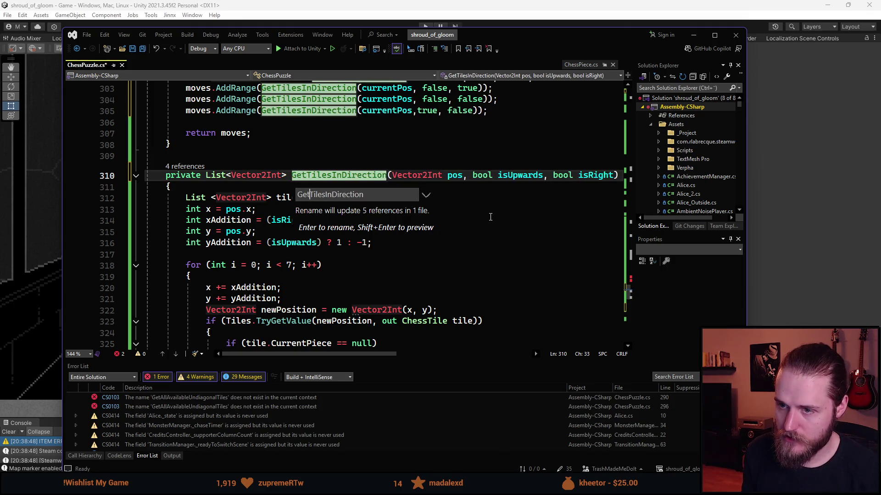
key(Return)
scroll(449, 254, up, 10)
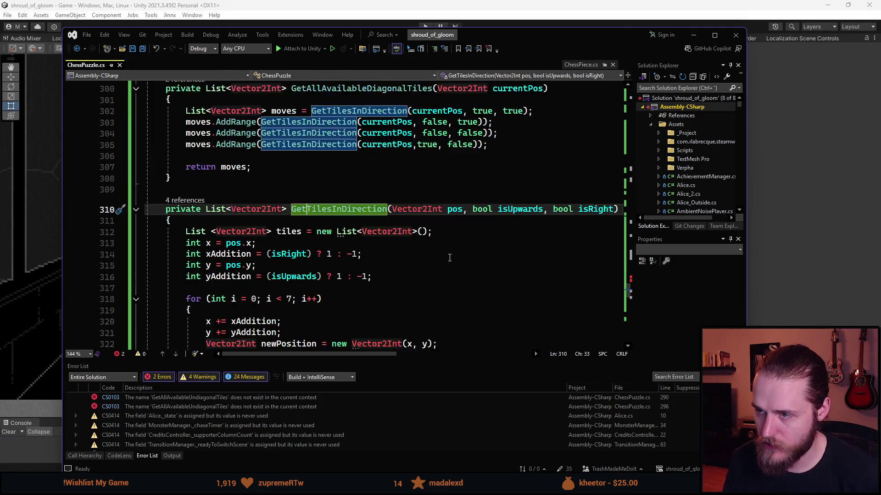
scroll(449, 256, up, 20)
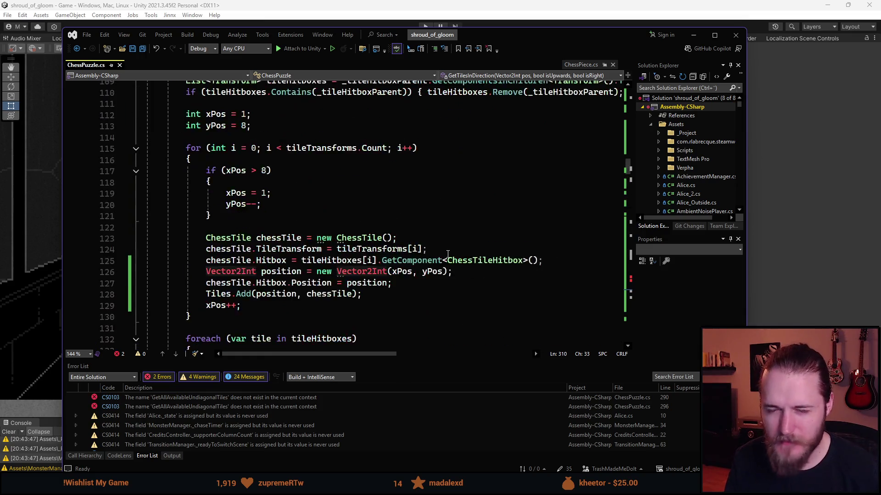
scroll(448, 254, up, 20)
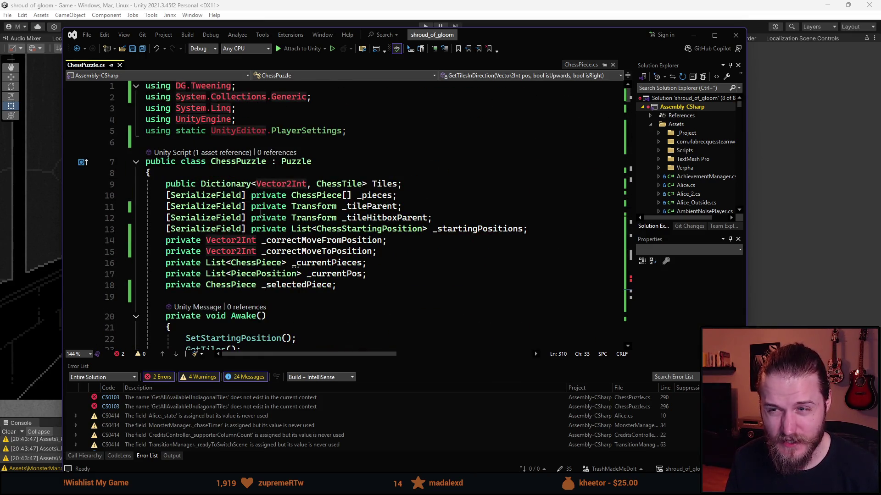
click(302, 171)
Step: Start a public MoveDirections enum listing Left, LeftUp, Up, RightUp, Right and DownRight
key(Return)
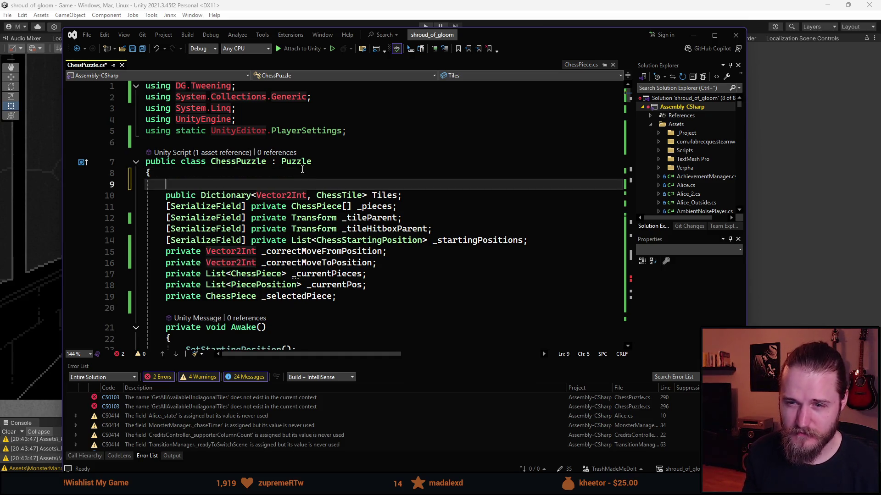
text(public enum )
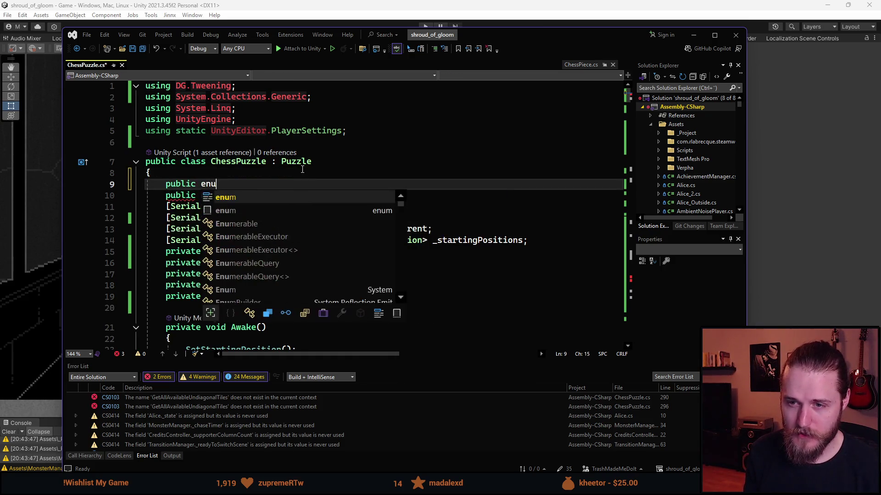
text(Move)
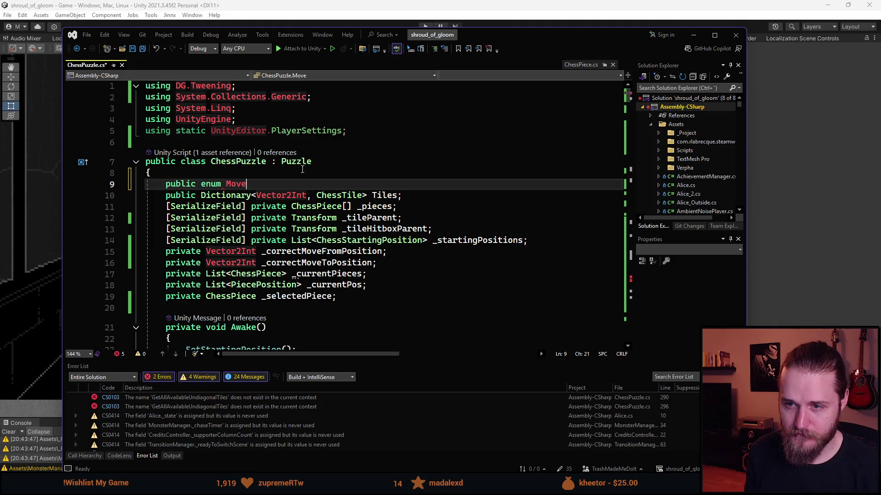
text(Directions())
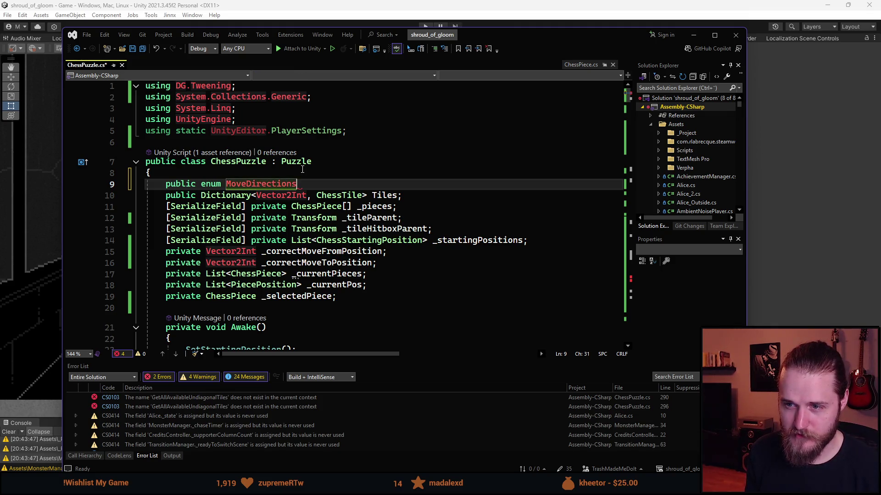
key(BackSpace)
key(BackSpace)
text({ )
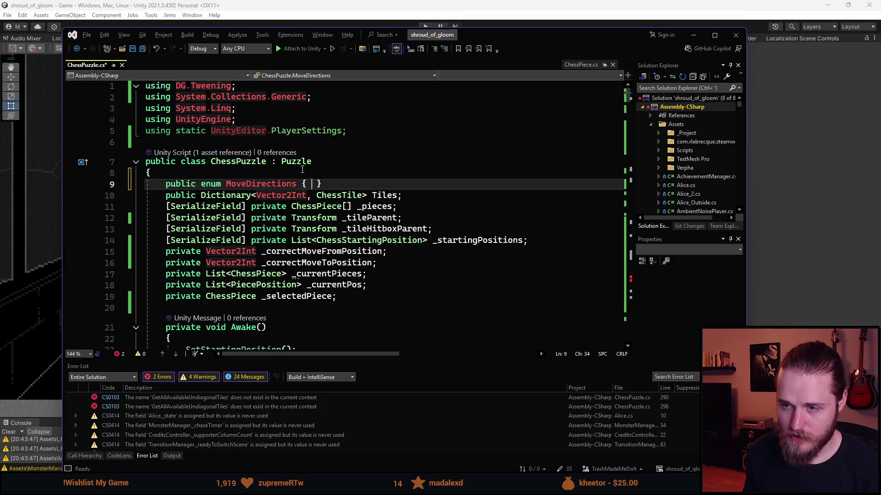
text(Left, Le)
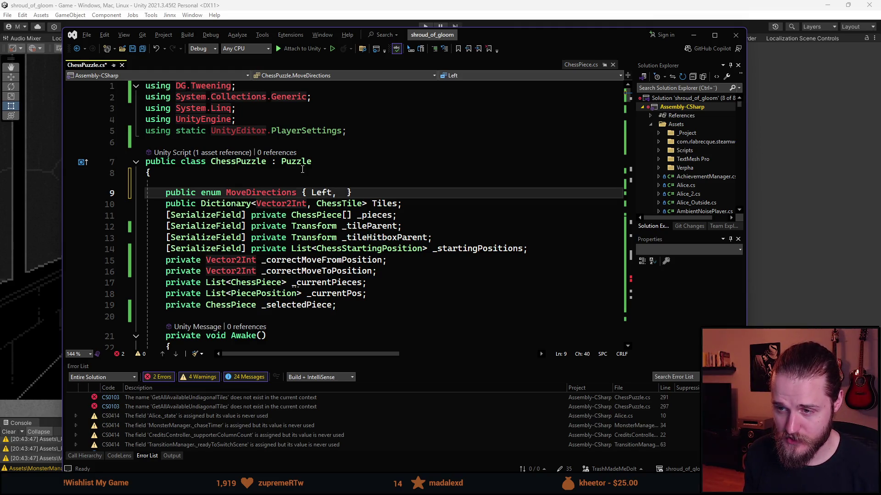
text(ftUp)
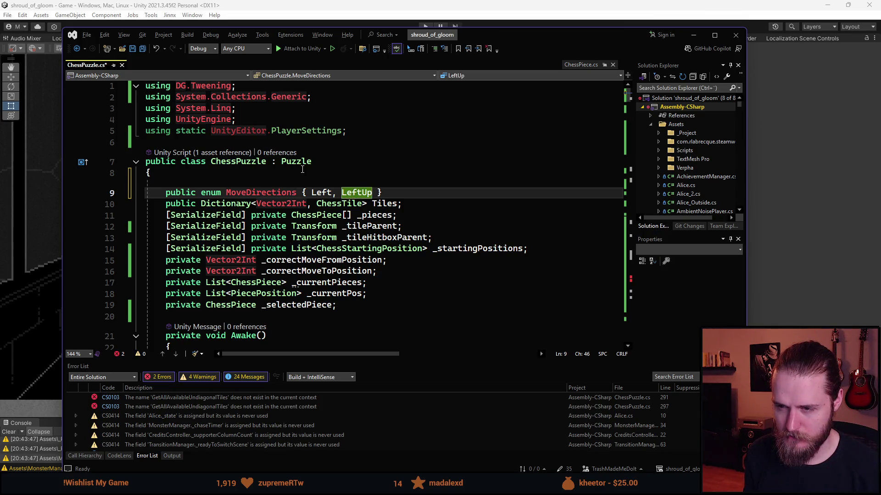
text(, )
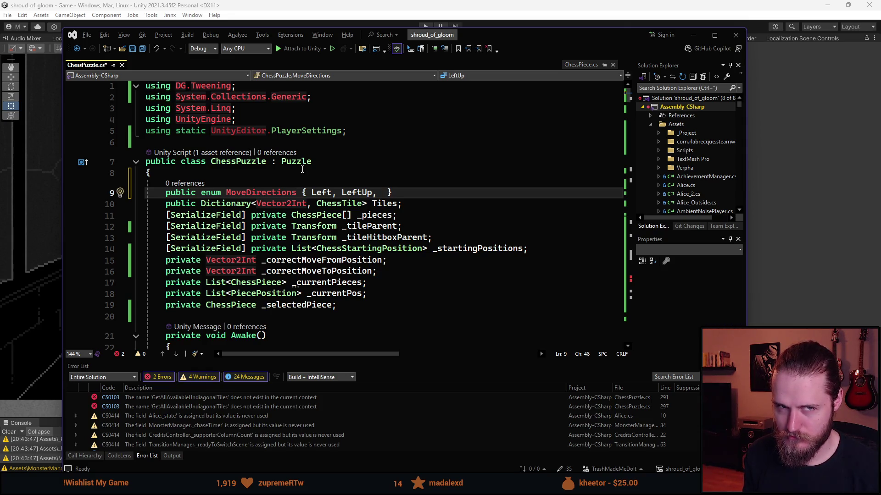
text(Up, )
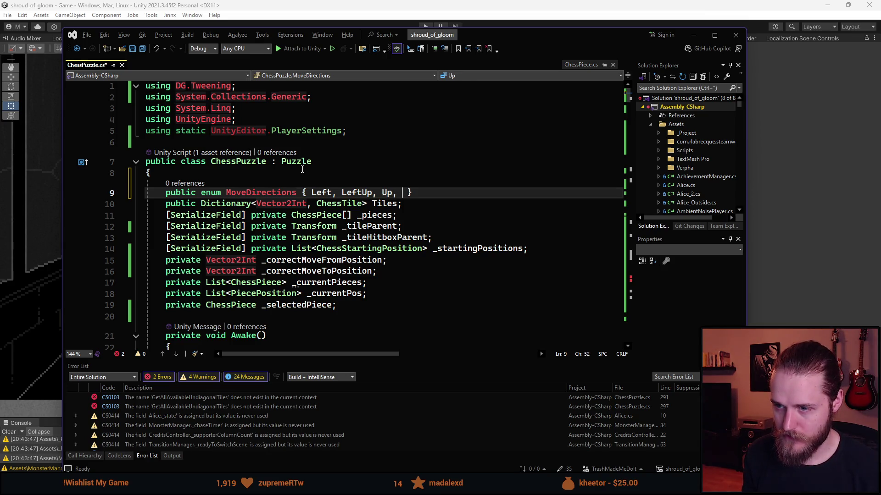
text(RightUp, )
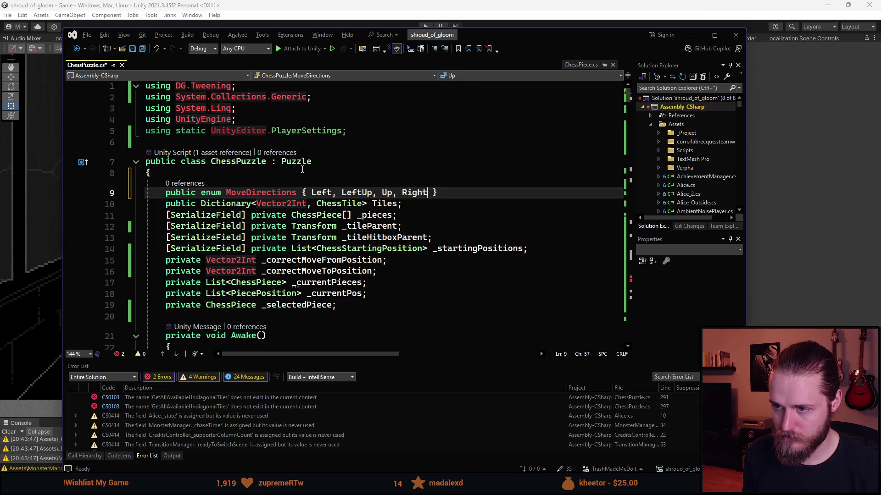
text(Right,)
text( Down)
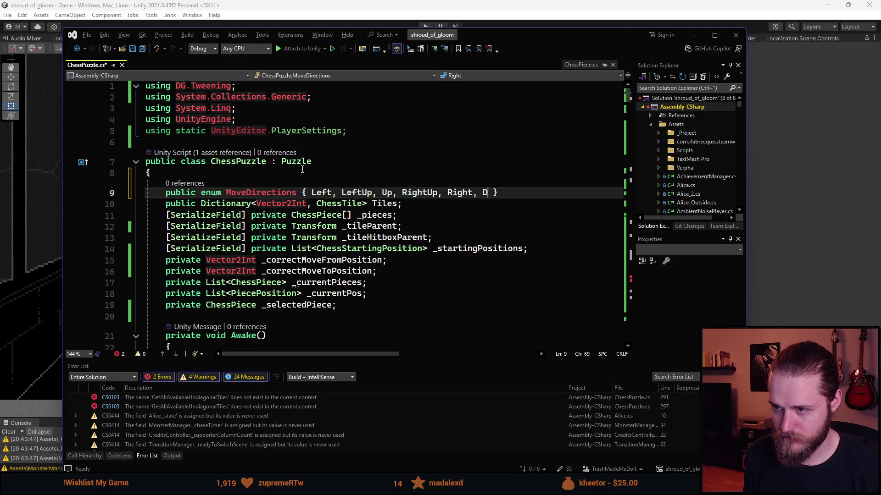
text(Right)
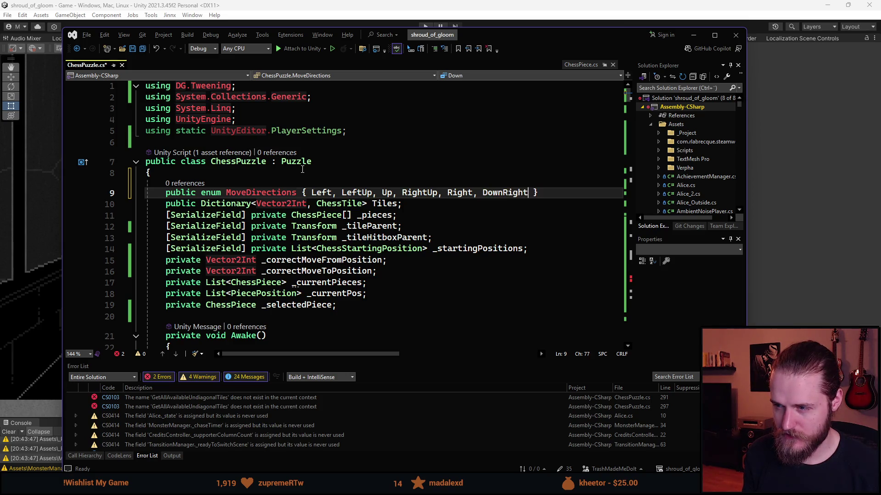
Step: Rename RightUp and LeftUp to UpRight and UpLeft, then append Down and DownLeft
key(ctrl+Left)
key(ctrl+Left)
key(ctrl+Left)
key(ctrl+Delete)
text(UpRight)
key(ctrl+Left)
key(ctrl+Left)
key(ctrl+Left)
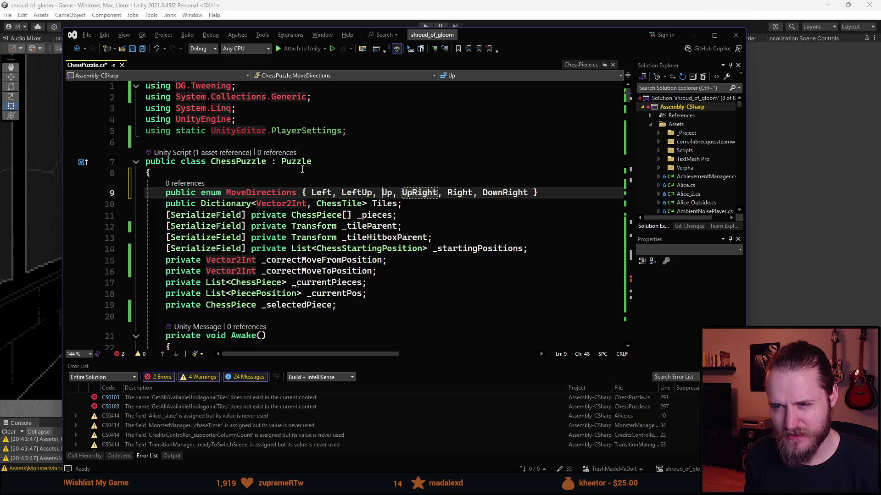
key(ctrl+Delete)
text(UpLeft)
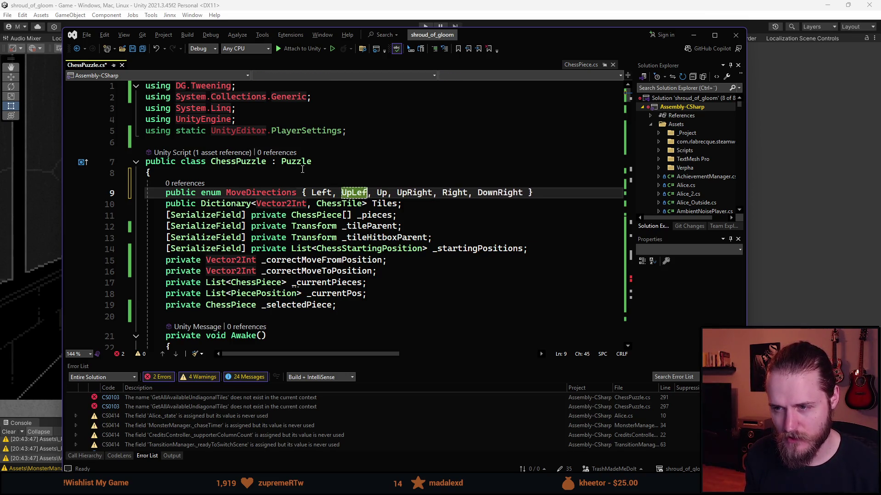
key(ctrl+Right)
key(ctrl+Right)
key(ctrl+Right)
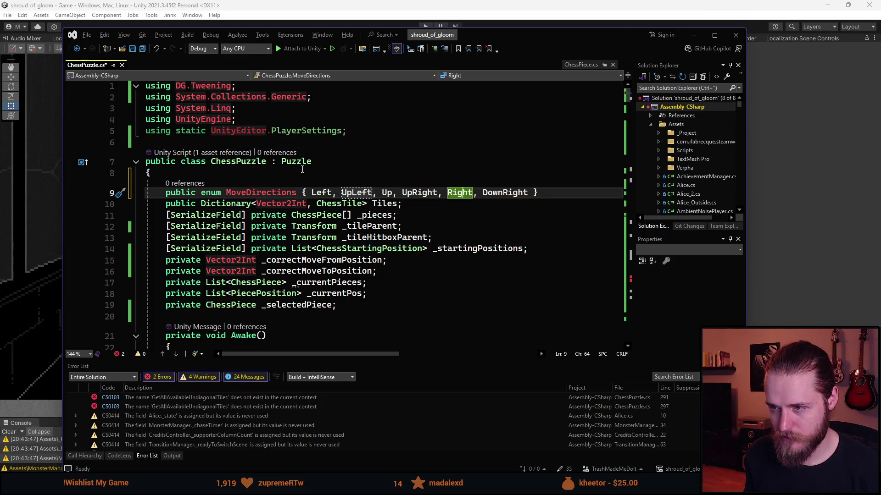
key(ctrl+Right)
key(ctrl+Right)
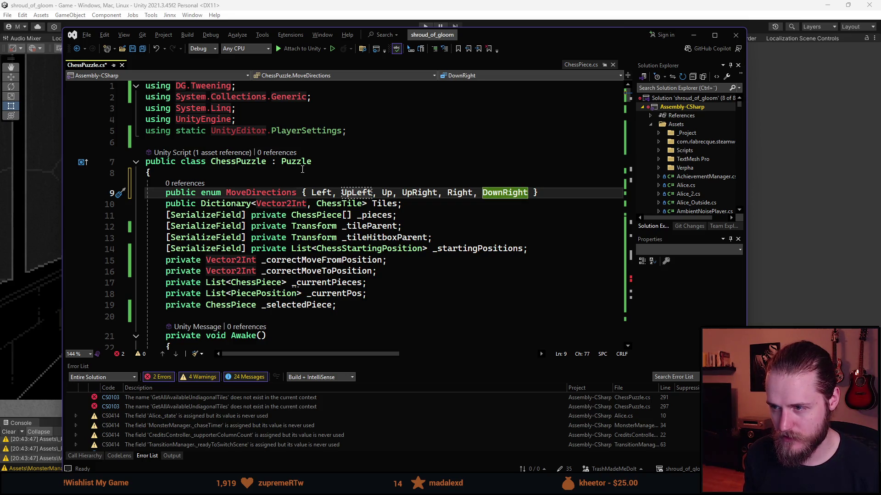
text(, Down, Do)
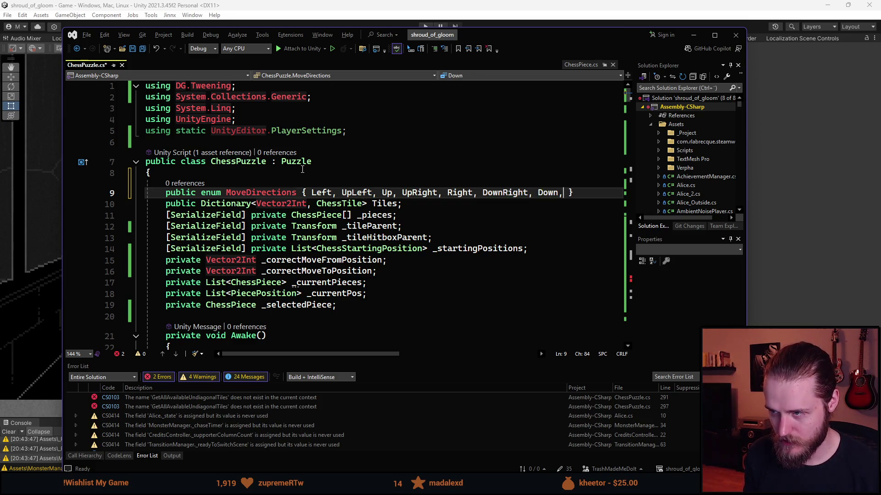
text(wnLeft)
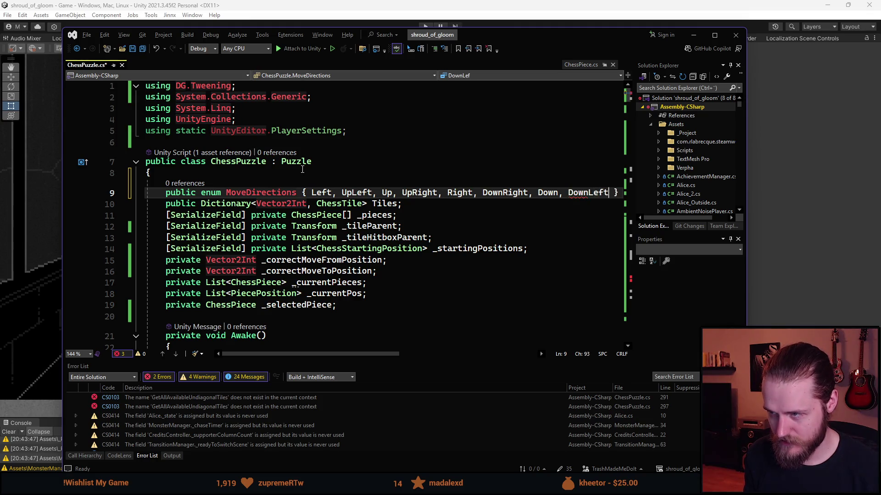
Step: Save ChessPuzzle.cs so the unused PlayerSettings using line is removed, and review the file
key(ctrl+s)
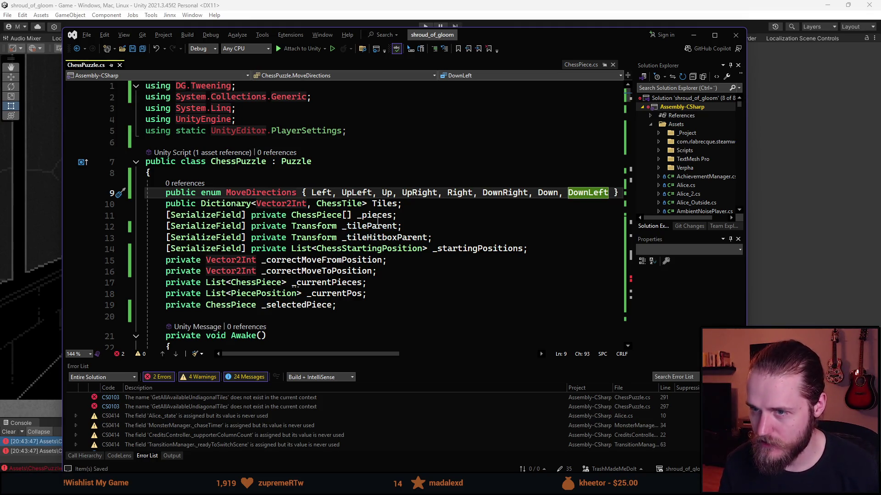
scroll(372, 263, down, 20)
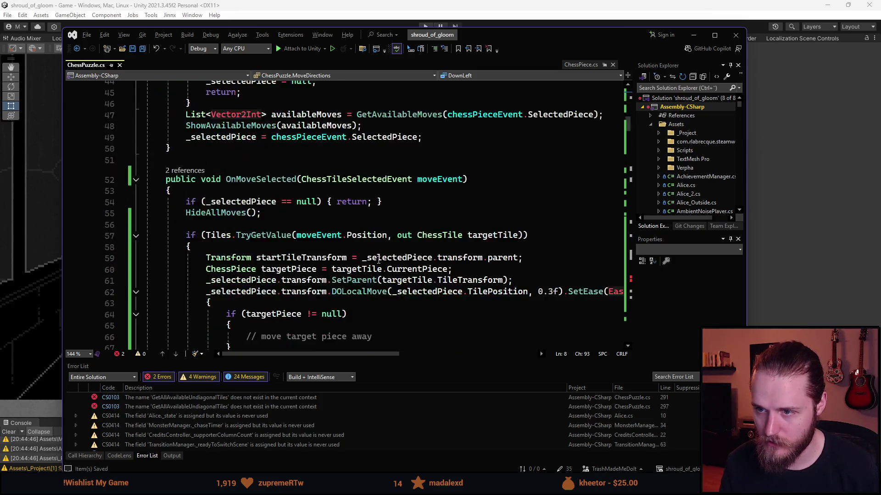
scroll(372, 263, down, 15)
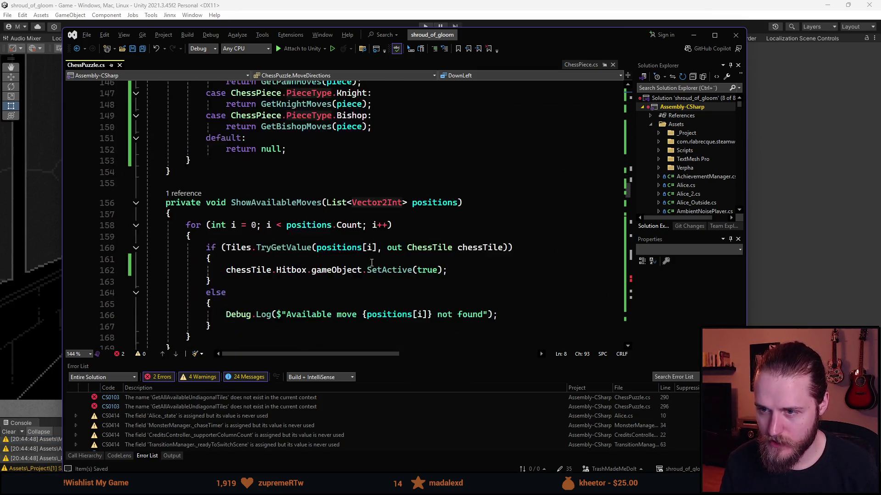
scroll(367, 263, down, 8)
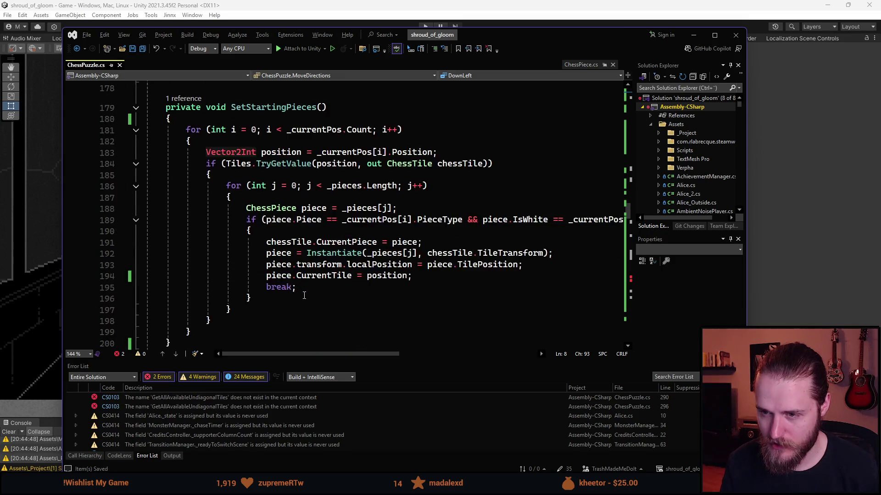
scroll(304, 295, up, 15)
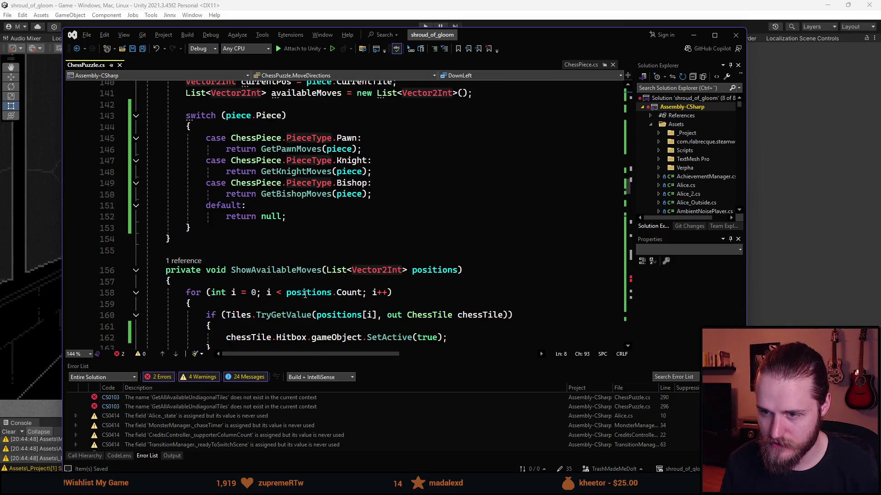
scroll(305, 294, down, 20)
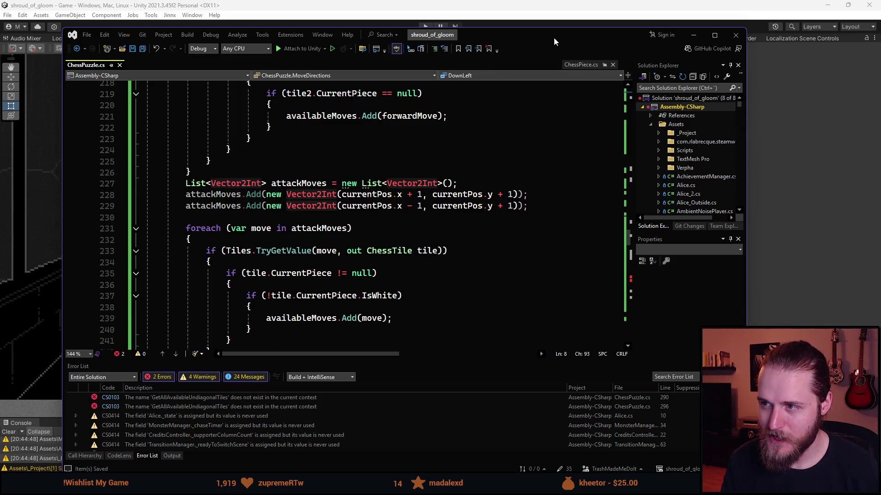
Step: Shift the editor window right and select GetTilesInDirection's two boolean direction parameters
drag(554, 37, 630, 30)
scroll(426, 237, down, 8)
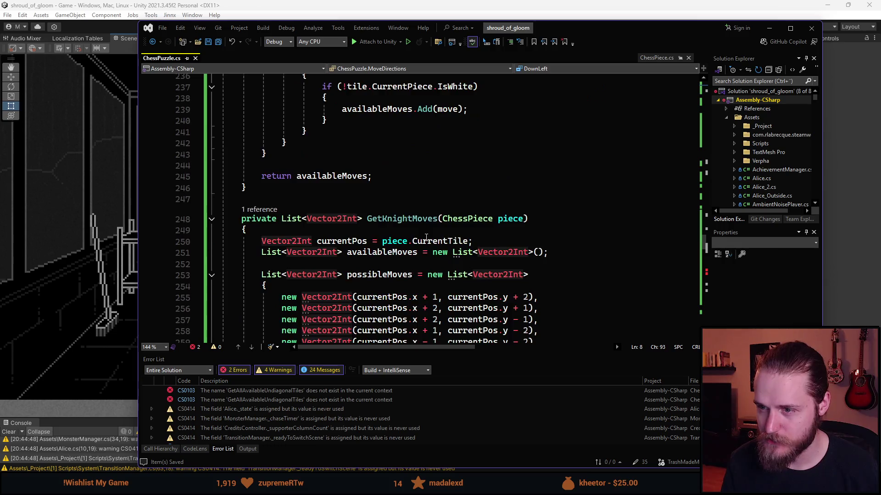
scroll(386, 179, down, 13)
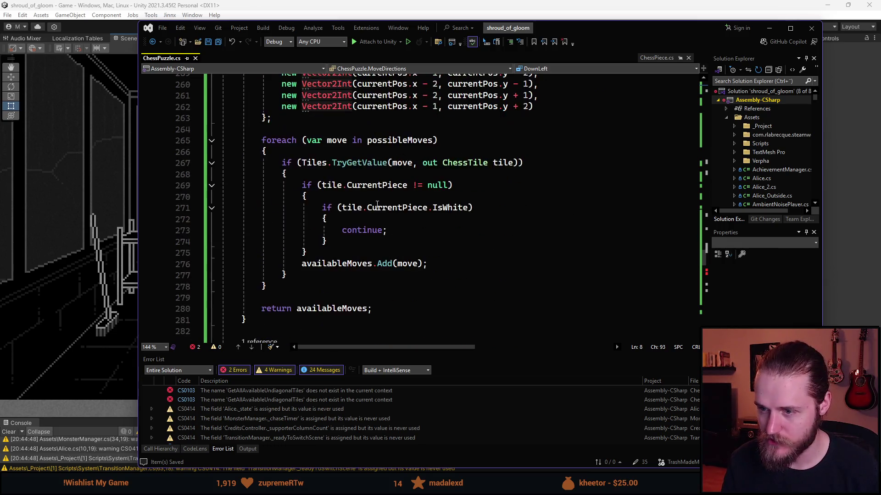
scroll(377, 212, up, 1)
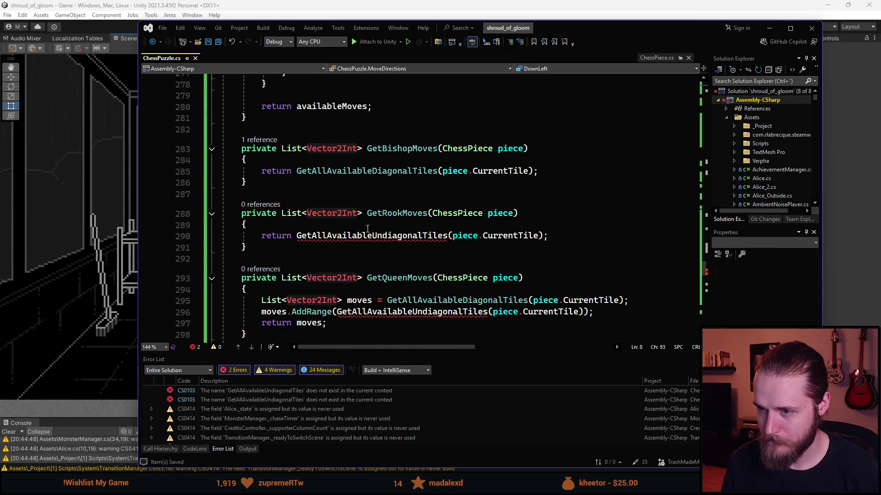
scroll(358, 244, down, 3)
scroll(401, 188, down, 2)
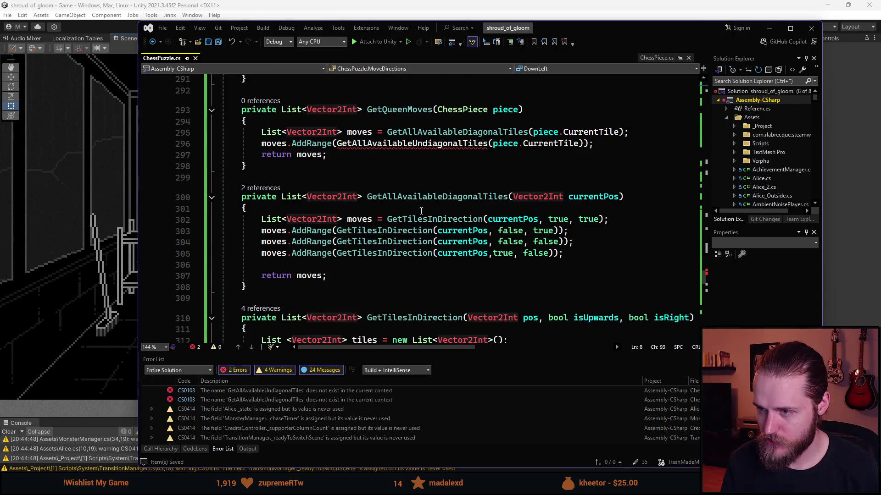
scroll(404, 202, down, 2)
scroll(388, 159, down, 3)
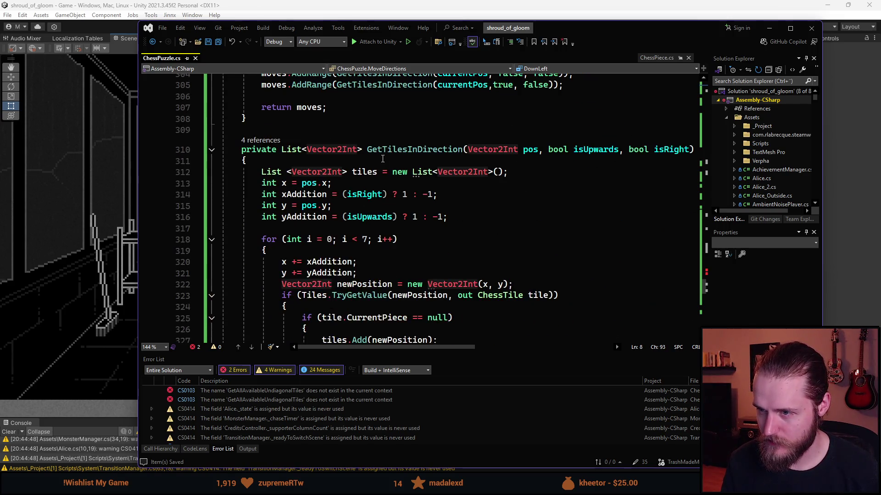
mouse_move(458, 347)
mouse_down()
mouse_move(490, 347)
mouse_move(480, 348)
mouse_up()
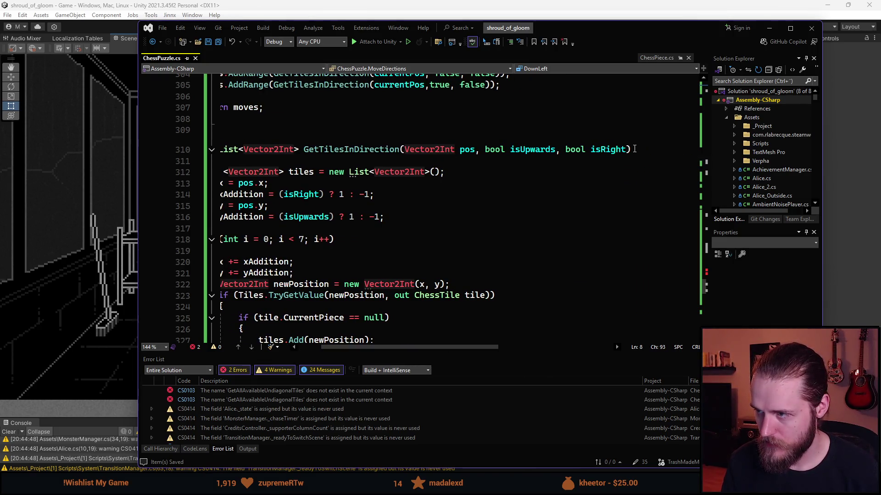
drag(628, 149, 485, 149)
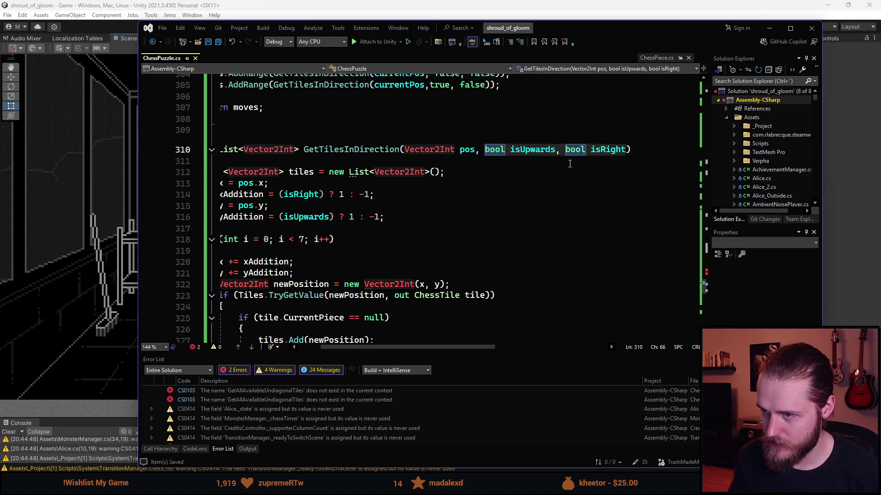
Step: Replace the two bools with a 'MoveDirection direction' parameter, renaming the enum to MoveDirection, and save
key(BackSpace)
text(Move)
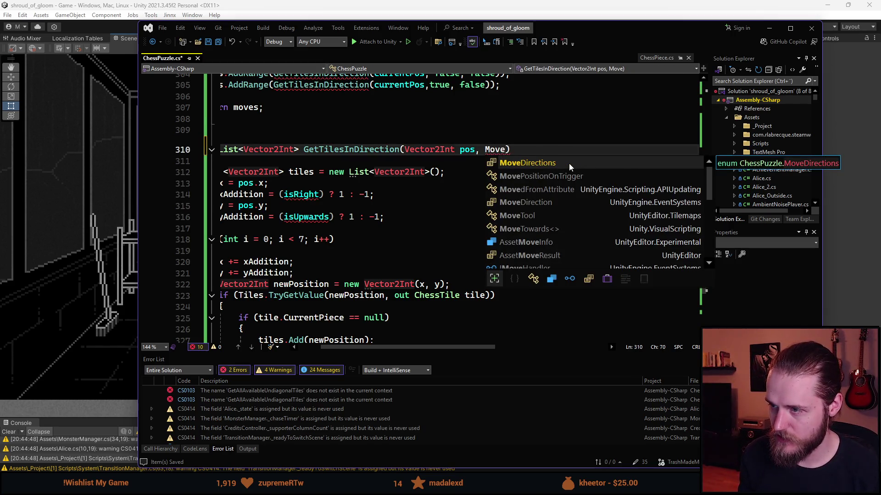
key(Tab)
key(ctrl+r)
key(ctrl+r)
key(BackSpace)
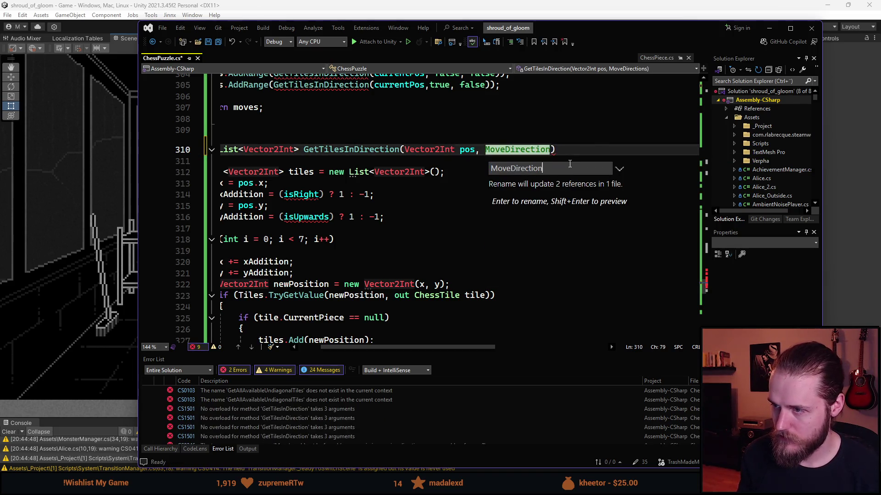
key(Return)
text(direction)
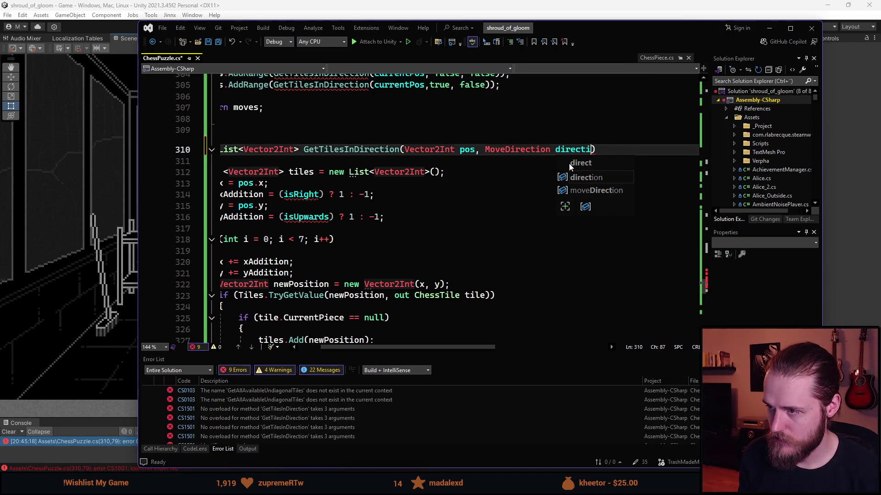
key(ctrl+s)
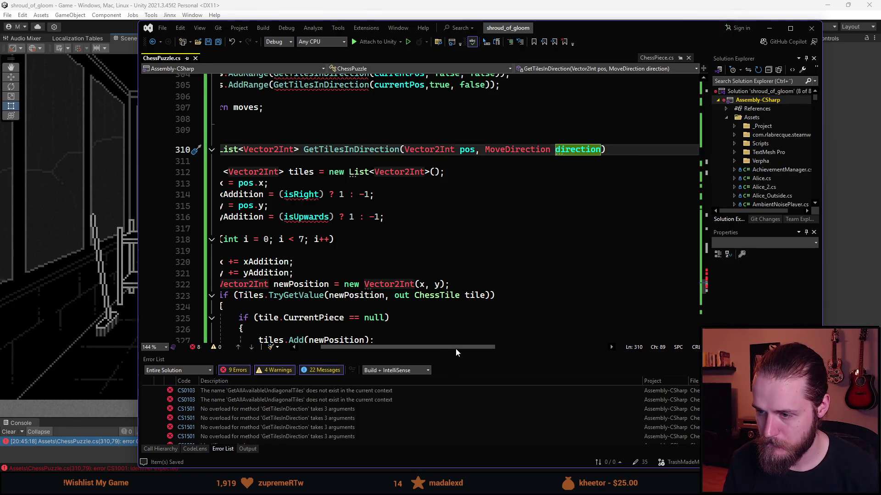
drag(454, 348, 431, 350)
scroll(420, 263, up, 1)
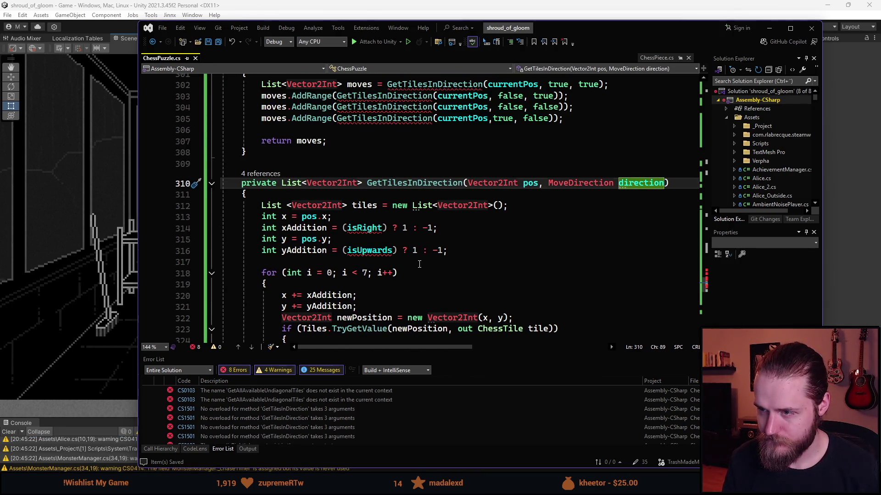
scroll(541, 188, up, 3)
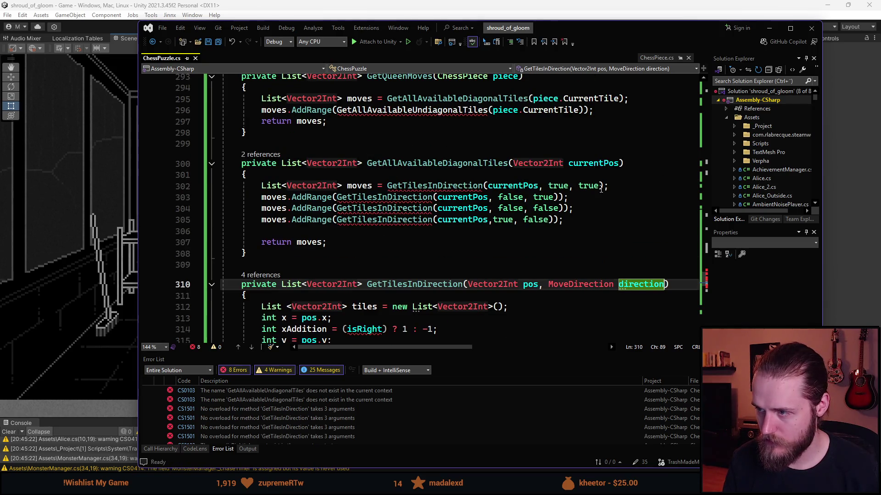
Step: Change the first two diagonal calls to use MoveDirection.UpLeft and MoveDirection.UpRight
click(549, 186)
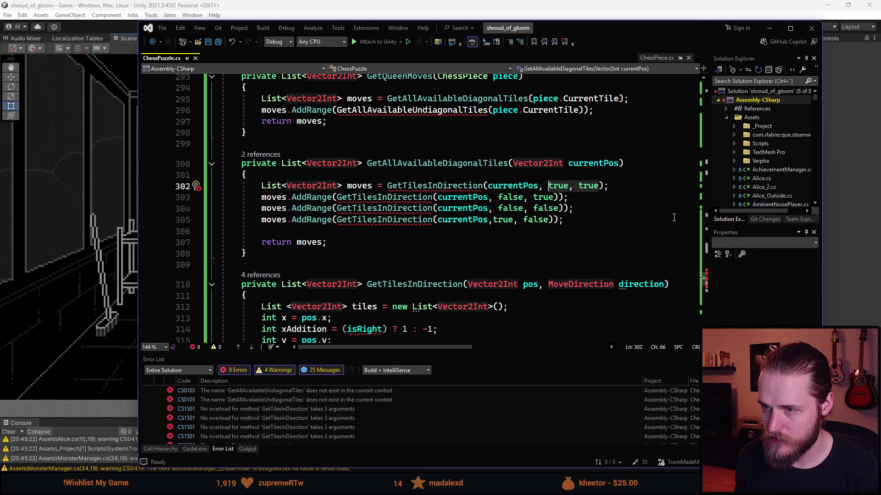
key(Delete)
key(Delete)
key(Delete)
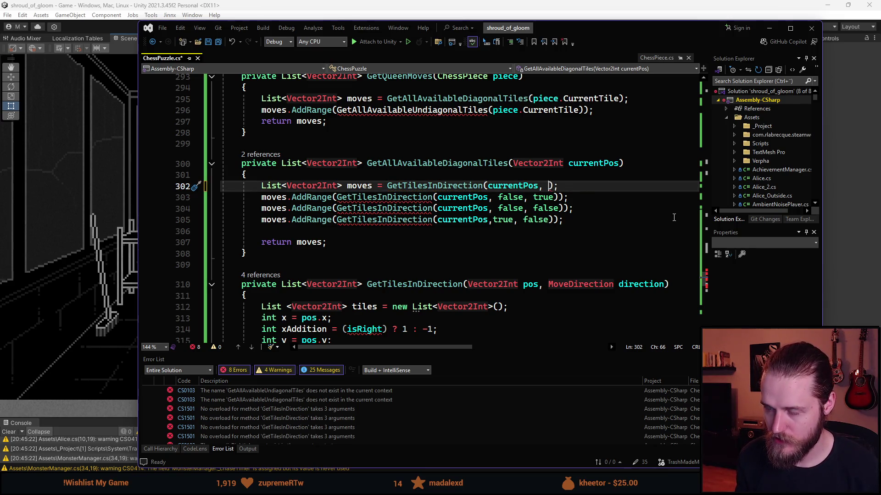
text(Move)
key(Tab)
text(.)
key(Down)
key(Tab)
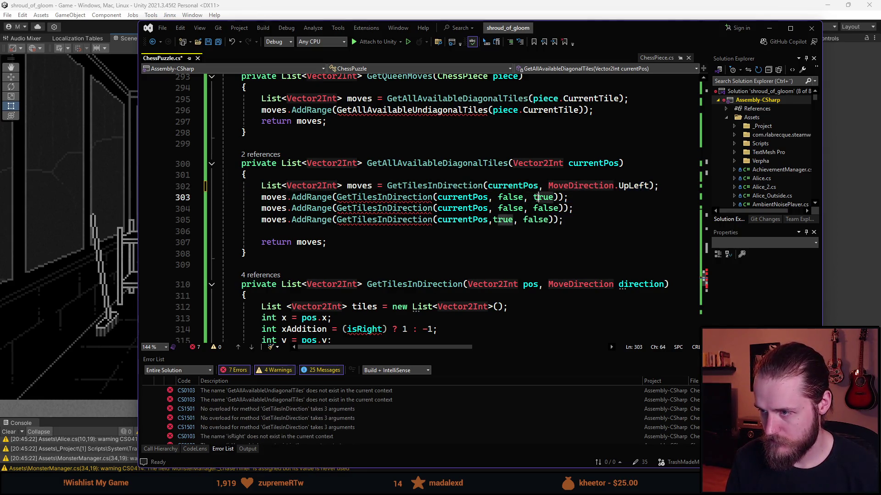
click(499, 198)
key(ctrl+shift+Right)
key(ctrl+shift+Right)
key(ctrl+shift+Right)
text(MoveD)
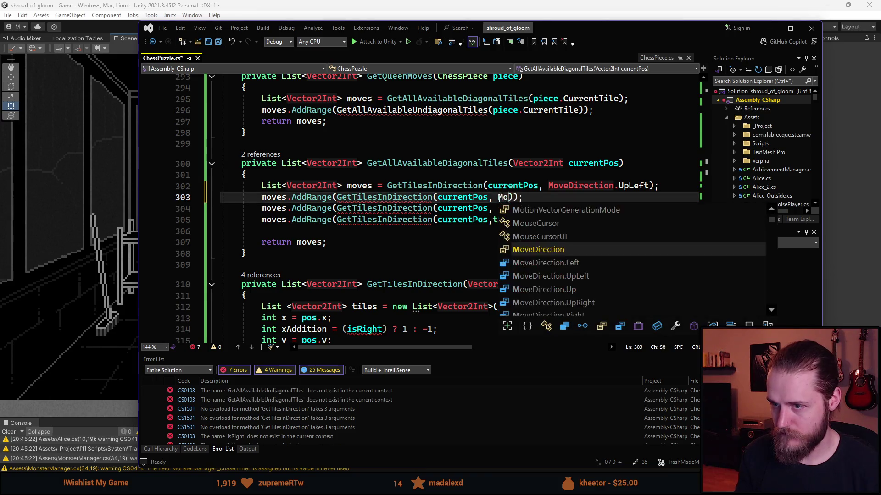
text(.)
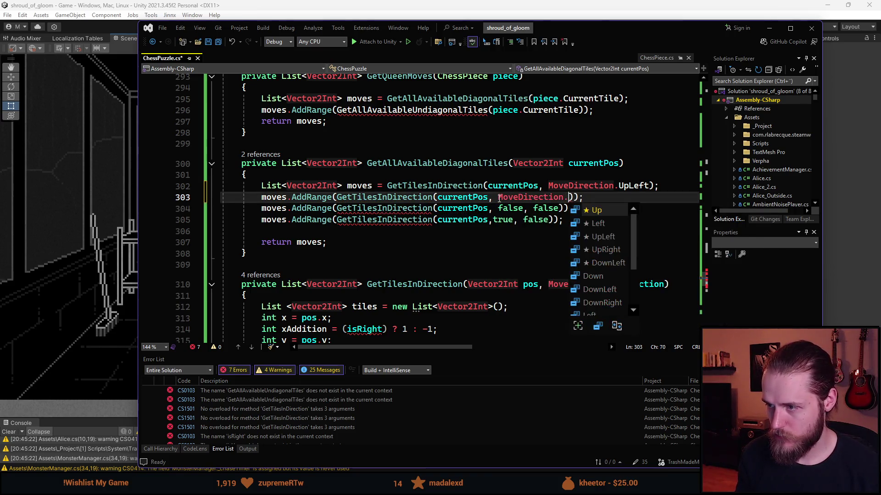
key(Down)
key(Tab)
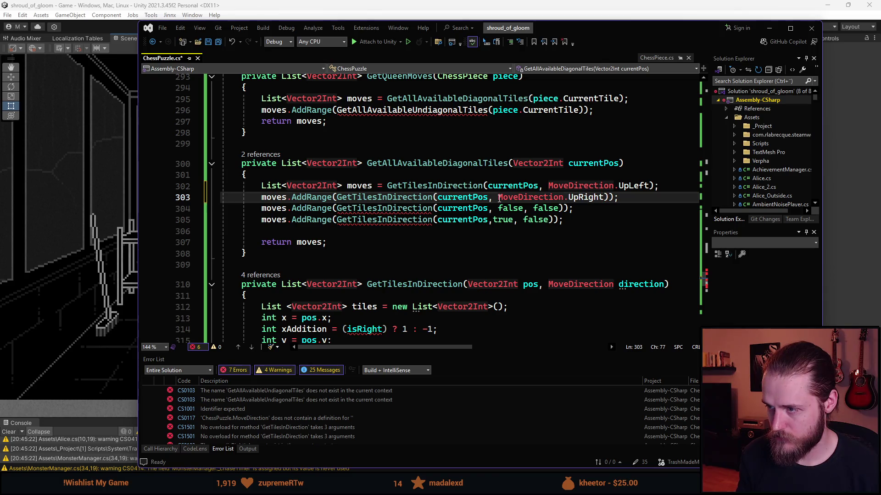
Step: Change the last two diagonal calls to use MoveDirection.DownRight and MoveDirection.DownLeft
click(493, 208)
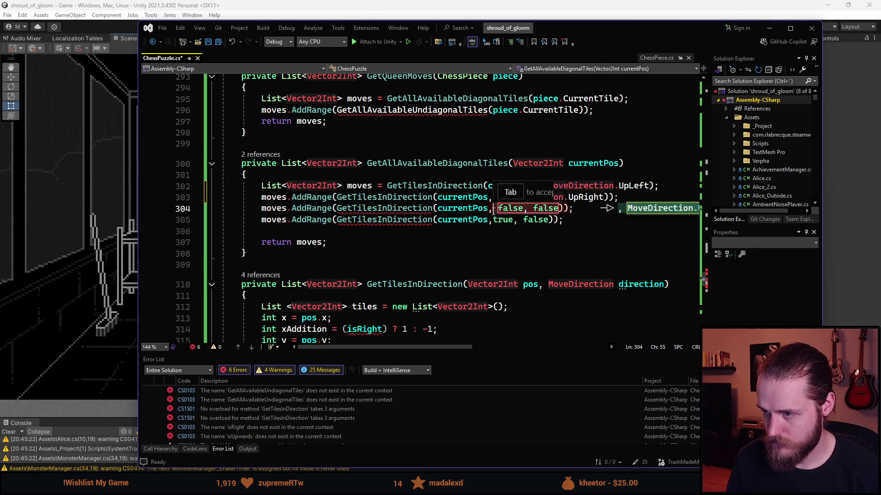
key(Tab)
key(ctrl+shift+Left)
key(BackSpace)
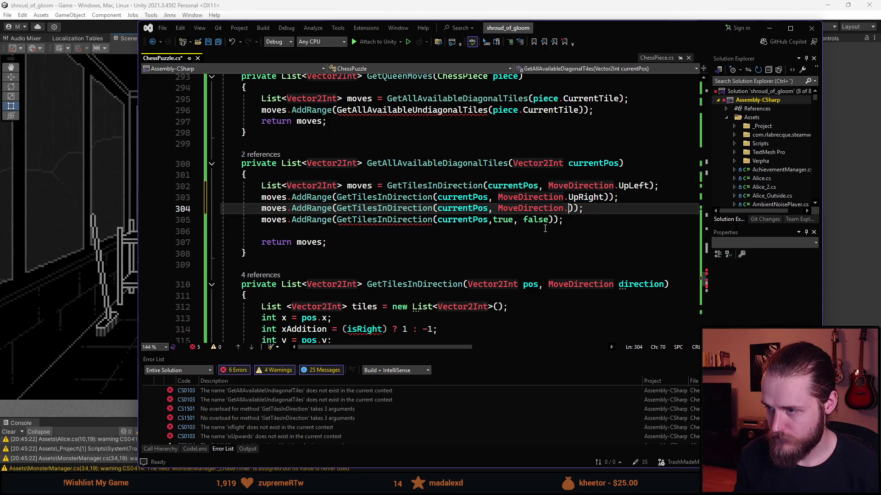
text(Do)
key(Down)
key(Down)
key(Tab)
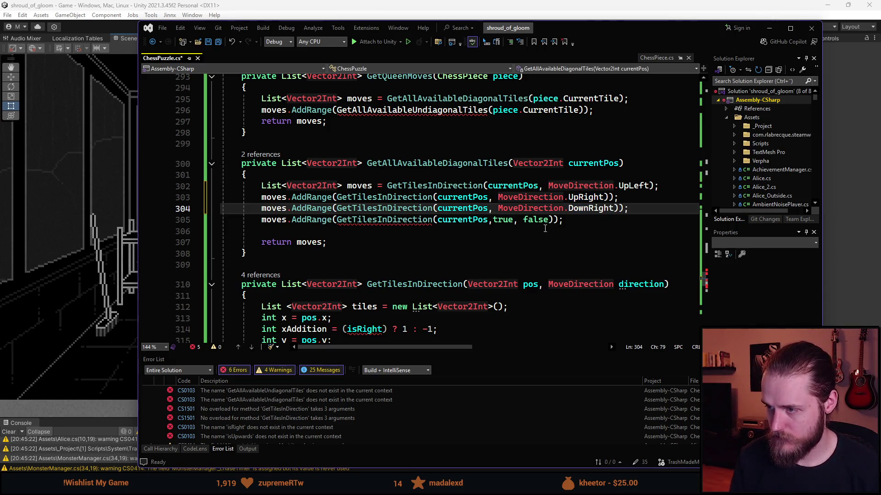
click(545, 219)
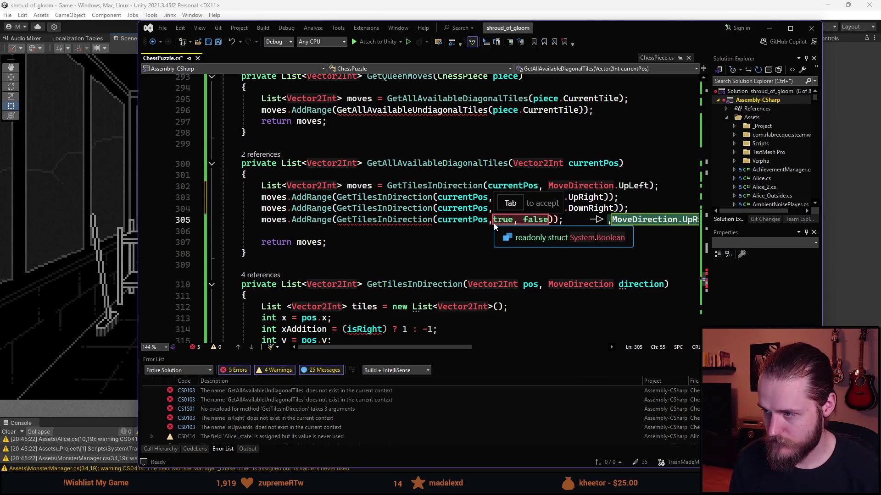
key(Tab)
key(ctrl+BackSpace)
text(DownLeft)
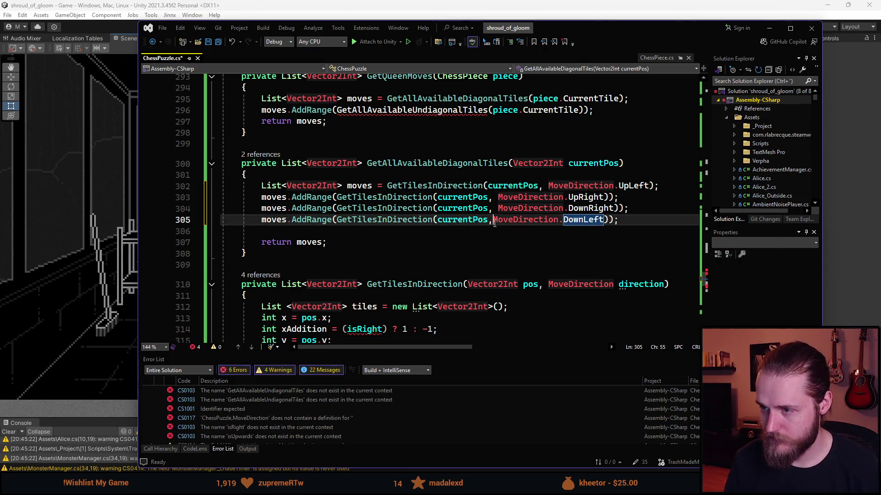
key(Down)
key(Down)
key(Down)
scroll(456, 191, up, 1)
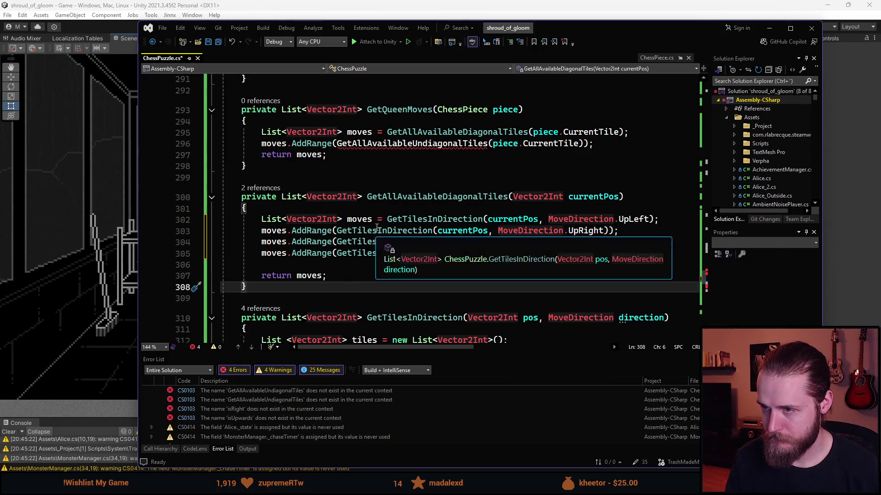
Step: Replace the ternary xAddition/yAddition lines with 'int xAddition = 0;' and 'int yAddition = 0;'
scroll(374, 255, down, 4)
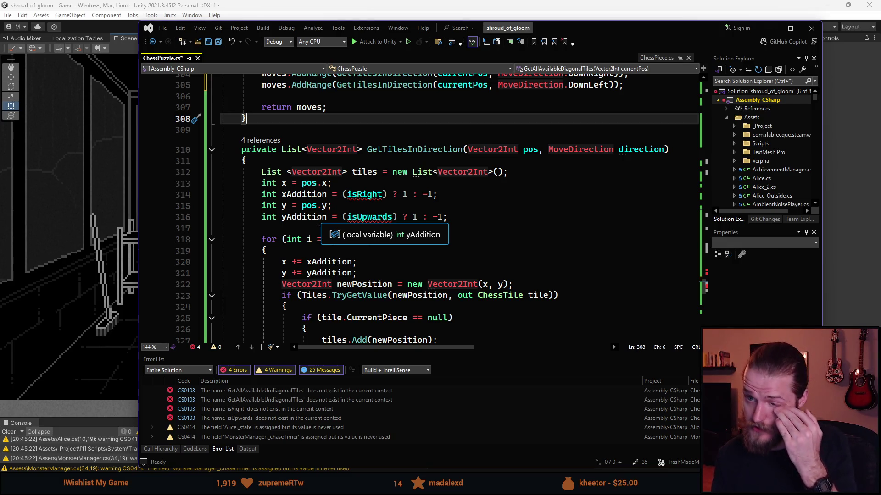
click(438, 217)
click(212, 217)
key(Delete)
key(Up)
key(Up)
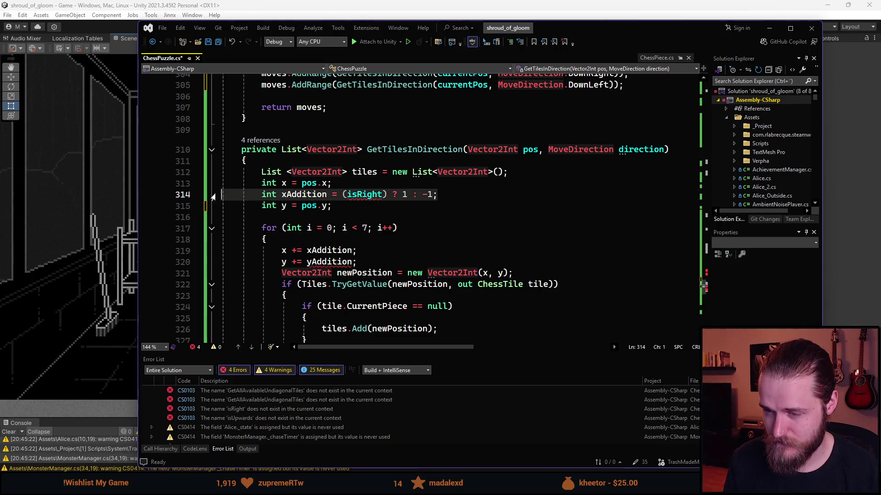
click(212, 197)
key(Delete)
click(346, 196)
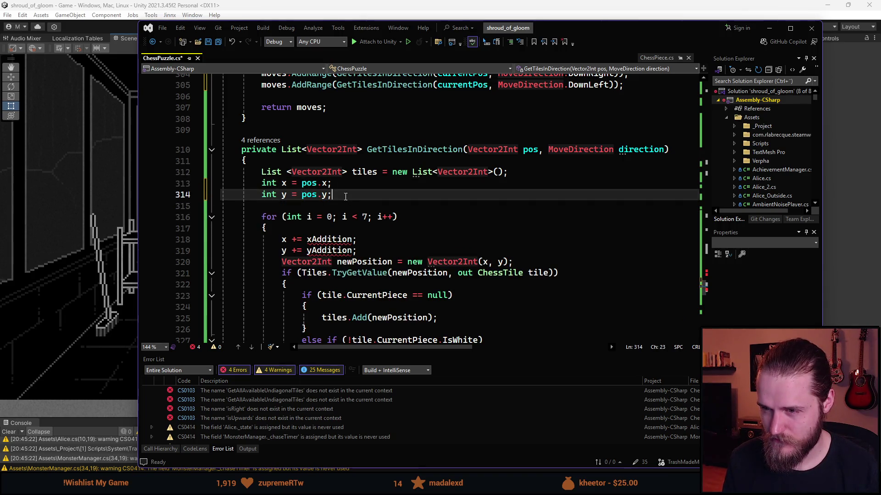
key(Return)
key(Return)
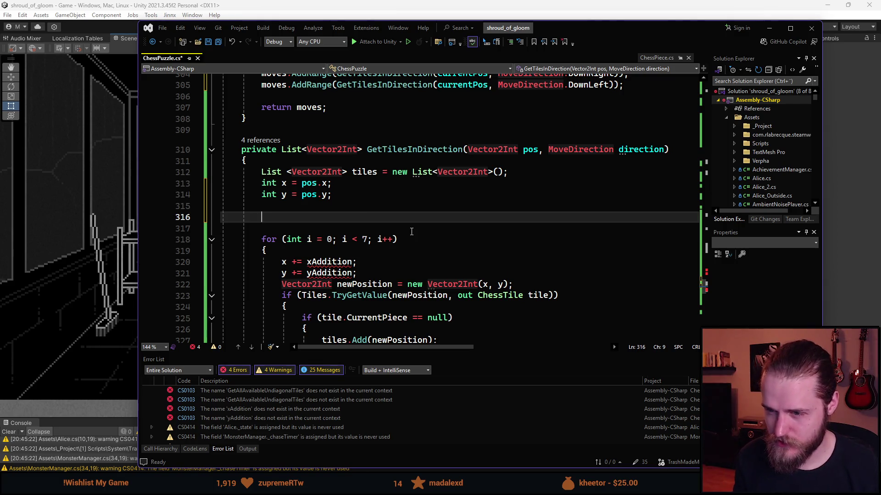
key(BackSpace)
text(int )
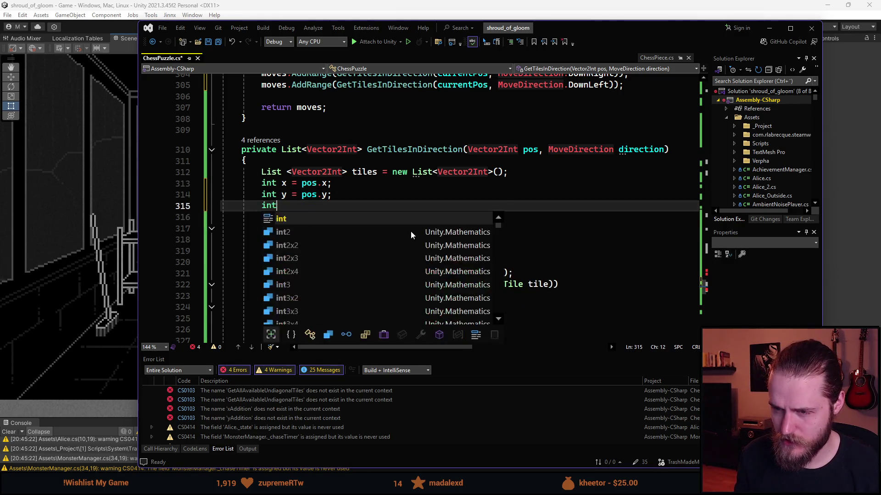
text(xAdd)
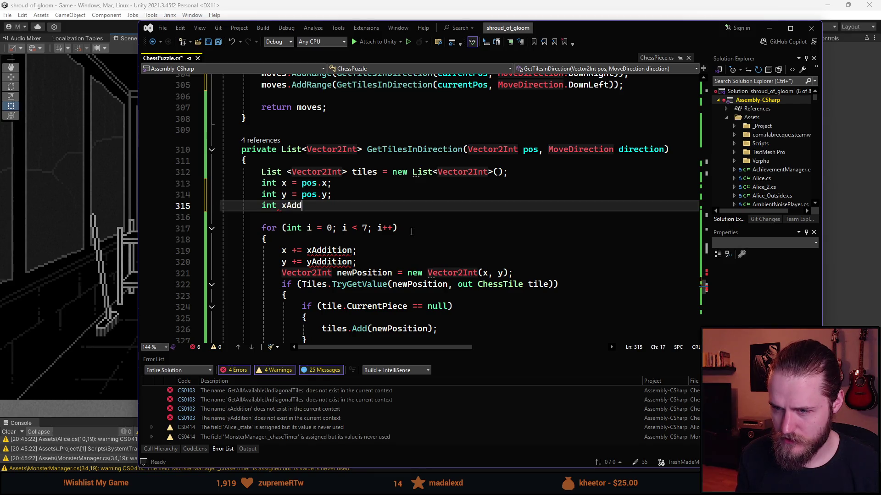
text(ition)
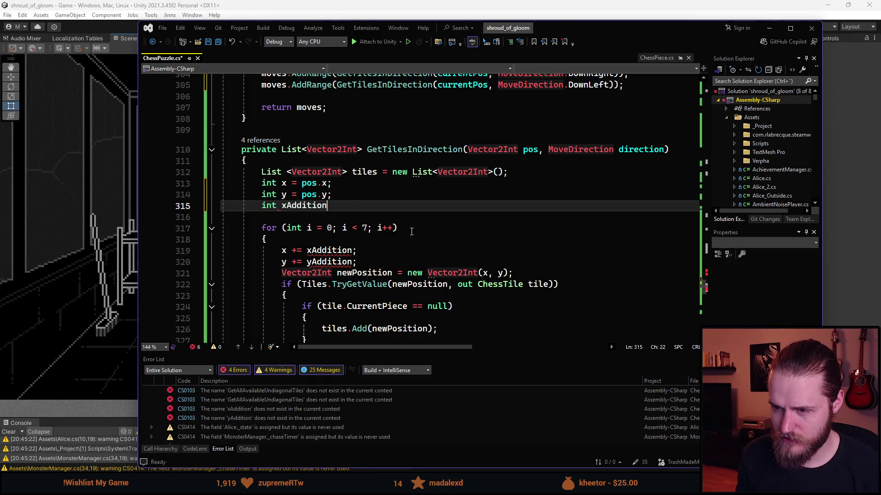
text( = 0;)
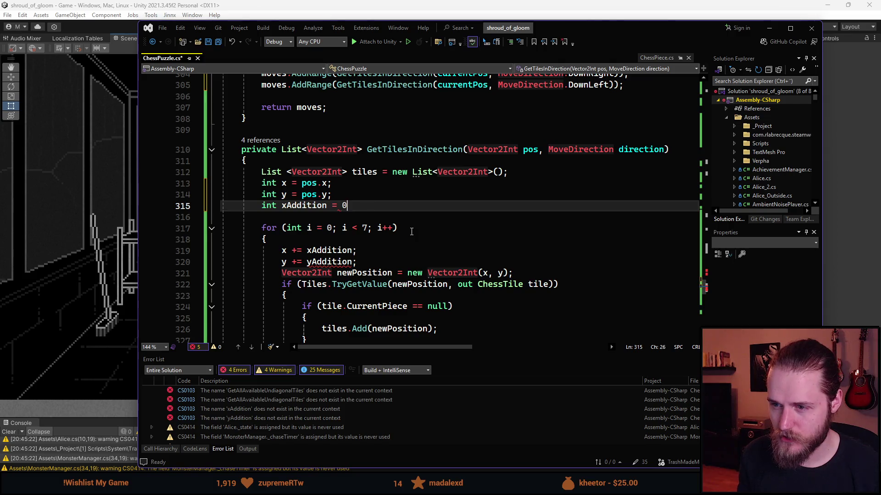
key(Return)
key(Tab)
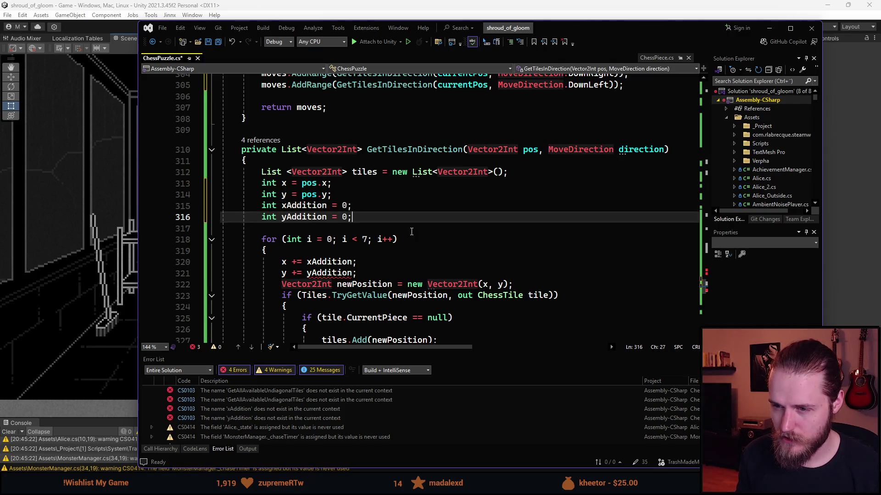
key(Return)
key(Return)
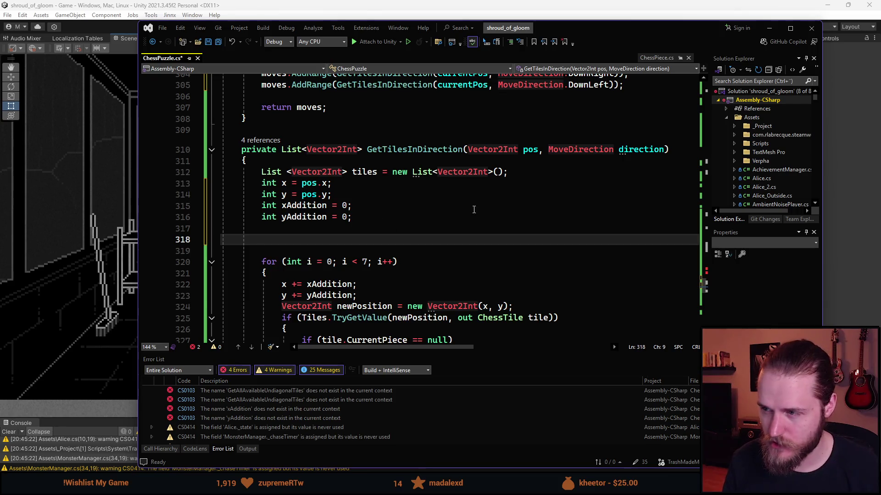
Step: Add an empty 'switch (direction)' block below the declarations
scroll(319, 220, down, 2)
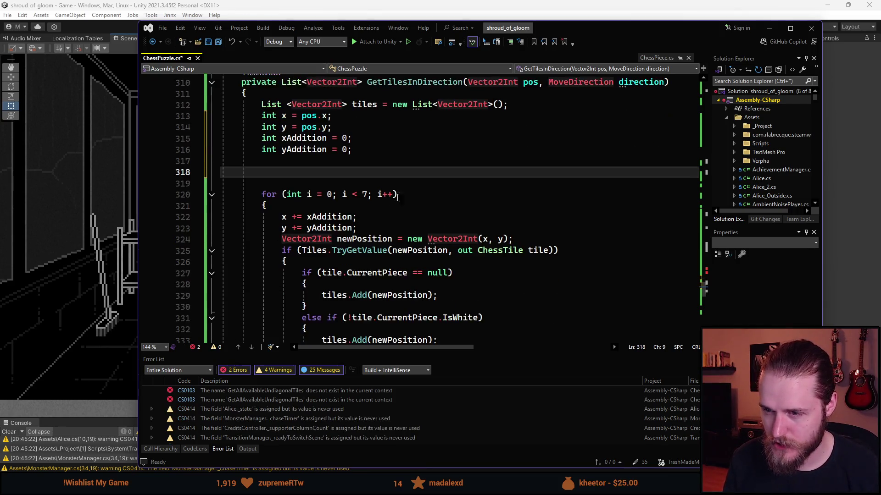
scroll(320, 221, up, 1)
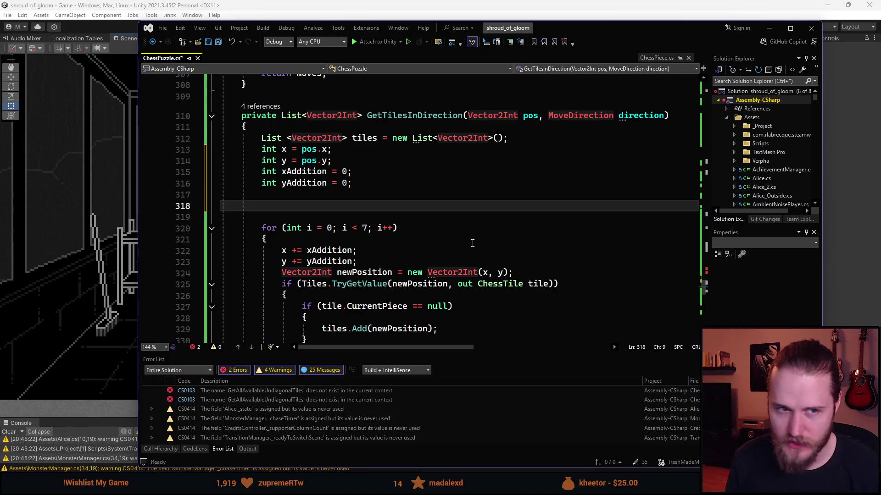
text(s)
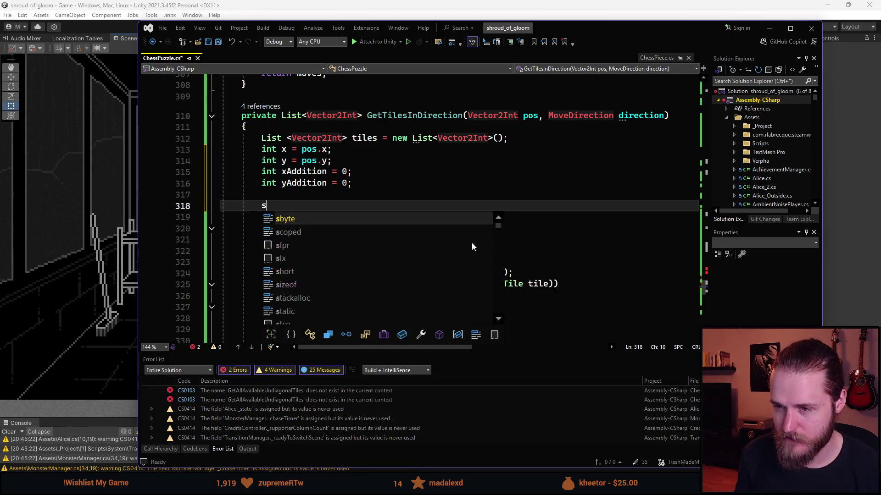
text(witch (dire)
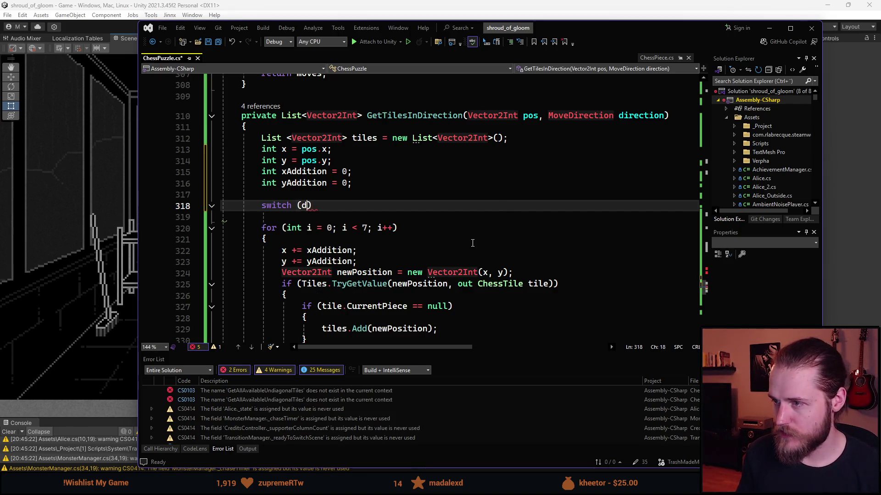
key(Tab)
key(Down)
text({)
key(Return)
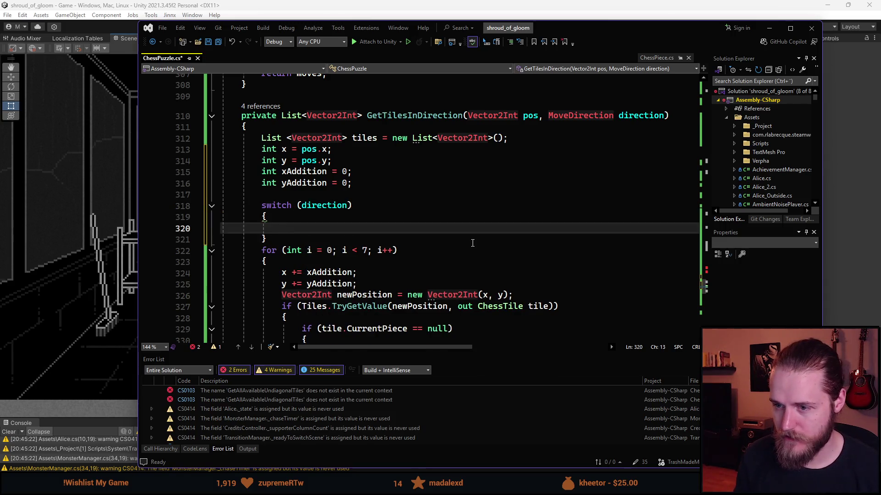
key(Down)
key(End)
key(Return)
key(Up)
key(Up)
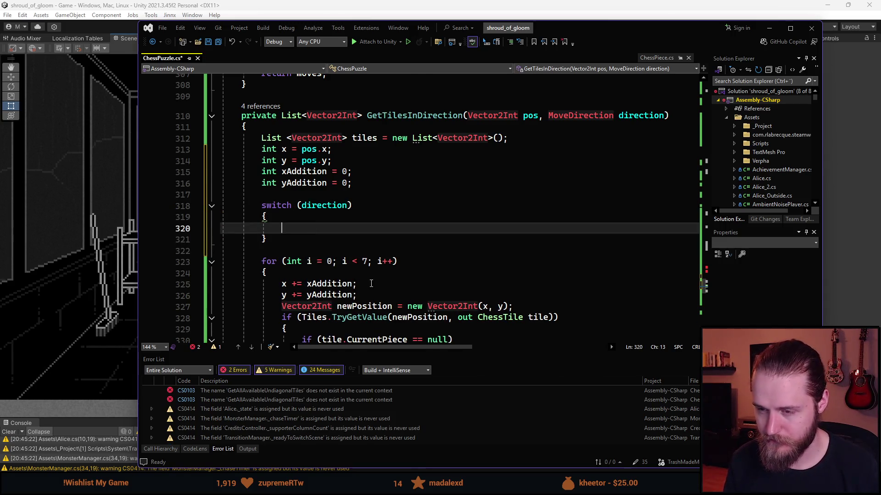
scroll(372, 284, down, 1)
scroll(371, 285, up, 1)
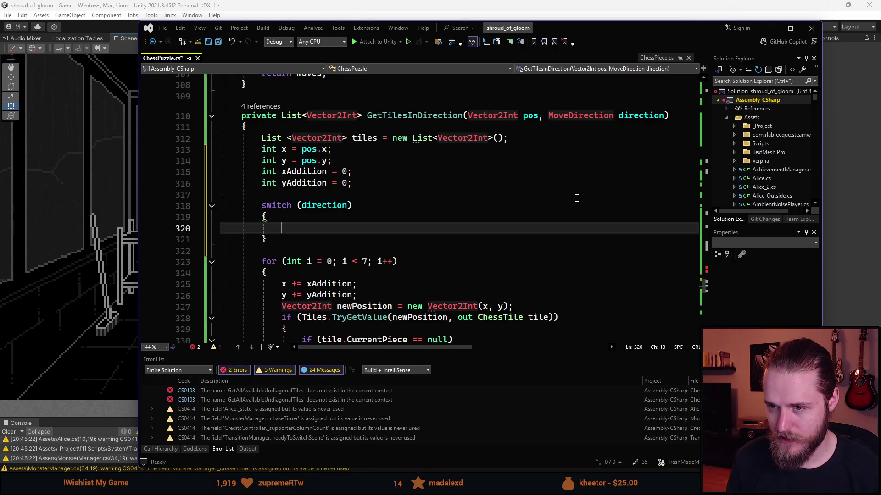
Step: Add 'case MoveDirection.Left: xAddition = -1; break;' inside the switch
text(case)
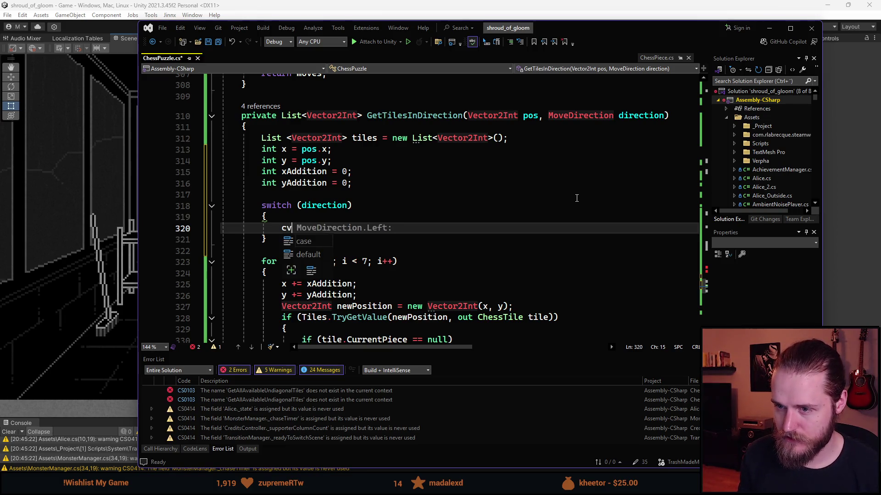
key(Tab)
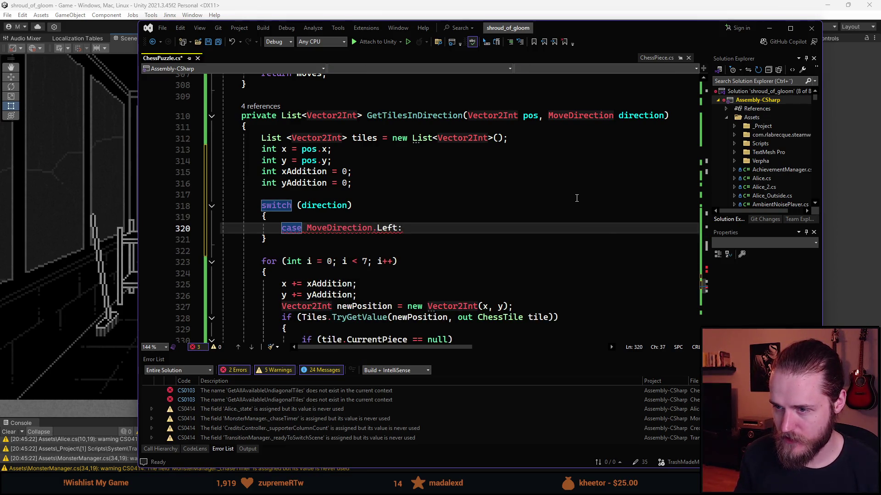
key(Return)
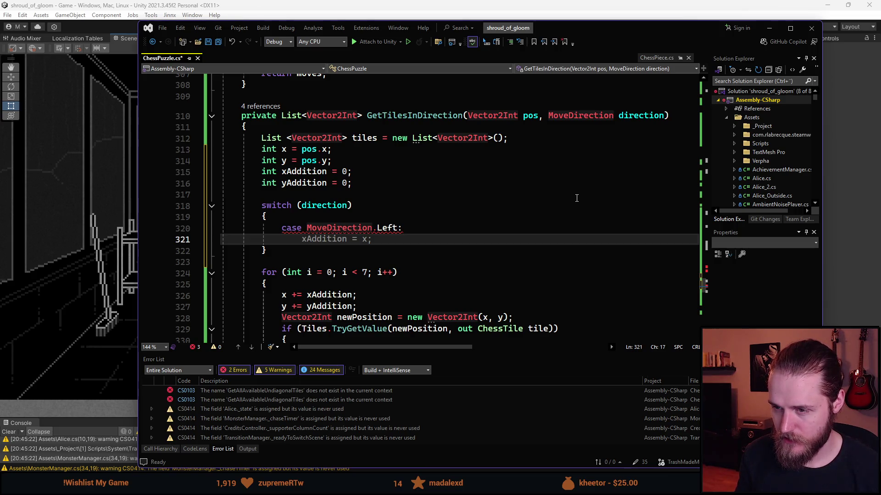
key(Tab)
key(Left)
key(BackSpace)
text(-1)
key(End)
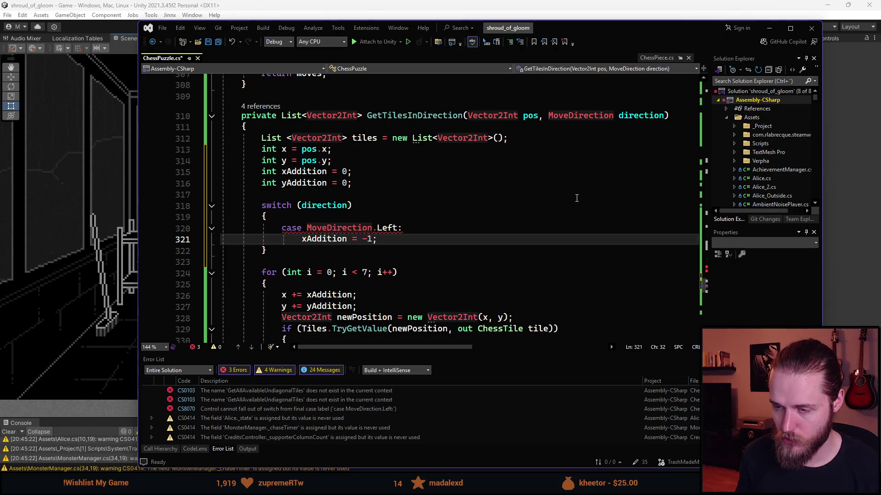
key(Return)
text(break;)
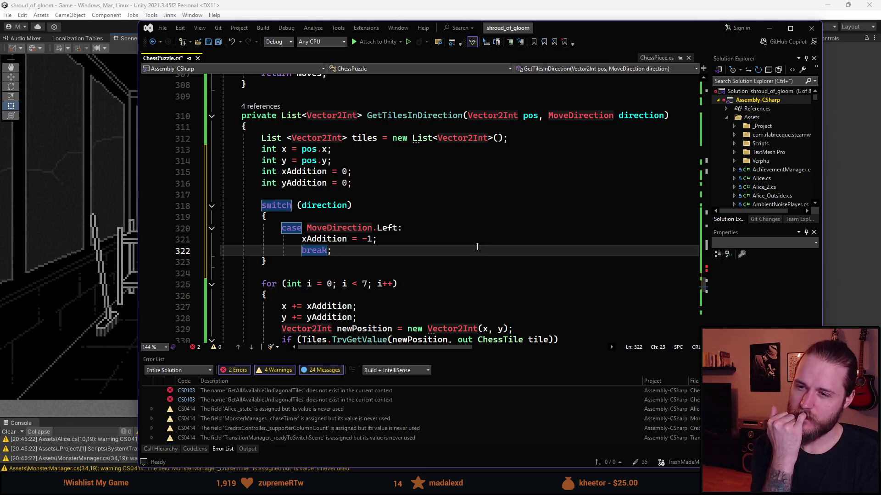
drag(321, 262, 154, 211)
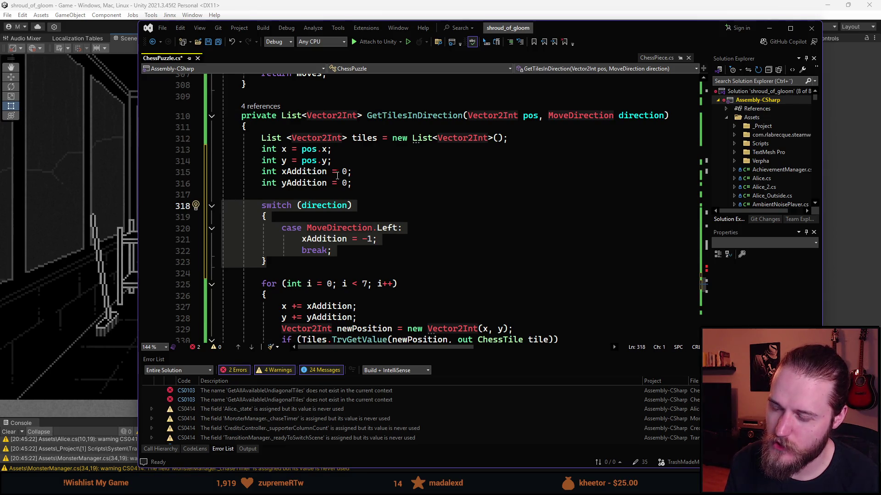
click(327, 172)
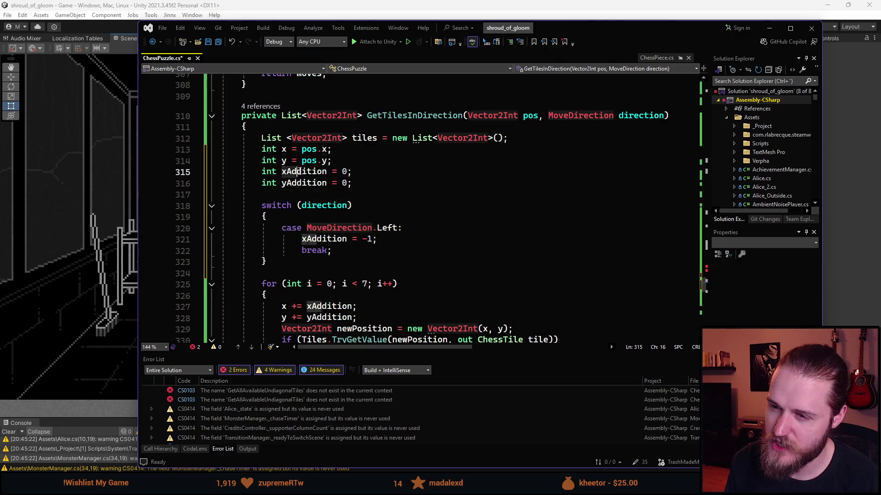
click(331, 195)
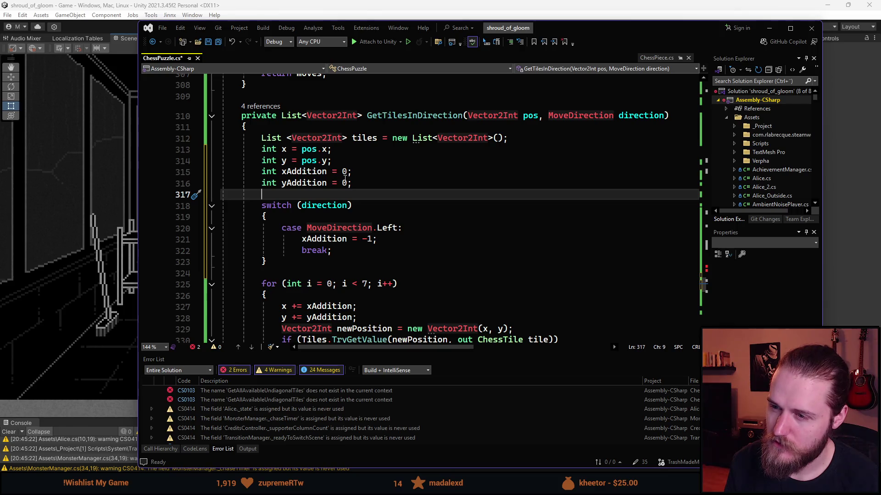
mouse_move(347, 173)
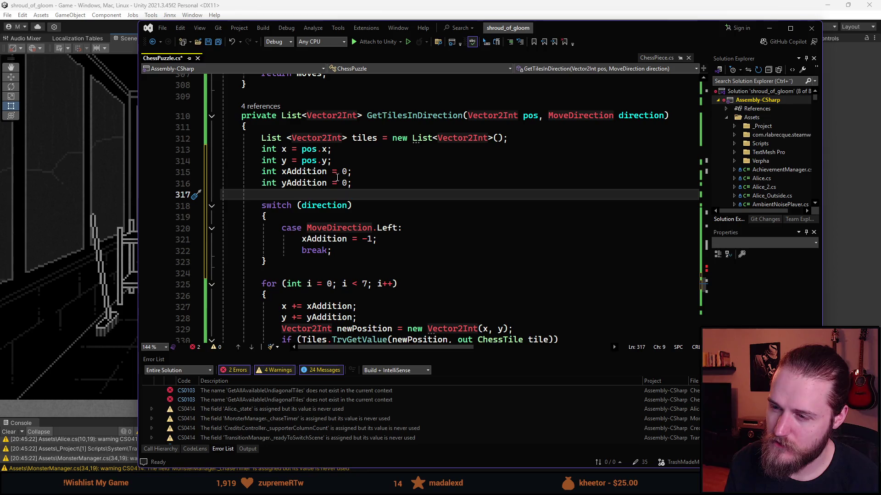
Step: Add MoveDirection.UpLeft and MoveDirection.DownLeft case labels sharing the Left case's body
click(408, 228)
key(Return)
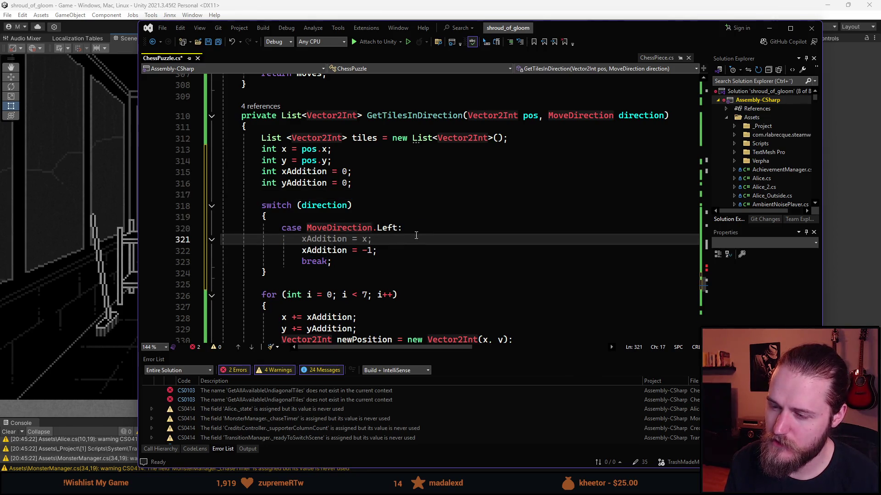
key(BackSpace)
text(case )
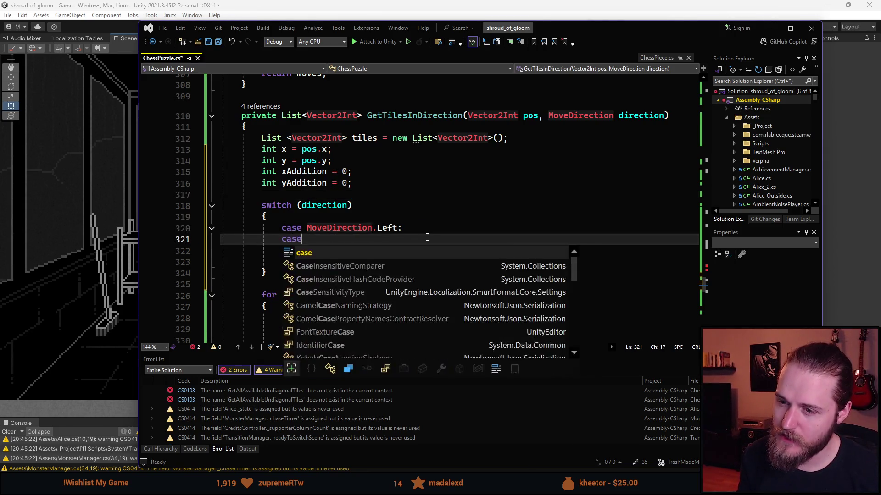
text(Move)
key(Down)
key(Down)
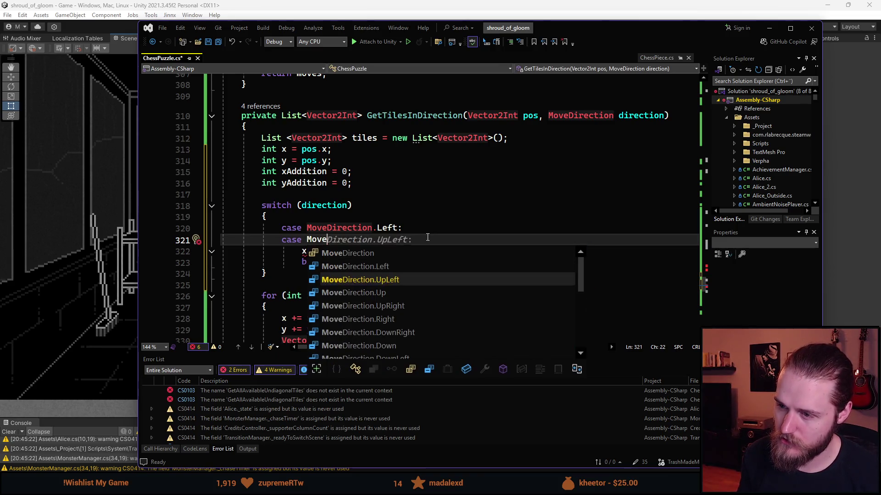
key(Tab)
text(:)
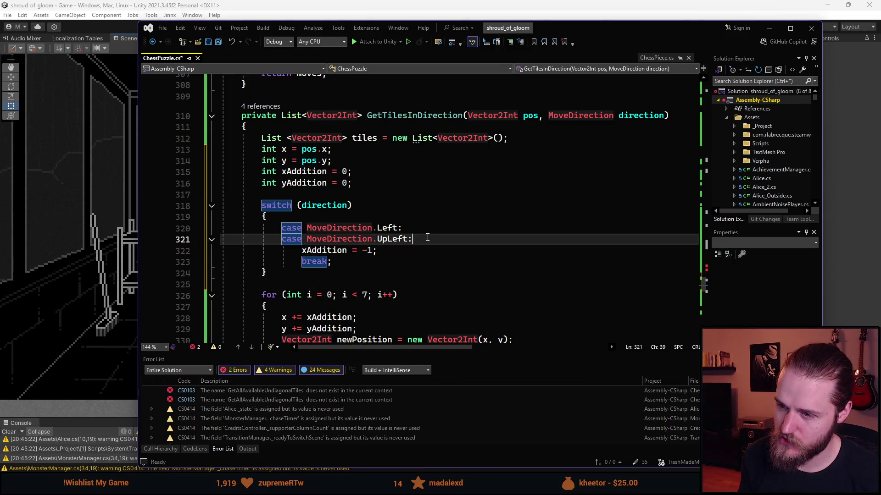
key(Return)
text(case)
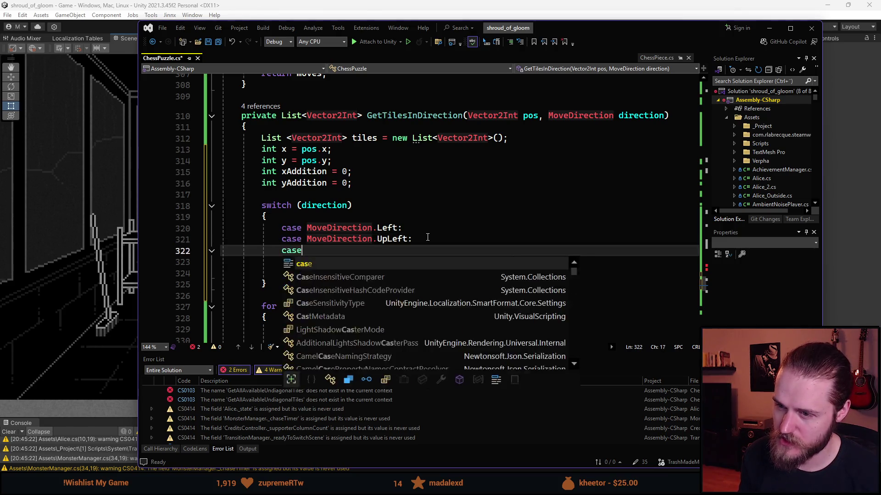
text( Move)
key(Down)
key(Down)
key(Down)
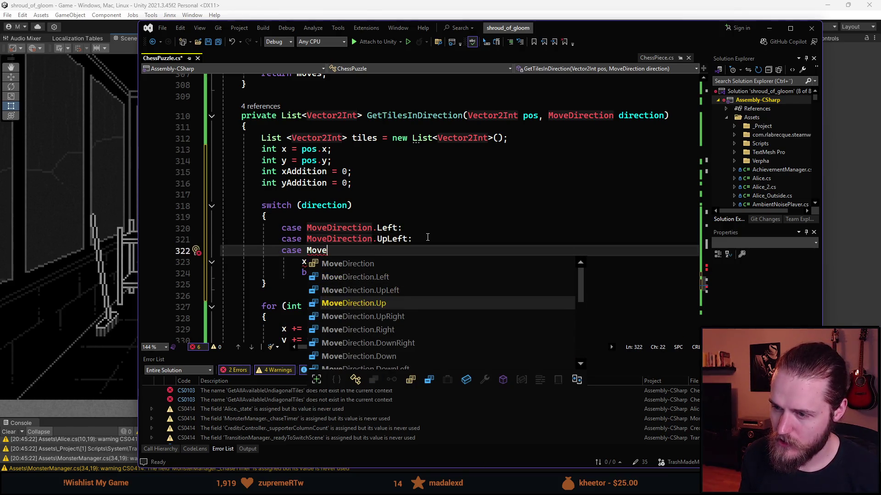
key(Down)
key(Down)
key(Down)
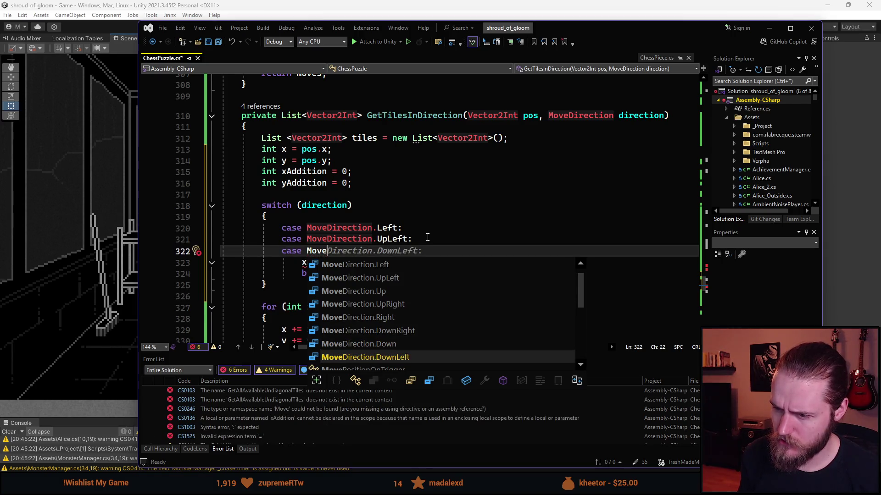
key(Tab)
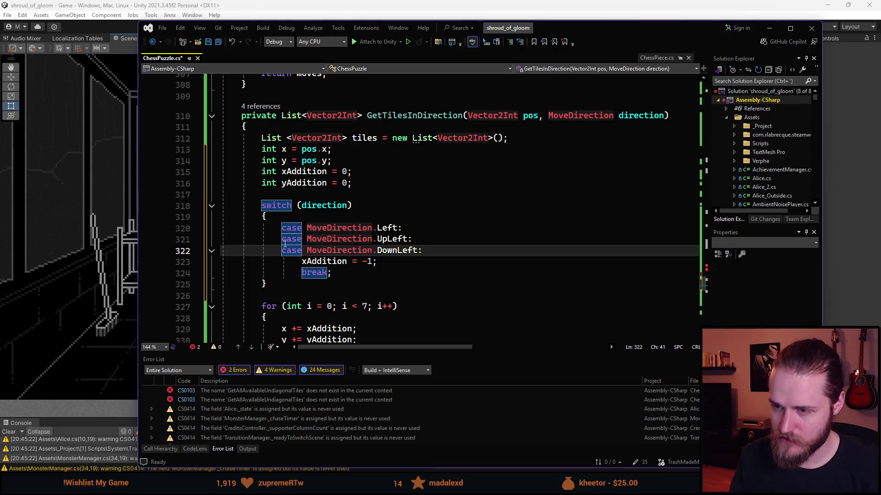
Step: Check xAddition's uses and initial value, then select the grouped case lines 320–322
click(364, 273)
scroll(364, 274, down, 1)
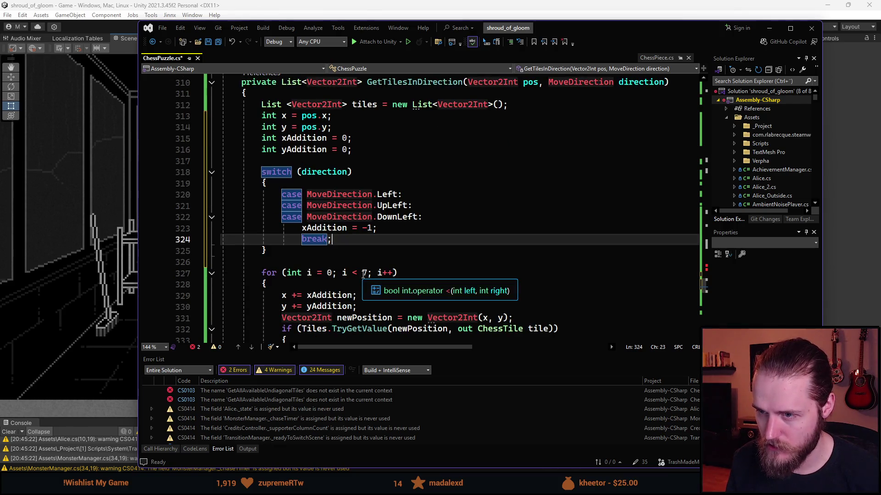
scroll(333, 289, up, 1)
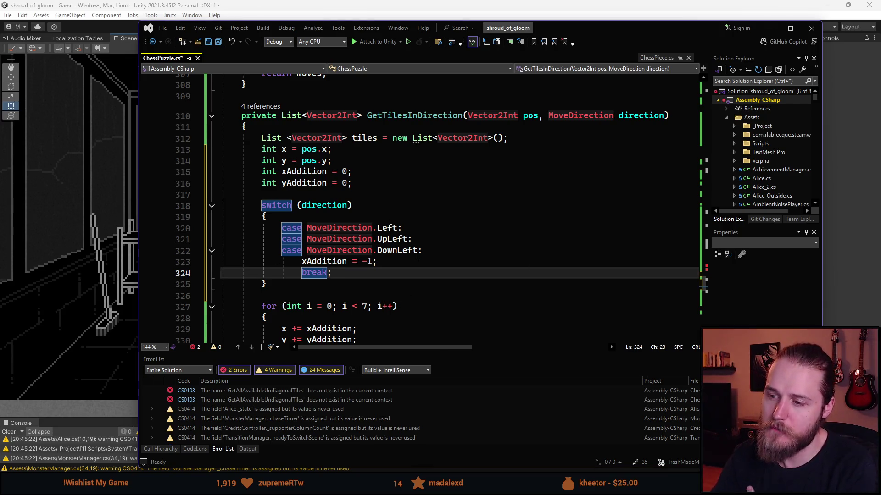
double_click(392, 239)
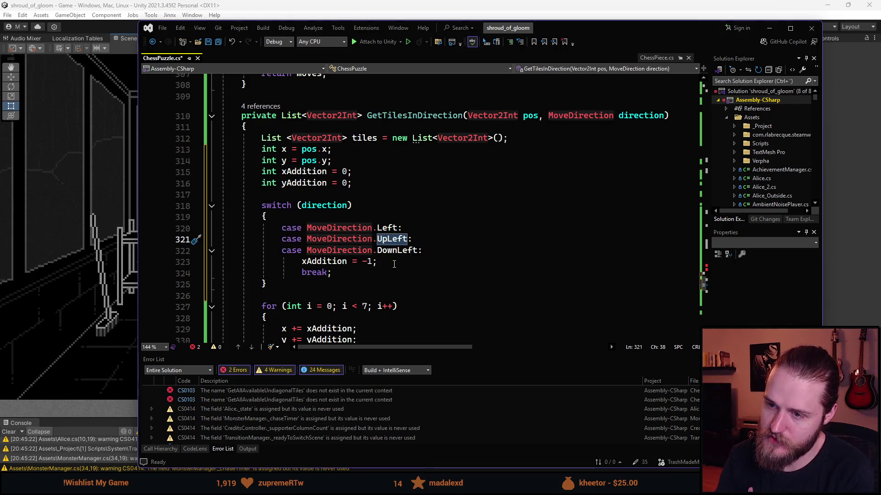
mouse_move(382, 255)
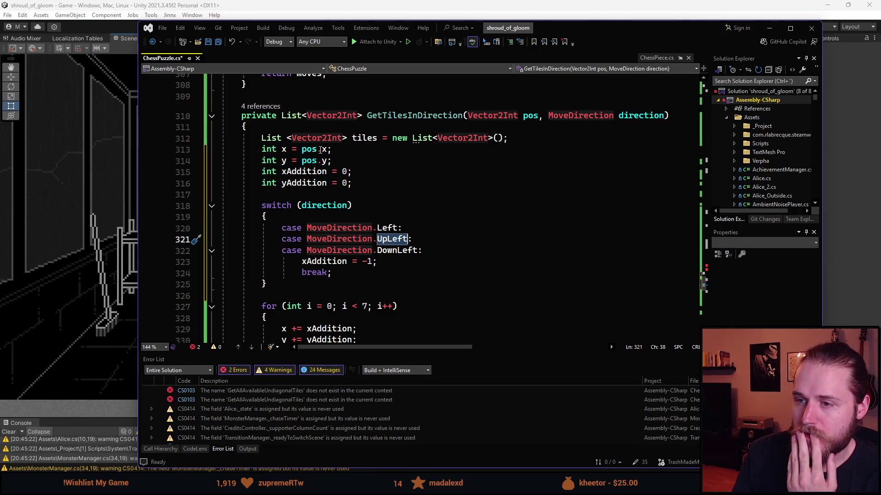
click(327, 172)
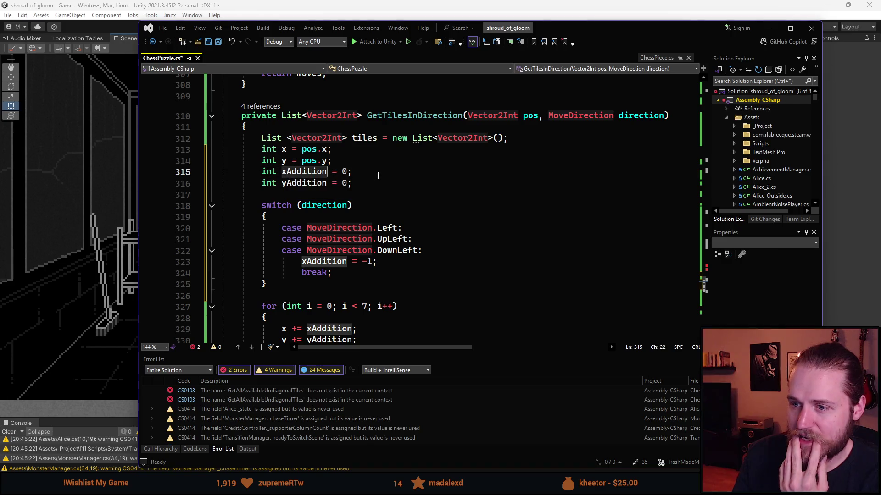
click(343, 172)
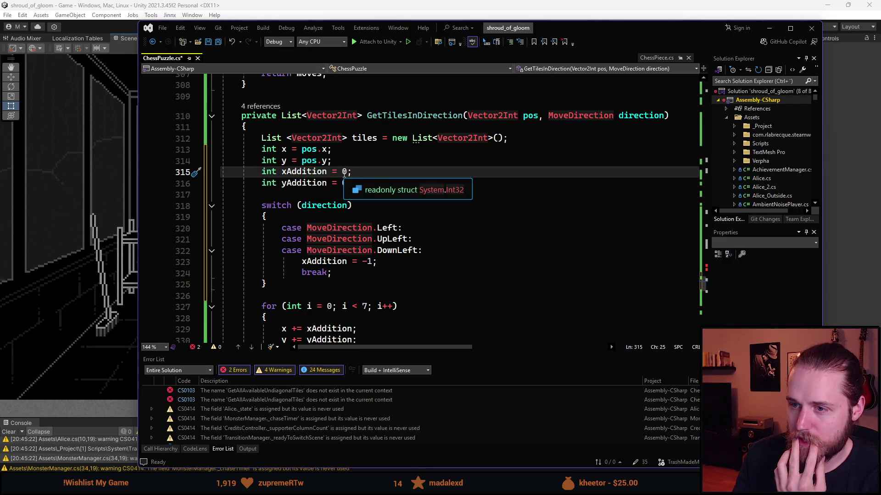
key(Left)
key(Left)
key(Left)
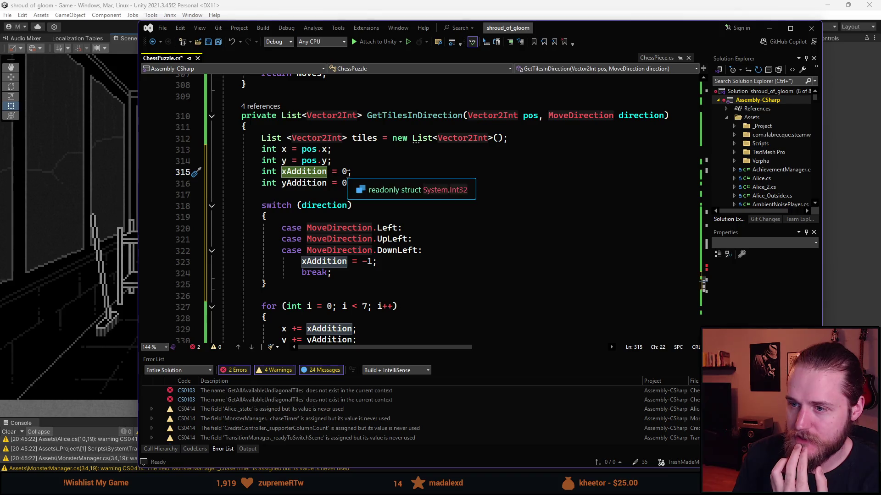
click(347, 172)
mouse_move(428, 251)
mouse_down()
mouse_move(307, 251)
mouse_move(306, 230)
mouse_up()
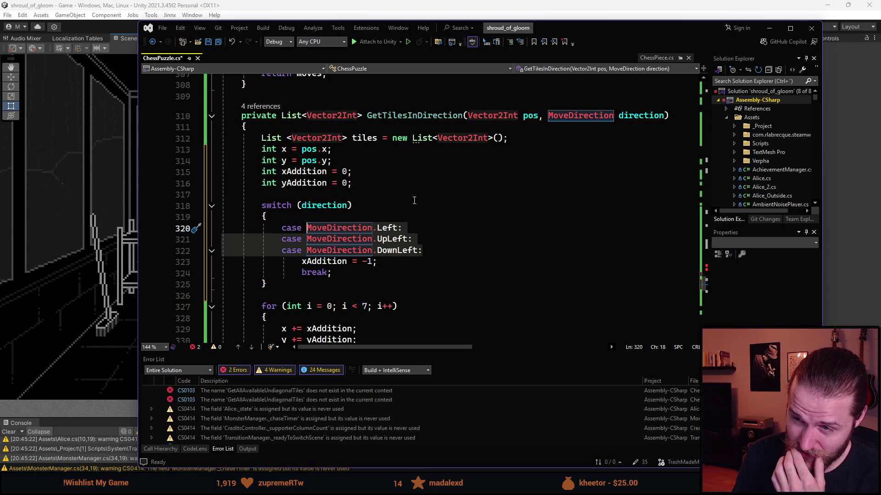
click(267, 284)
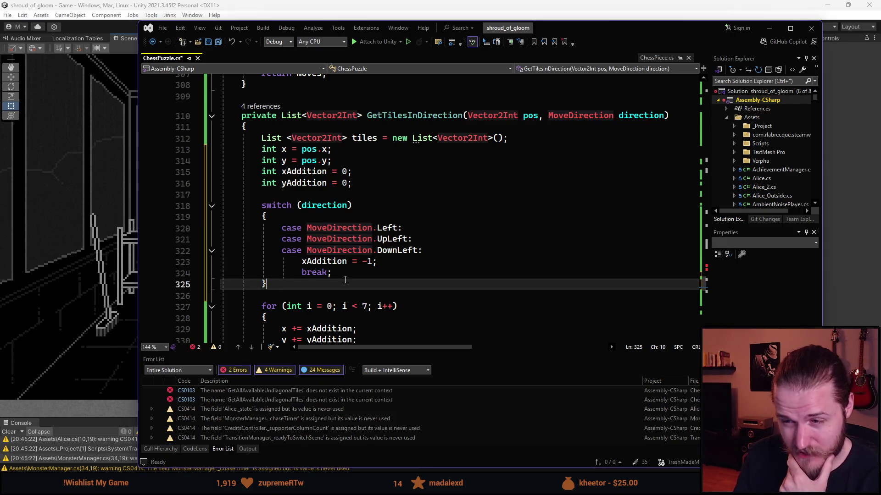
mouse_move(423, 250)
mouse_down()
mouse_move(99, 230)
mouse_move(100, 240)
mouse_up()
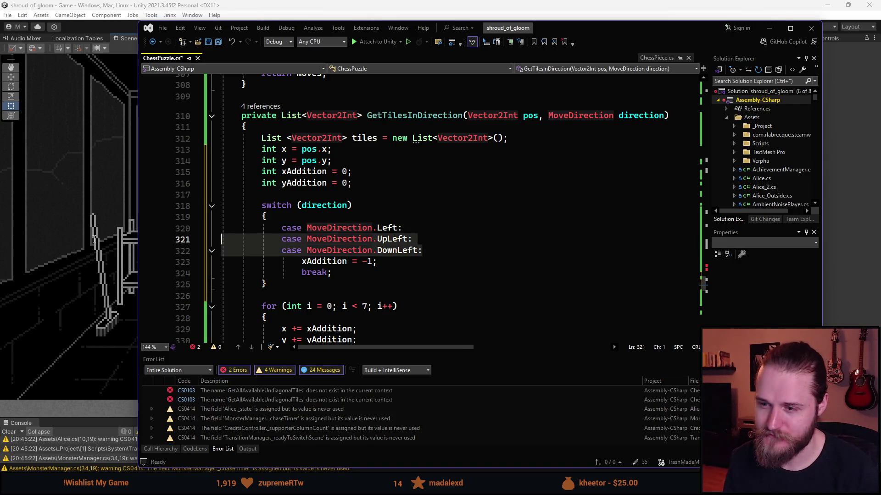
Step: Replace the combined UpLeft/DownLeft labels with a separate UpLeft case after the Left case
key(BackSpace)
key(BackSpace)
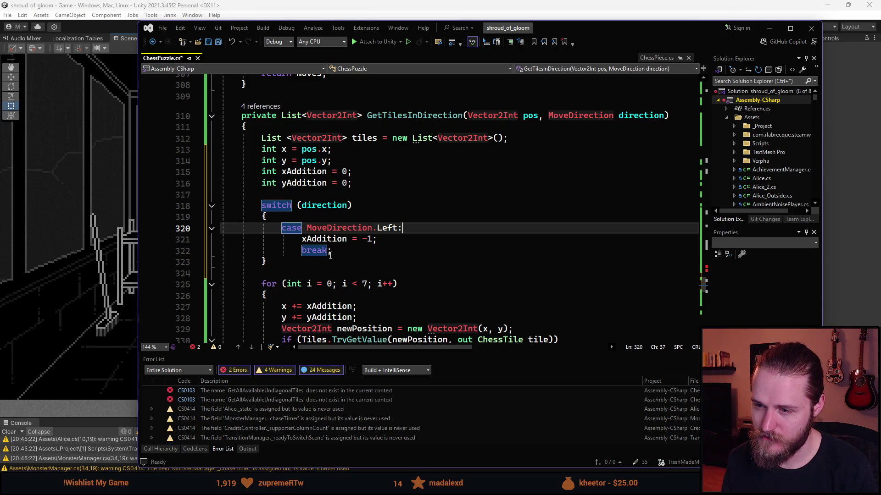
click(404, 240)
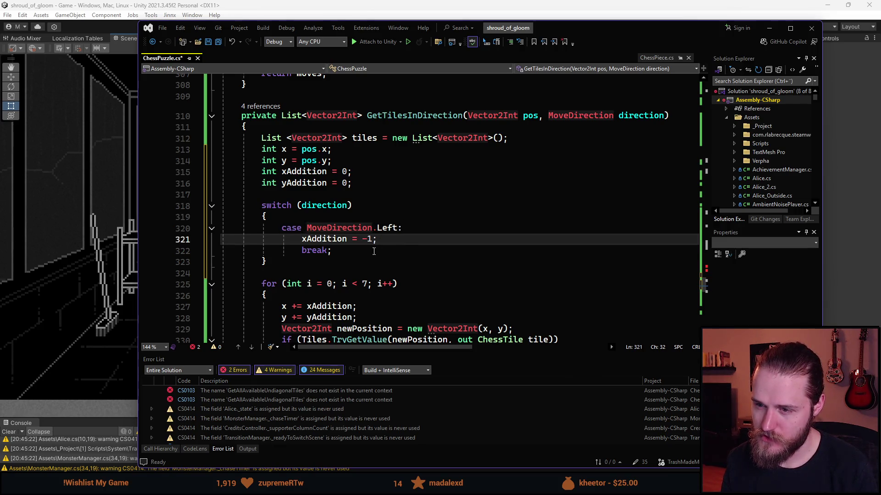
click(355, 254)
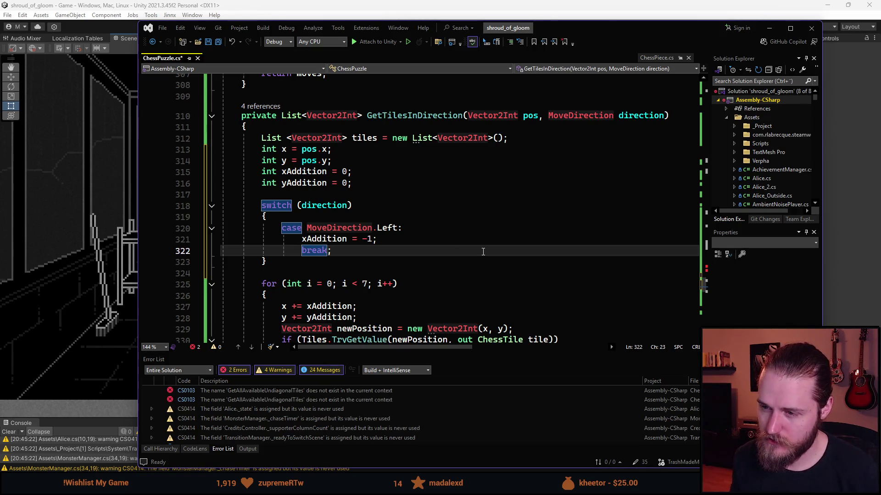
key(Return)
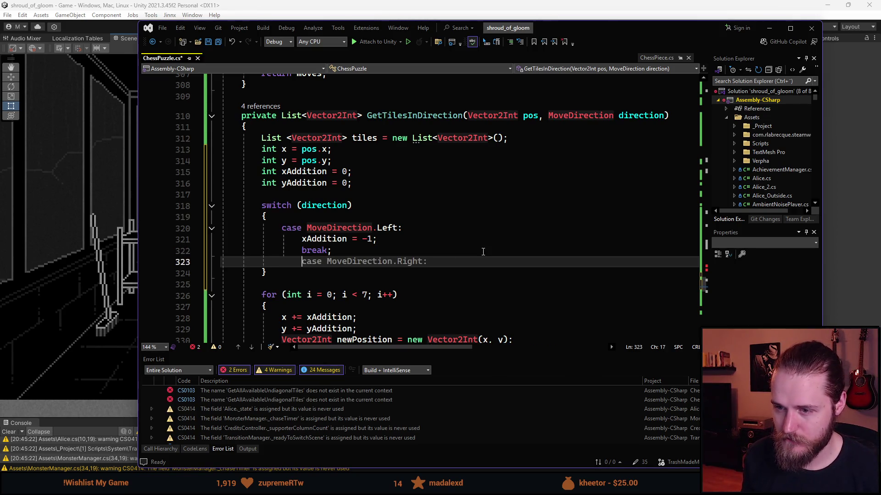
key(Tab)
key(Left)
key(ctrl+BackSpace)
key(ctrl+BackSpace)
text(.)
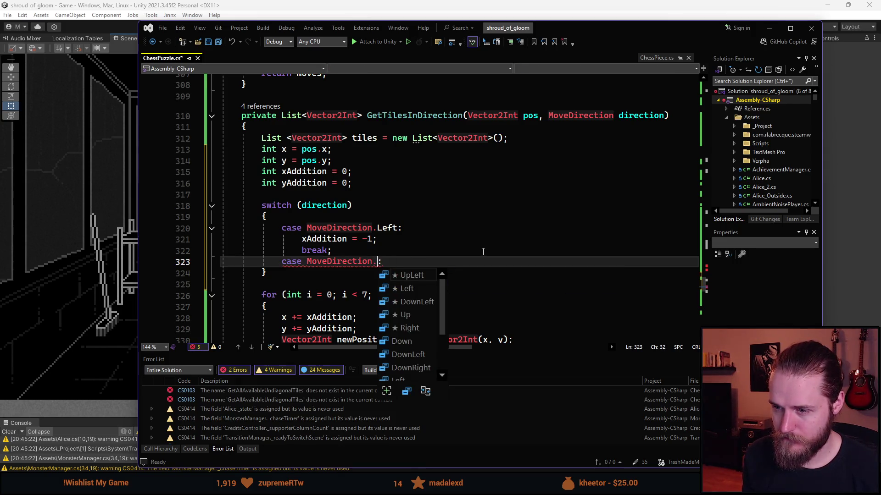
text(UpLeft)
key(End)
key(Return)
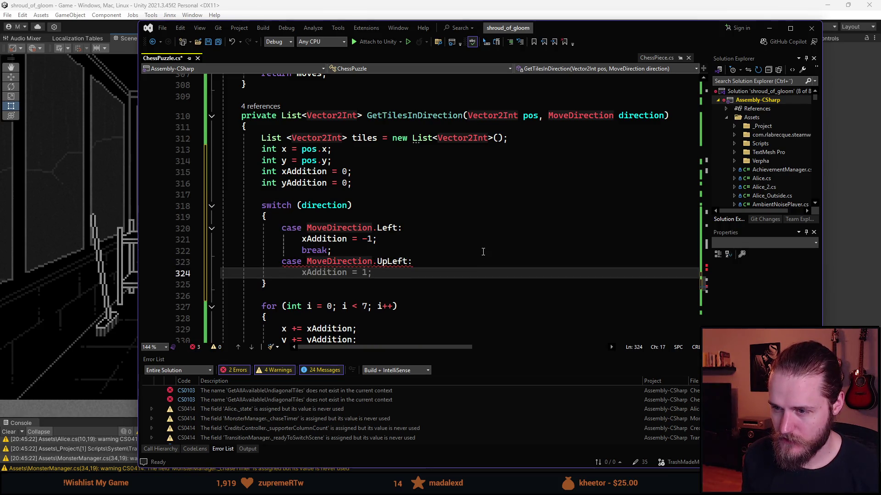
Step: Give the UpLeft case xAddition = -1, yAddition = 1 and a break
key(Tab)
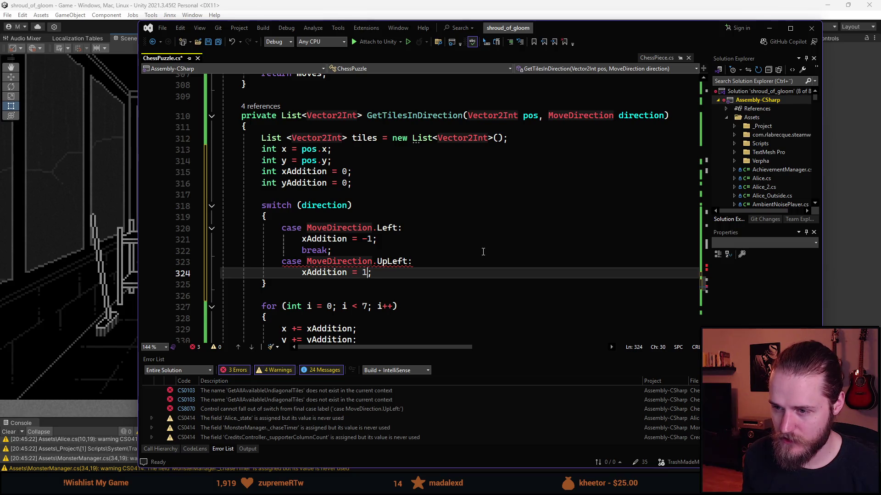
text(-1)
key(Return)
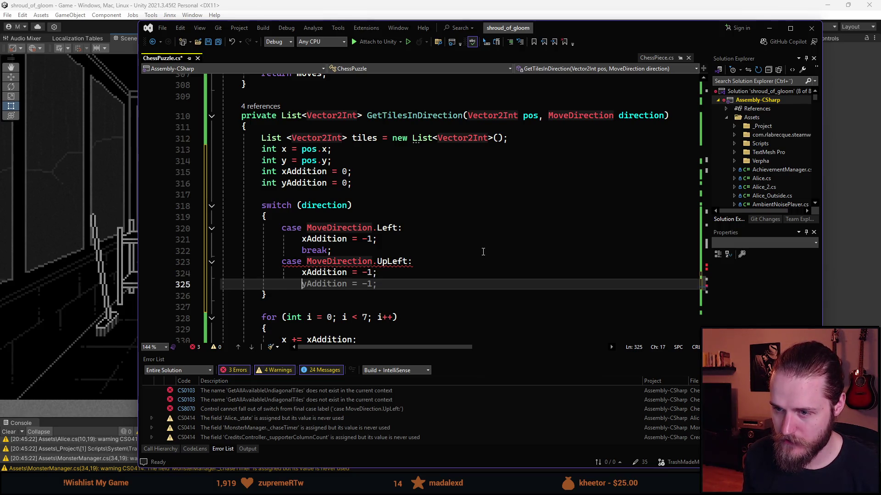
key(Tab)
key(Left)
key(Left)
key(BackSpace)
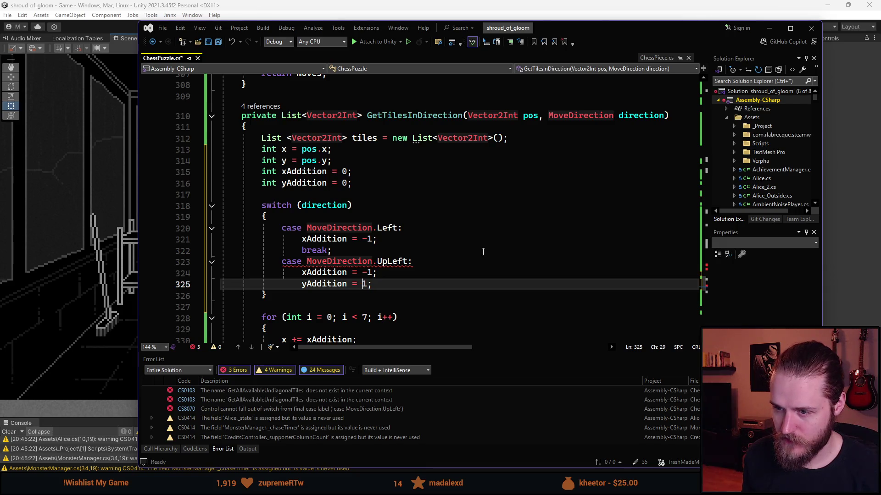
key(Right)
key(Right)
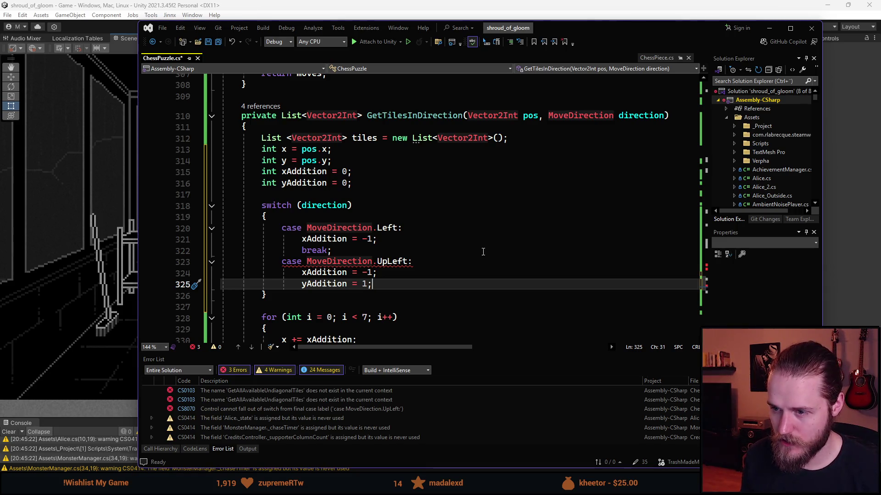
key(Return)
scroll(442, 260, down, 1)
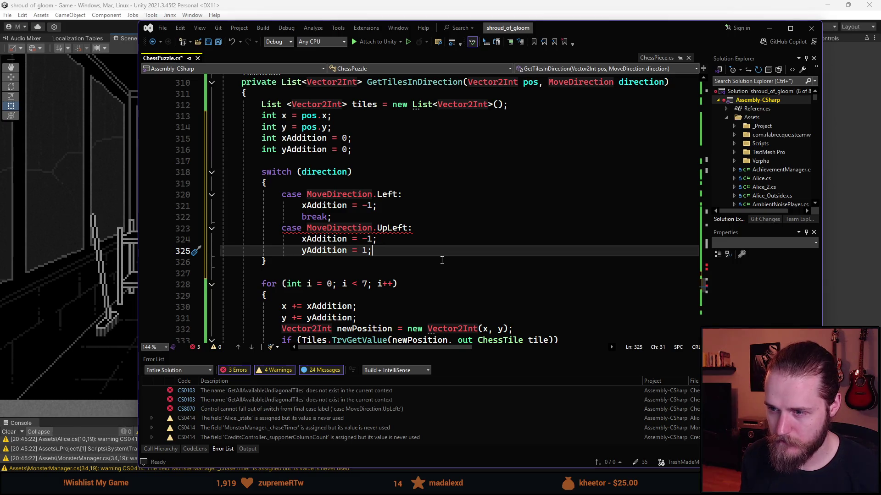
key(BackSpace)
key(ctrl+space)
key(Escape)
key(Tab)
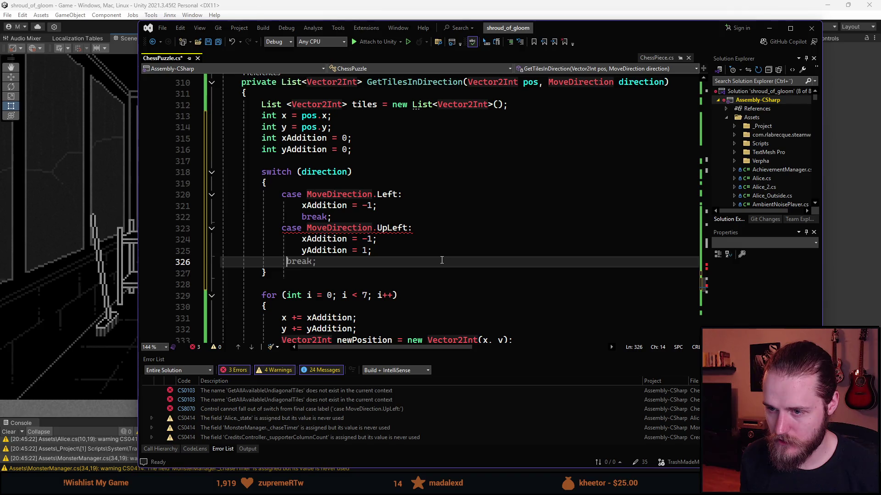
key(Tab)
Step: Add an Up case setting yAddition = 1 followed by break
key(Return)
key(Tab)
key(Left)
key(Left)
text(Up)
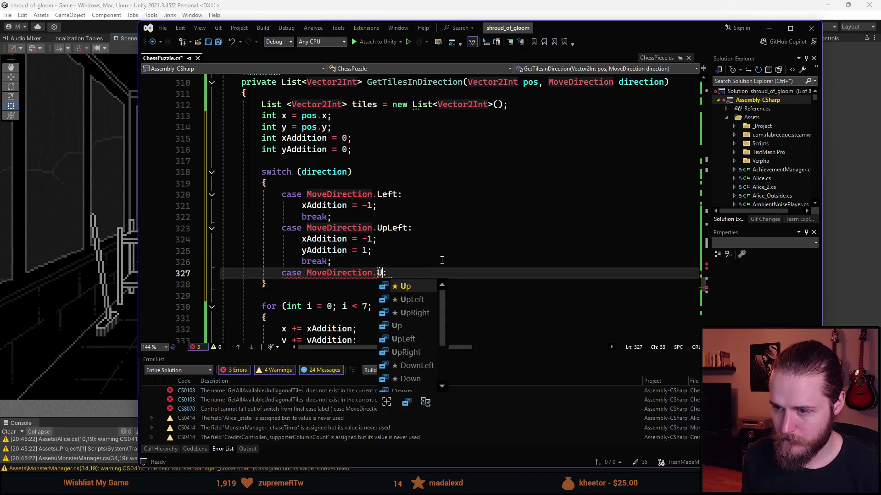
key(Return)
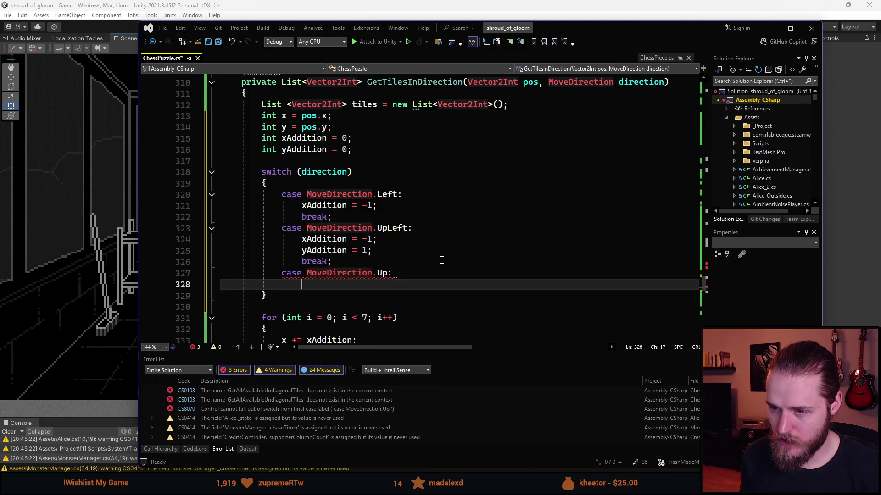
text(yAddition = -1;)
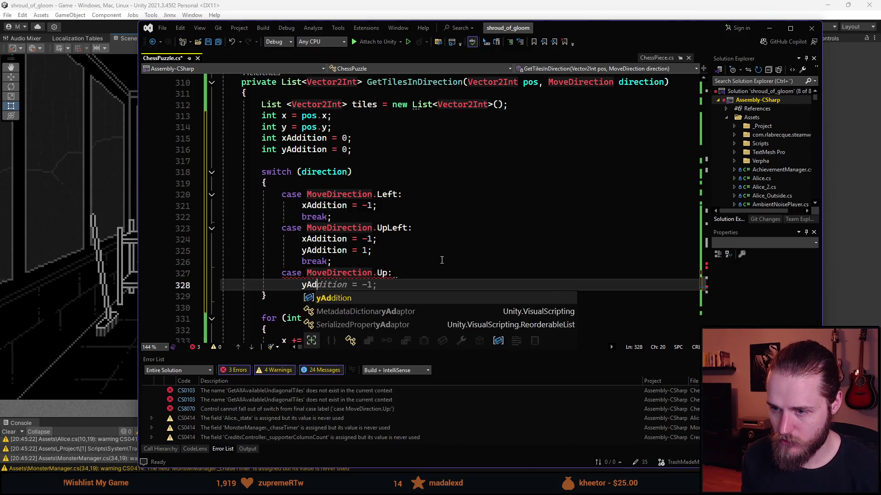
key(Left)
key(BackSpace)
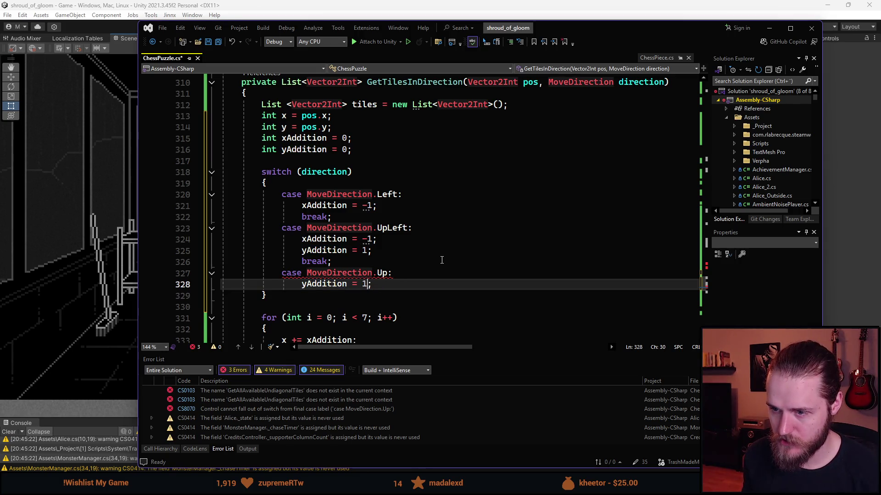
key(End)
key(Return)
text(break;)
Step: Start a new case labelled MoveDirection.UpRight below the Up case
key(Return)
key(Tab)
key(Left)
key(ctrl+BackSpace)
key(ctrl+space)
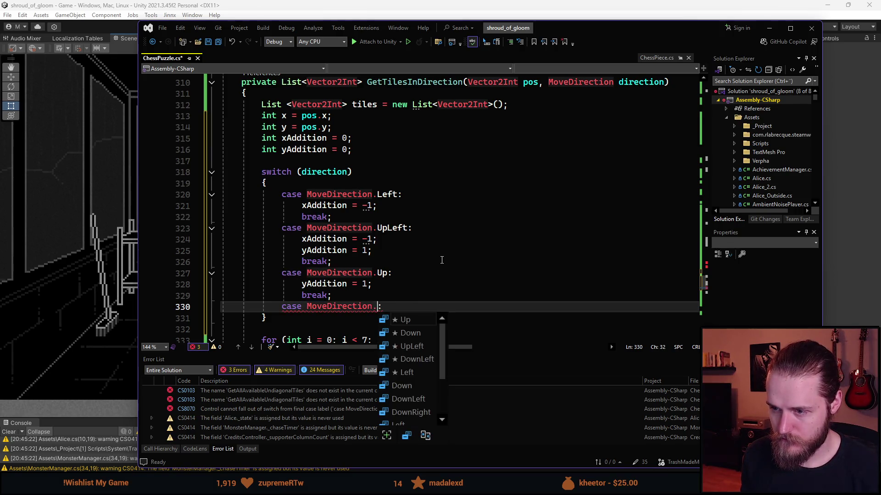
text(Up)
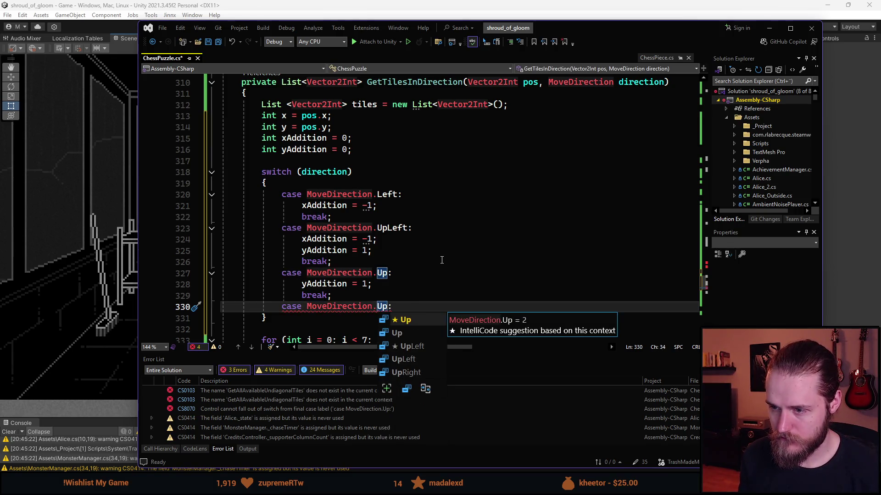
text(R)
key(Tab)
key(End)
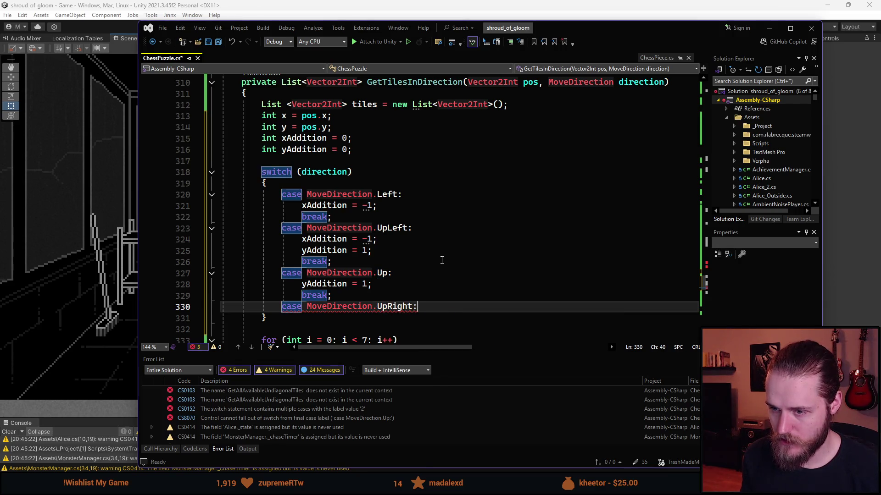
key(Return)
Step: Give UpRight its x/y offset lines with xAddition = 1, then close it with break
key(Tab)
key(Return)
key(Tab)
key(Up)
key(BackSpace)
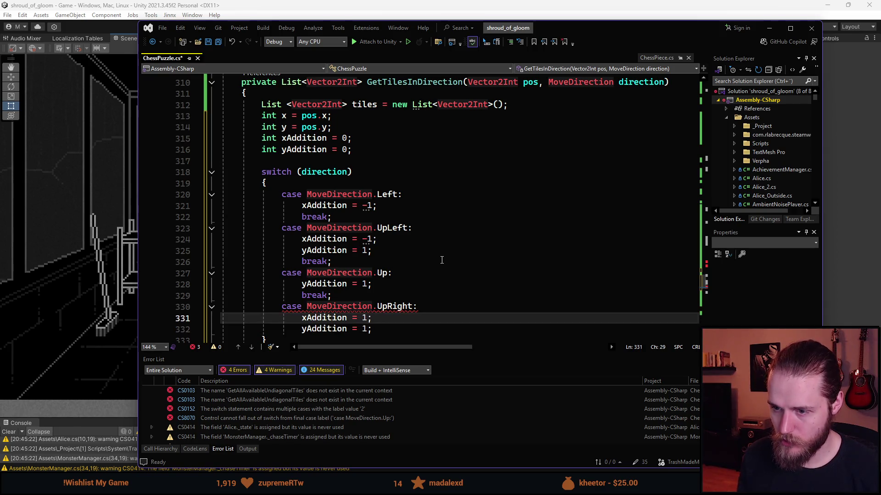
scroll(382, 271, down, 2)
key(Down)
key(End)
key(Return)
scroll(413, 284, up, 1)
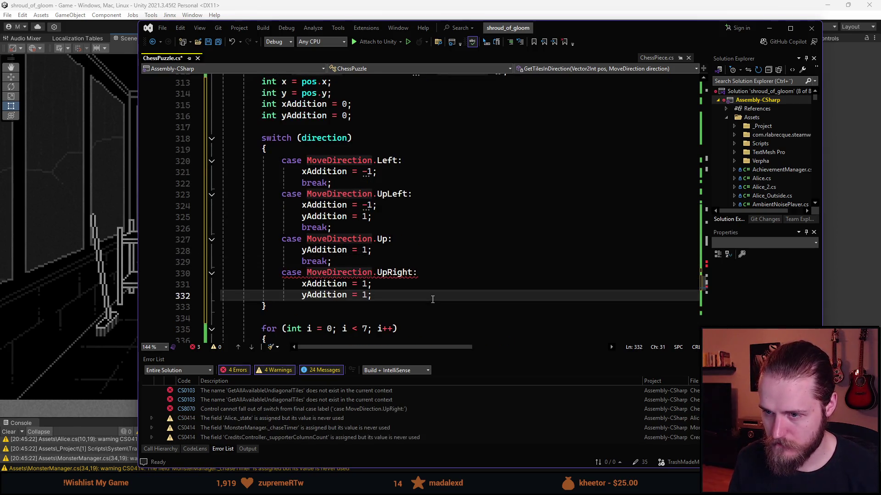
text(bre)
key(Tab)
key(Return)
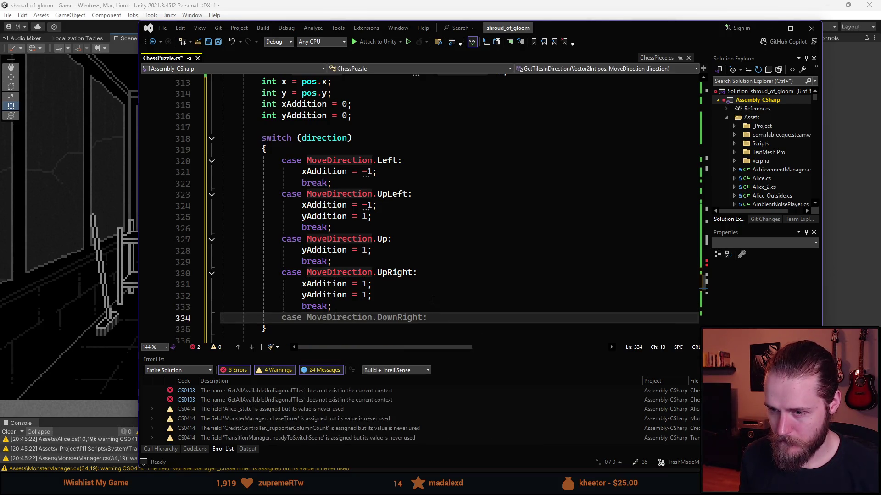
Step: Add a Right case with xAddition = 1 and break, then start a DownRight case label
key(Tab)
key(ctrl+Left)
key(ctrl+Left)
key(Delete)
key(Delete)
key(Delete)
key(End)
key(Return)
key(Tab)
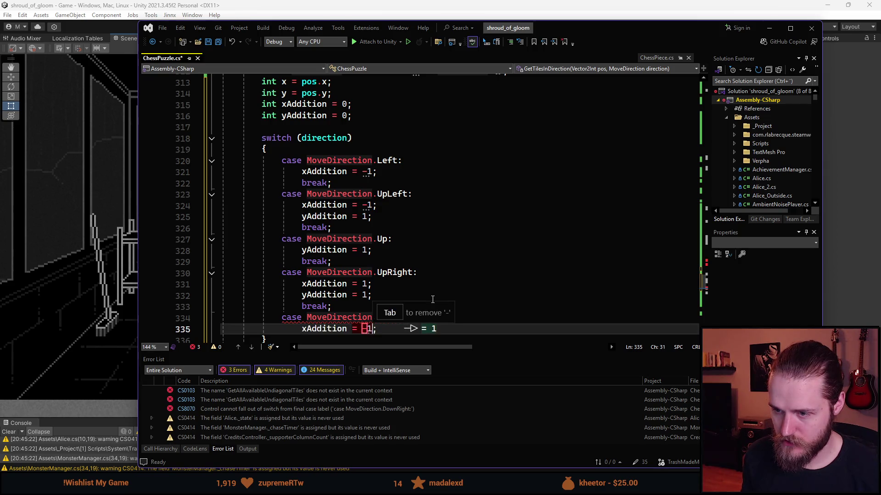
key(Tab)
key(Return)
text(break;)
key(Return)
key(Tab)
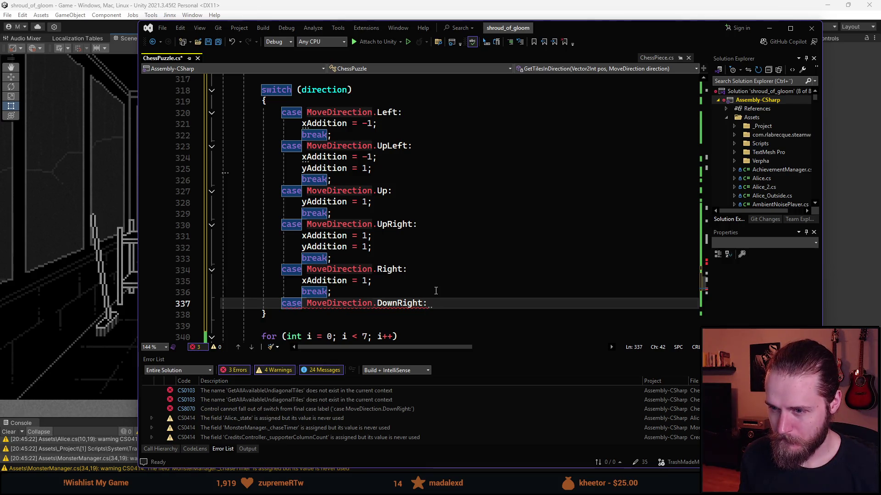
key(Return)
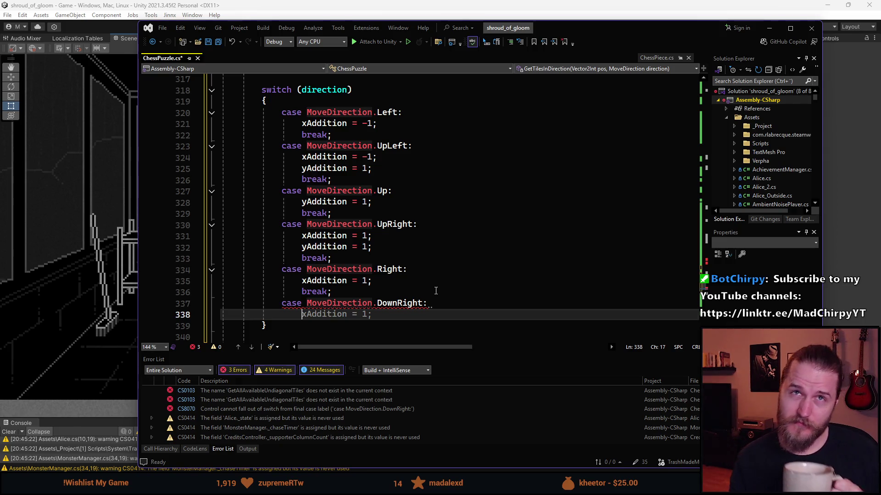
mouse_move(421, 308)
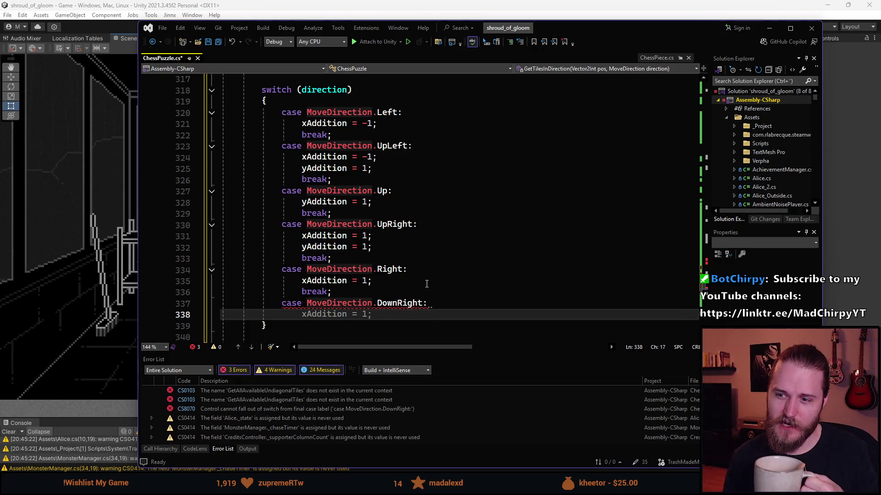
scroll(426, 284, down, 1)
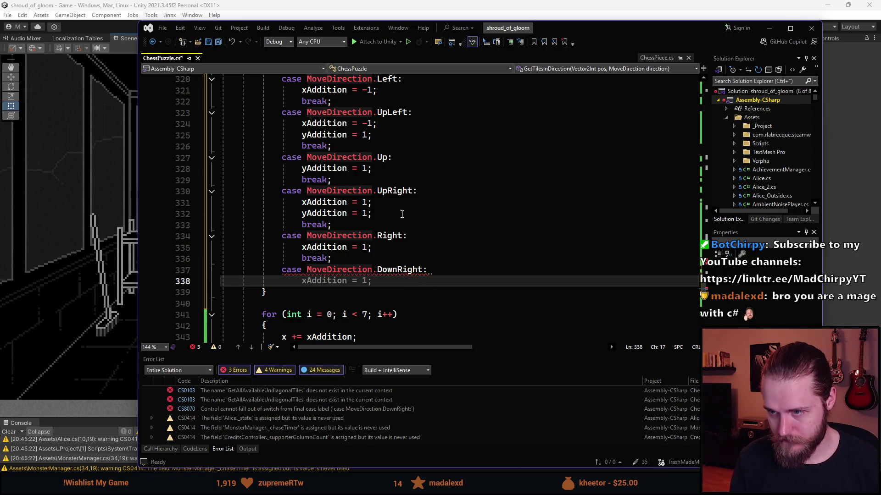
scroll(442, 224, up, 1)
scroll(417, 247, down, 2)
scroll(394, 269, up, 1)
scroll(394, 270, up, 1)
scroll(394, 269, down, 1)
click(413, 191)
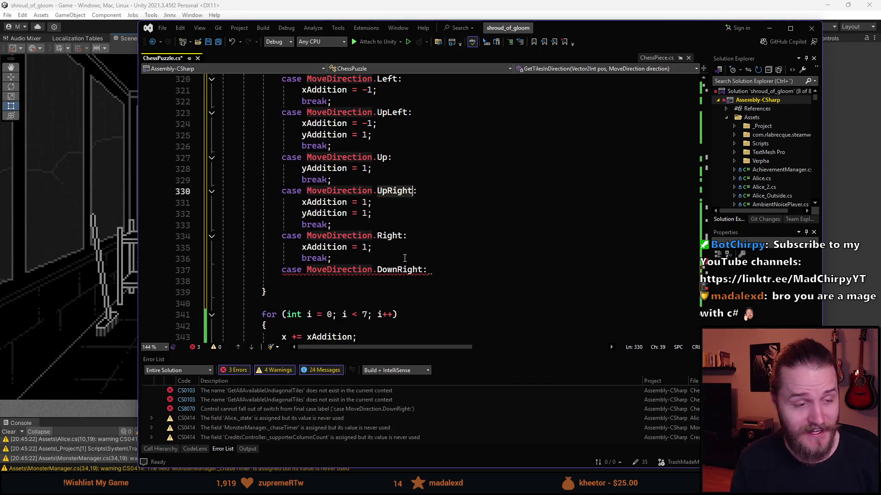
mouse_move(405, 267)
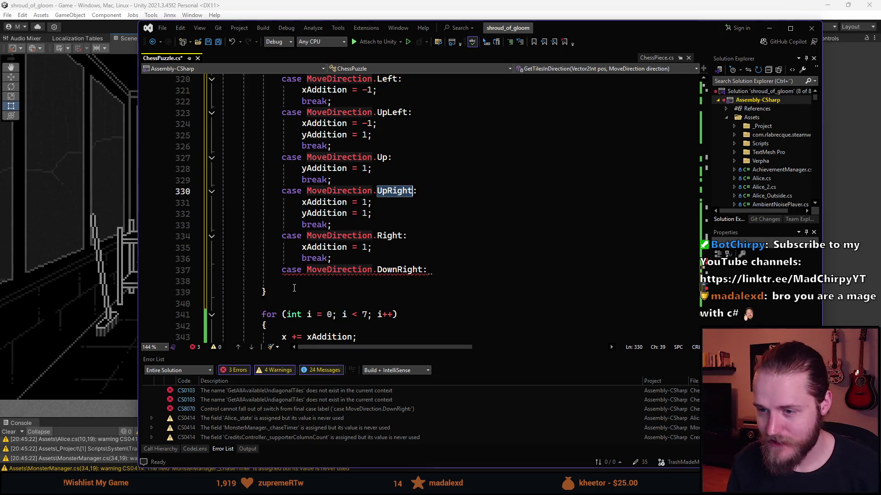
click(340, 281)
ctrl+scroll(375, 301, up, 2)
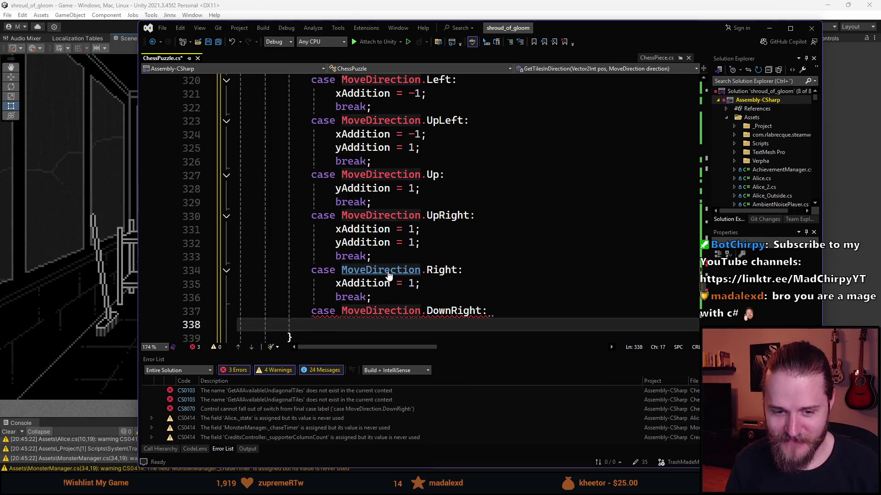
scroll(383, 280, down, 2)
scroll(388, 262, up, 2)
scroll(410, 263, down, 2)
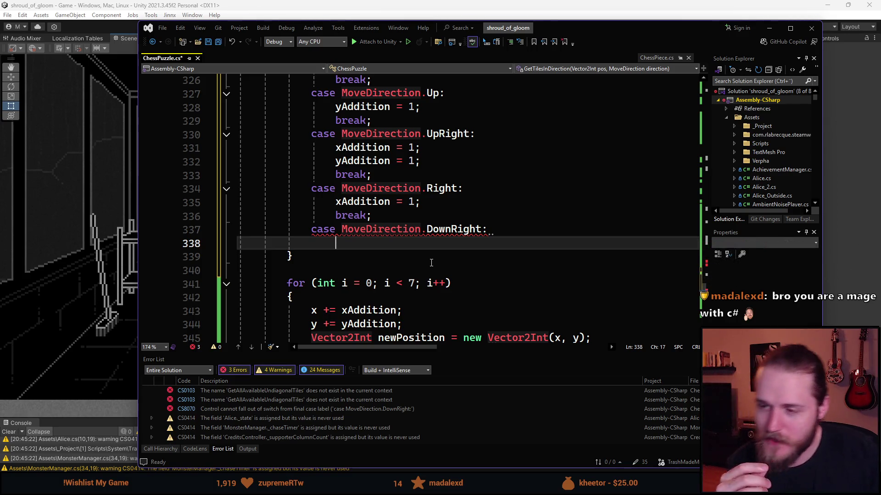
Step: Fill DownRight with xAddition = 1, yAddition = -1 and an aligned break statement
key(ctrl+space)
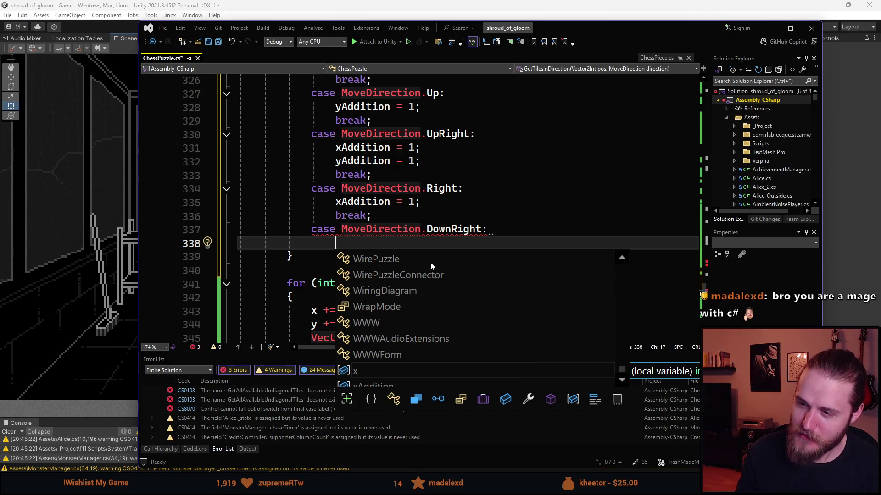
text(xAdd)
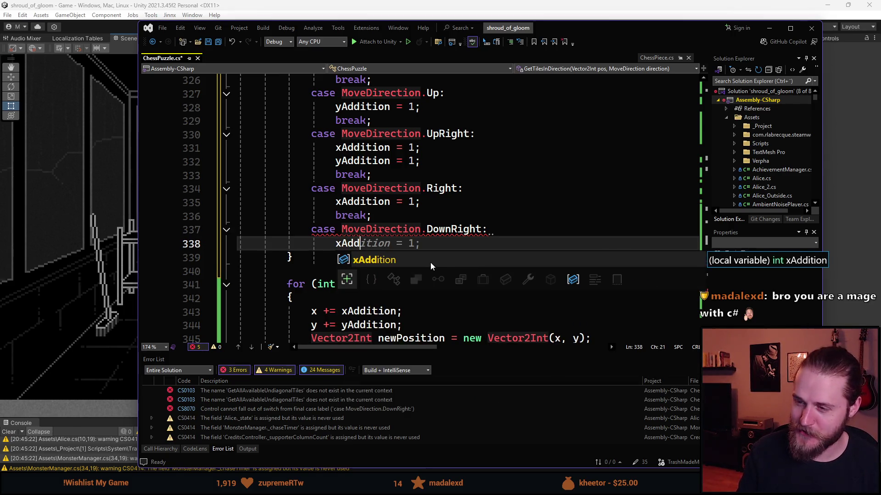
key(Tab)
key(Tab)
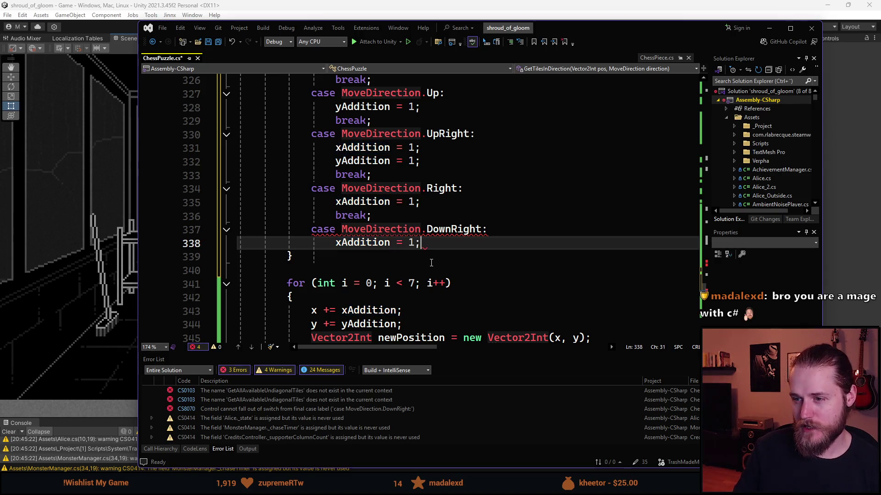
key(Return)
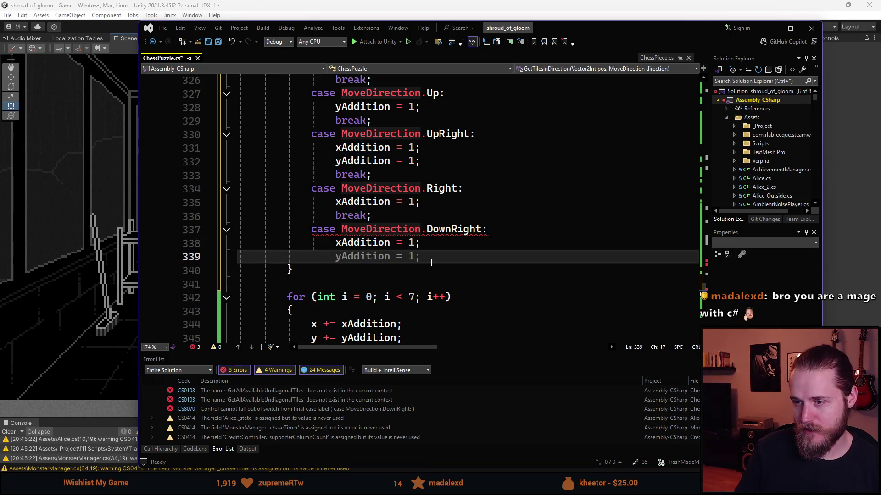
key(Tab)
key(Left)
key(Left)
text(-)
key(End)
key(Return)
key(Tab)
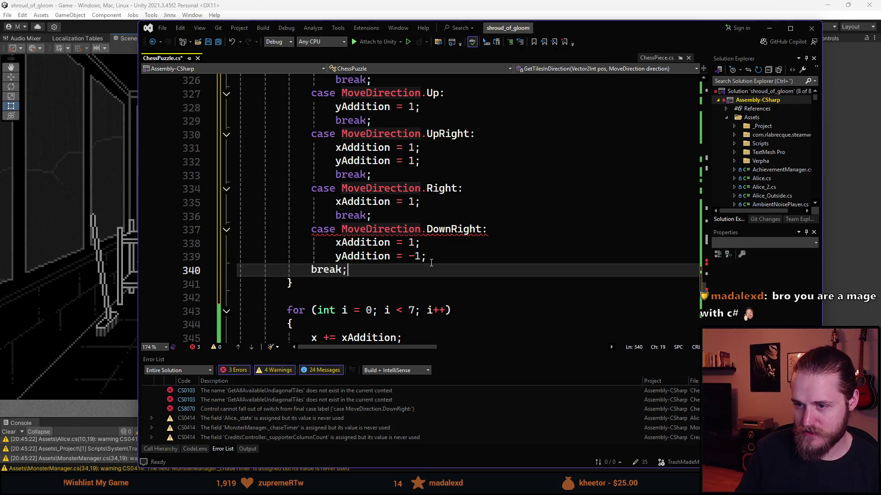
key(Home)
key(Tab)
key(End)
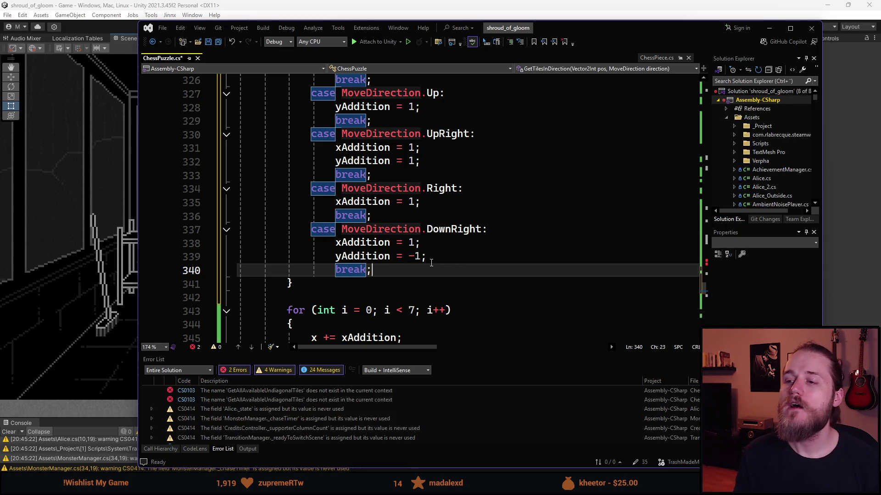
scroll(453, 207, up, 2)
Step: Review the switch, selecting the Left case's break and highlighting every xAddition use
scroll(453, 206, up, 2)
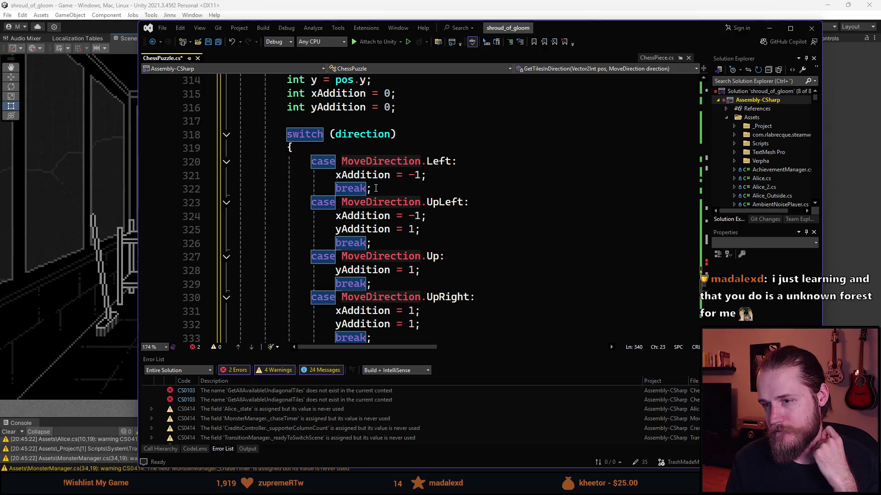
click(331, 187)
drag(331, 186, 230, 192)
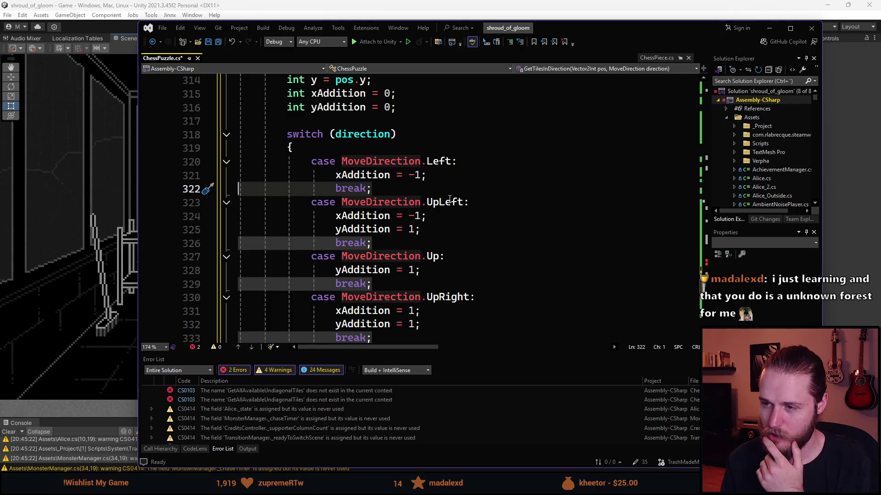
scroll(450, 275, down, 1)
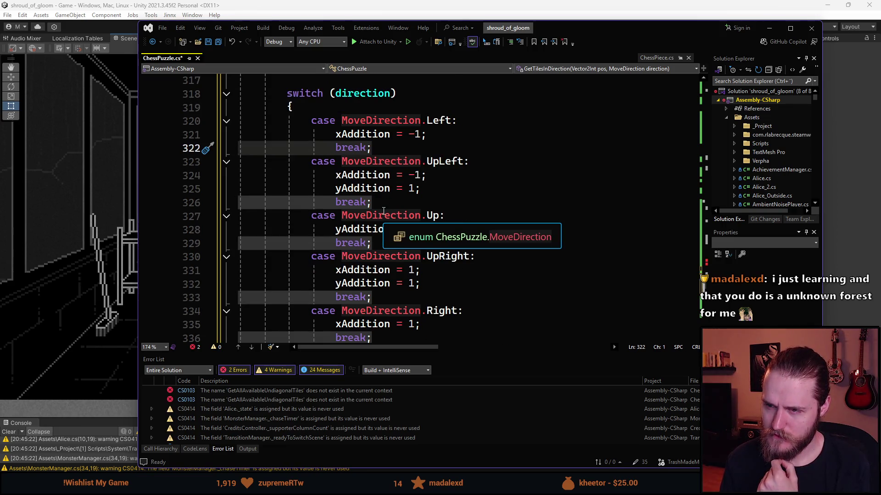
scroll(383, 211, down, 4)
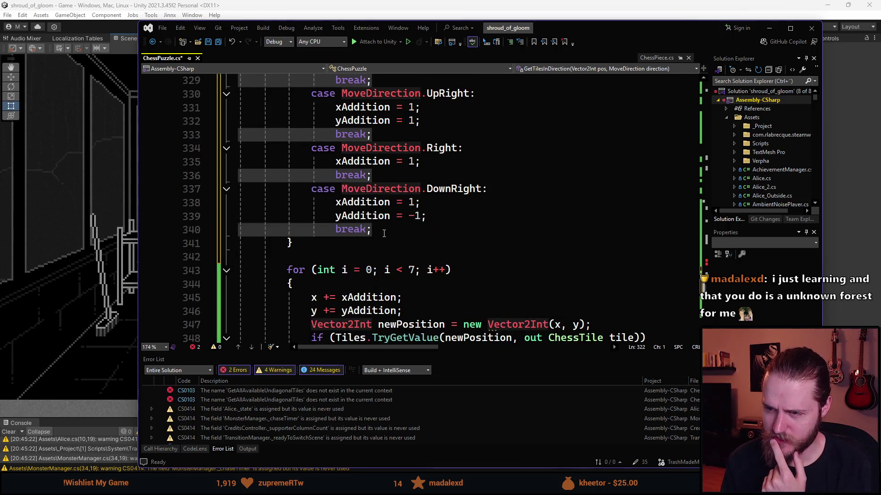
click(507, 235)
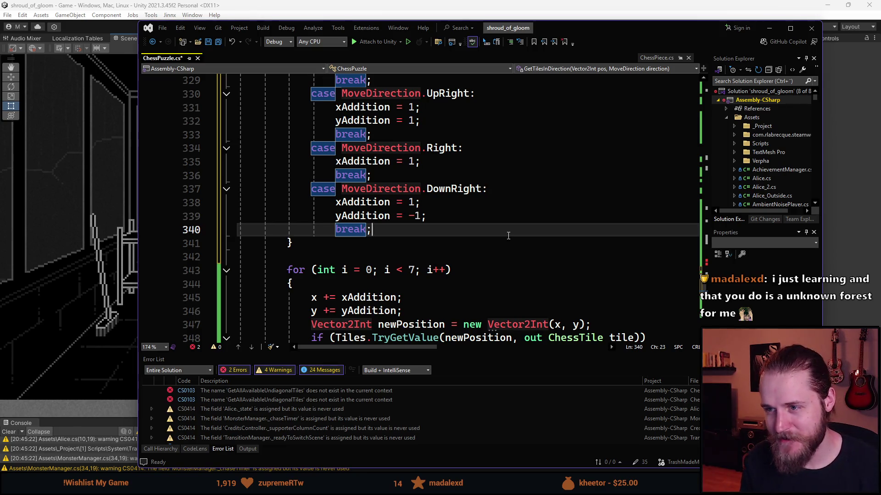
scroll(508, 236, up, 9)
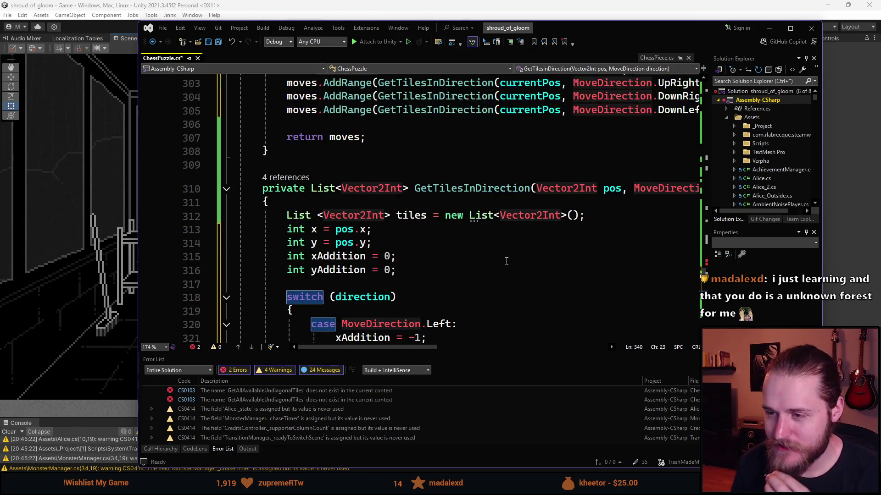
scroll(541, 183, down, 2)
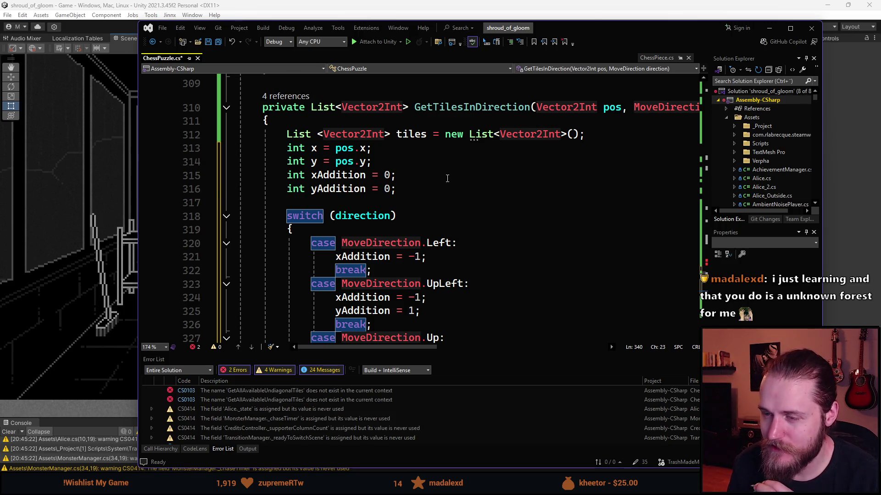
scroll(441, 193, up, 13)
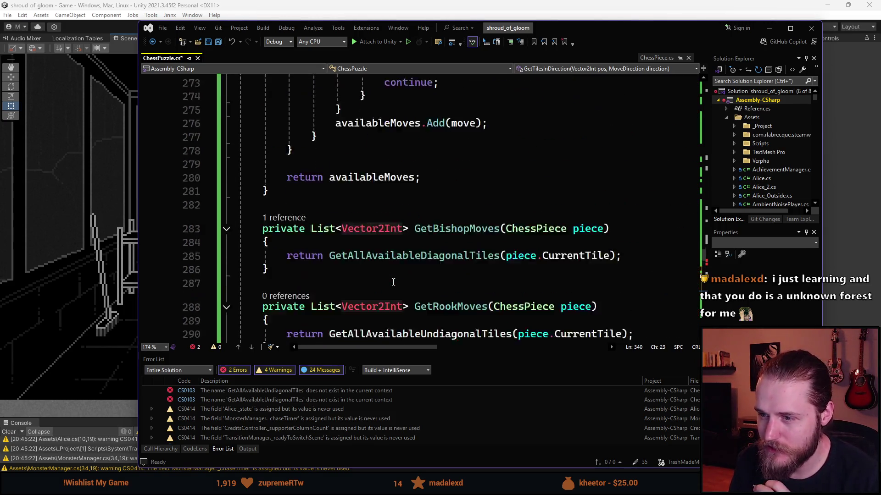
scroll(393, 281, down, 6)
scroll(403, 271, down, 8)
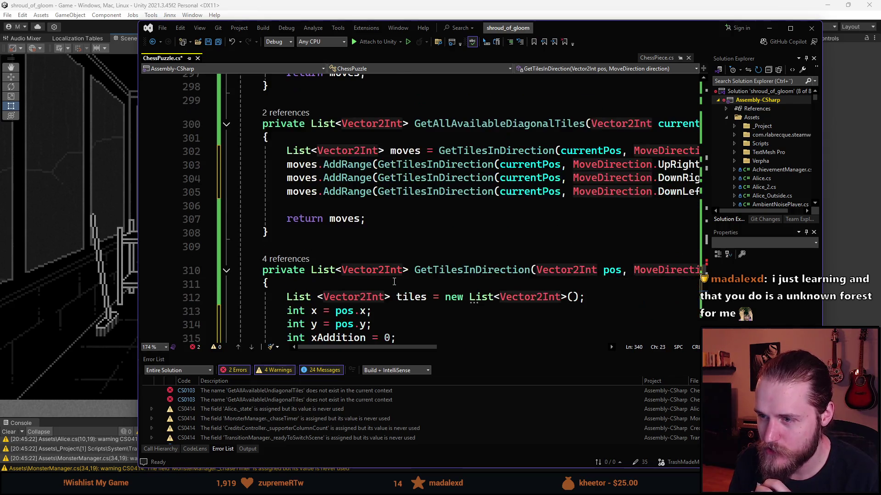
scroll(417, 258, up, 5)
scroll(429, 244, down, 4)
scroll(428, 244, down, 3)
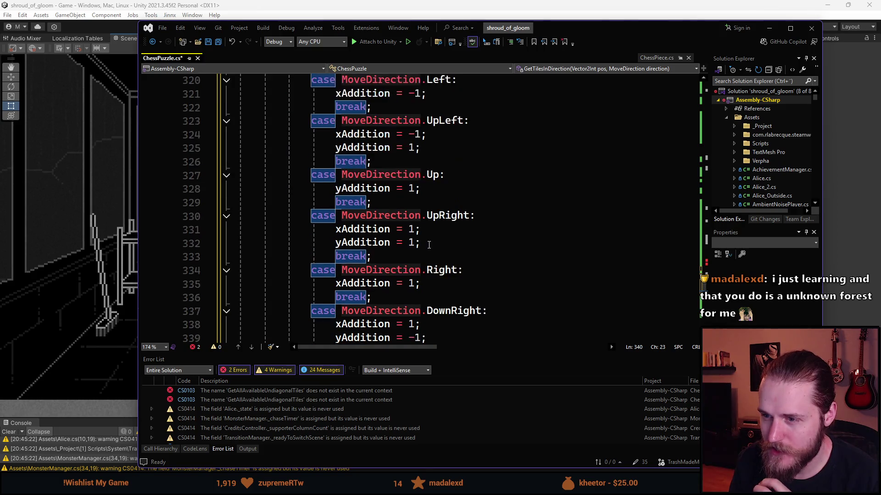
scroll(429, 245, down, 2)
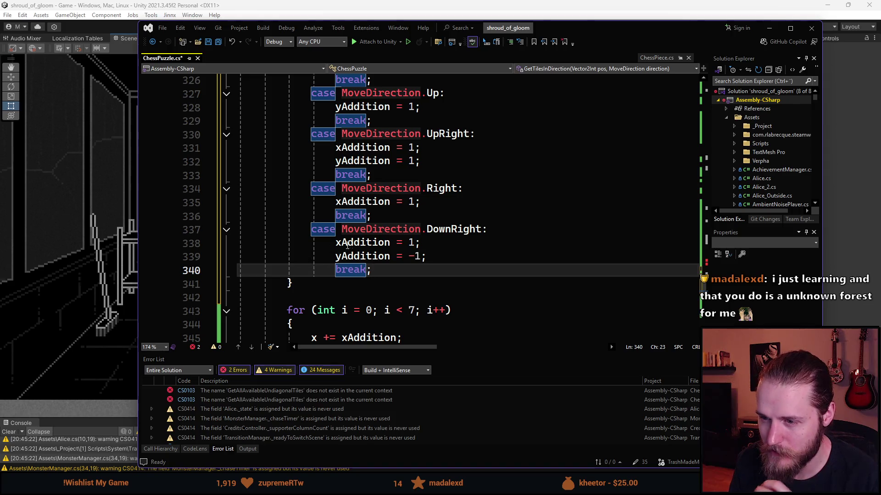
double_click(341, 243)
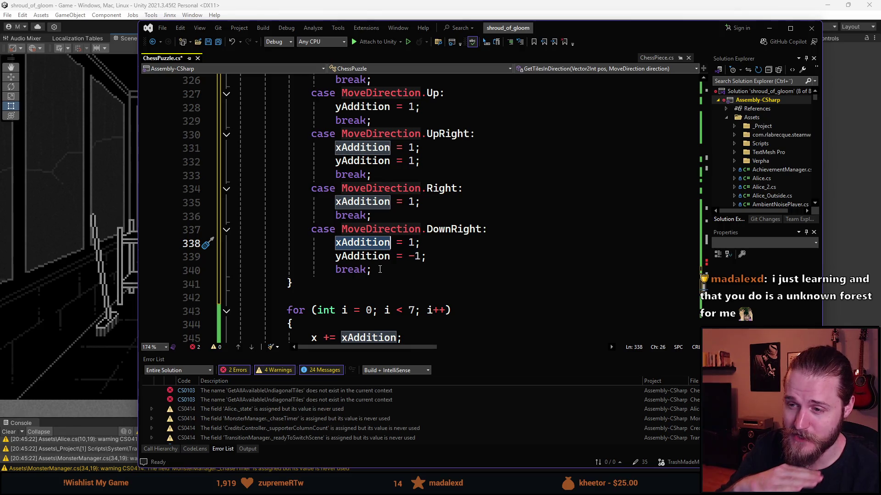
scroll(376, 294, up, 6)
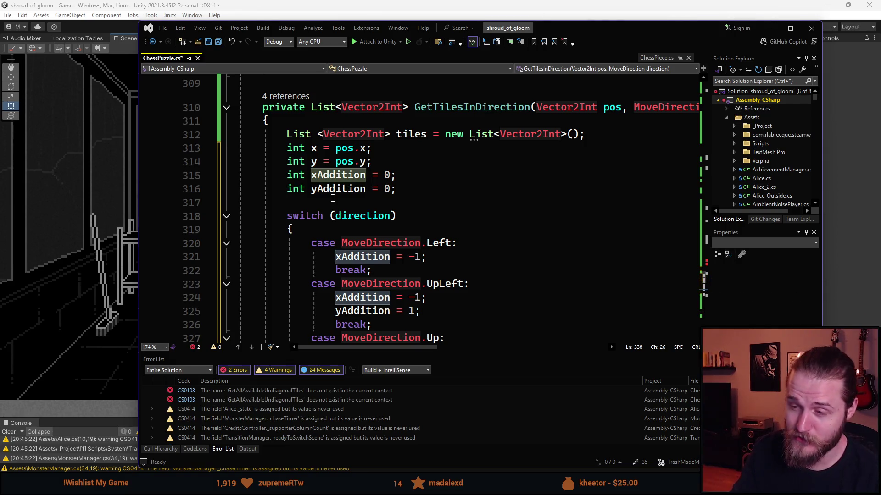
scroll(335, 215, down, 8)
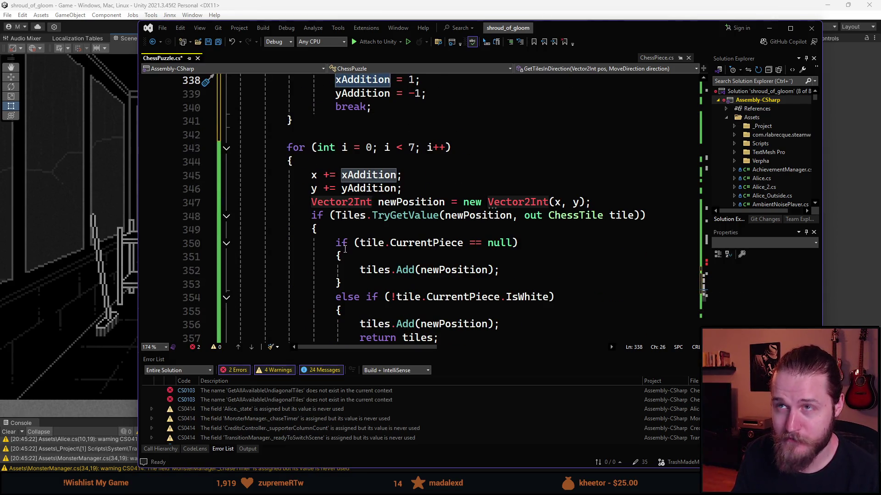
scroll(343, 260, up, 2)
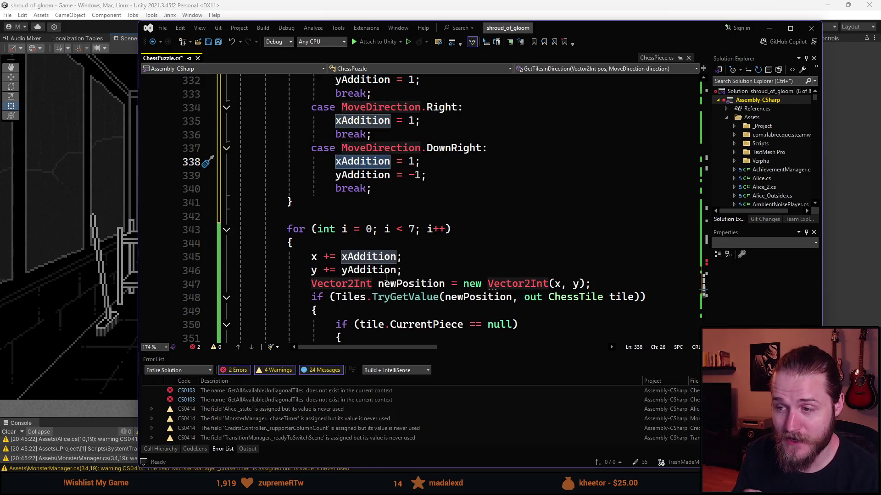
Step: Check the UpRight and DownRight offsets, then add a new line after DownRight's break
click(409, 162)
scroll(383, 233, up, 2)
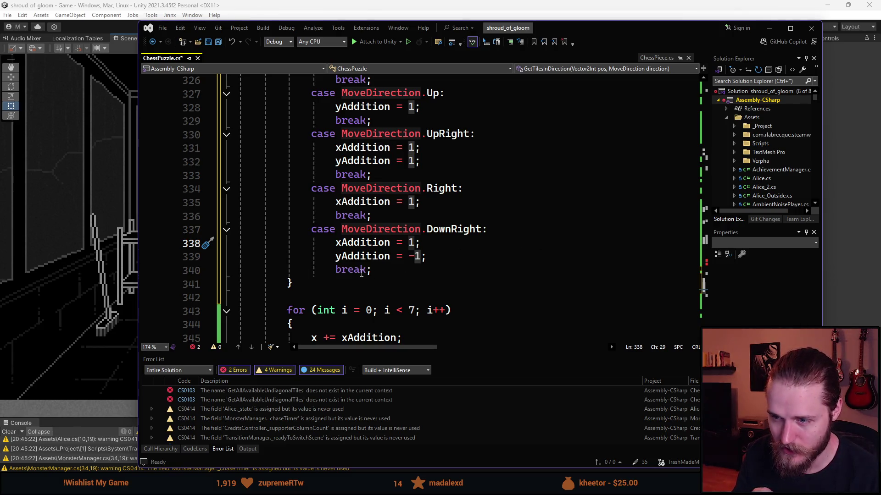
scroll(407, 269, up, 1)
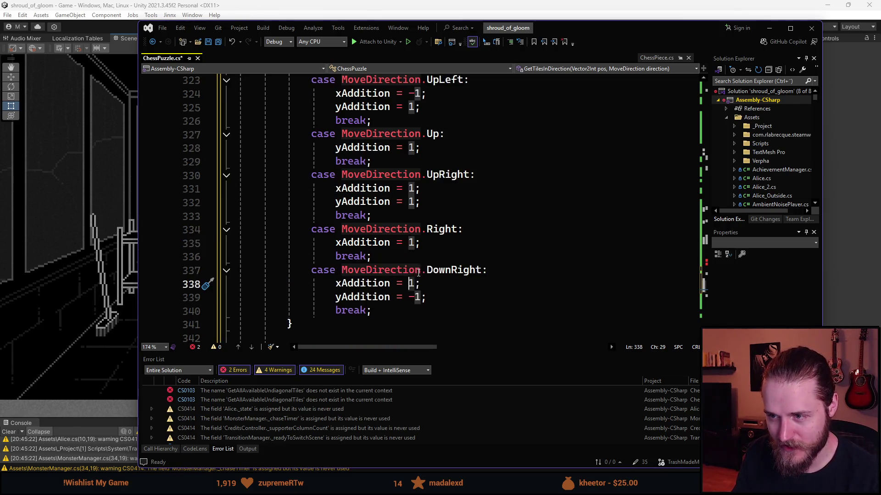
click(328, 189)
click(488, 296)
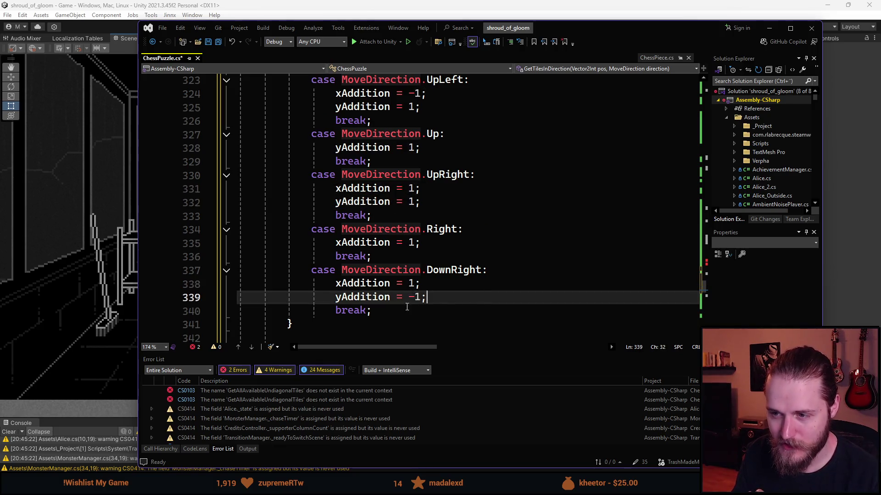
click(388, 312)
scroll(389, 312, up, 3)
scroll(434, 284, down, 2)
scroll(436, 284, up, 3)
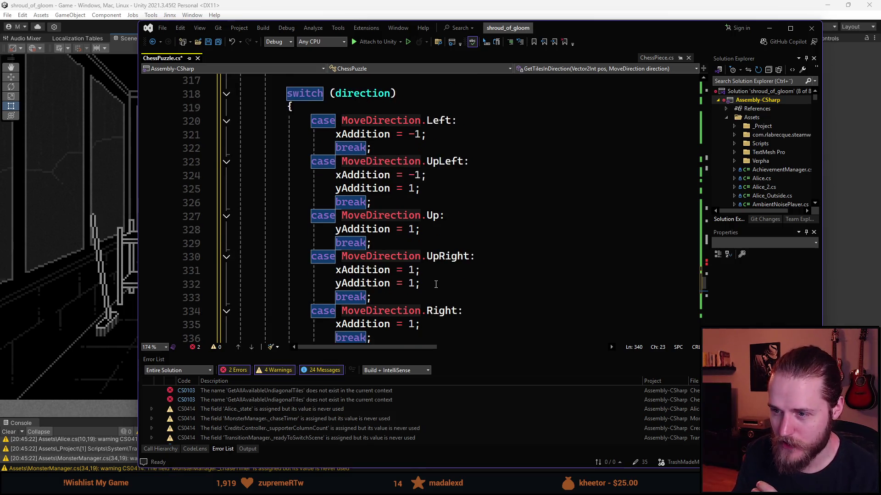
scroll(435, 285, down, 4)
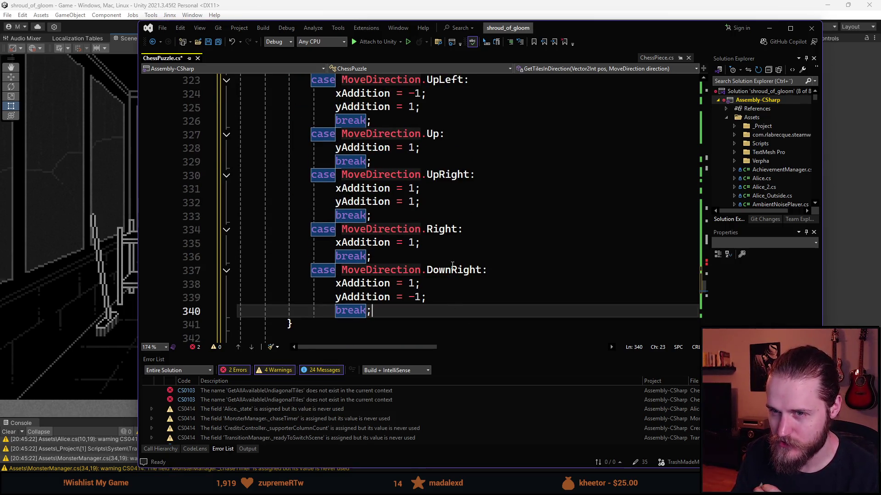
key(Return)
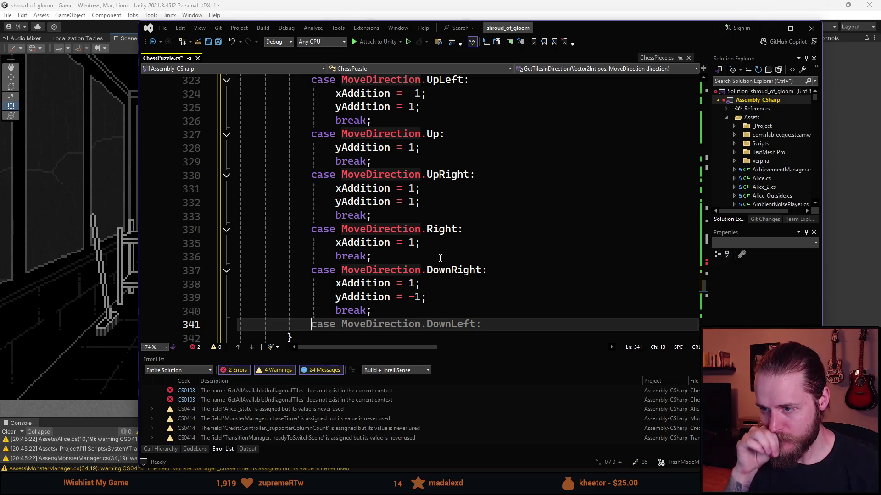
Step: Add a Down case setting yAddition = -1, followed by break
key(Tab)
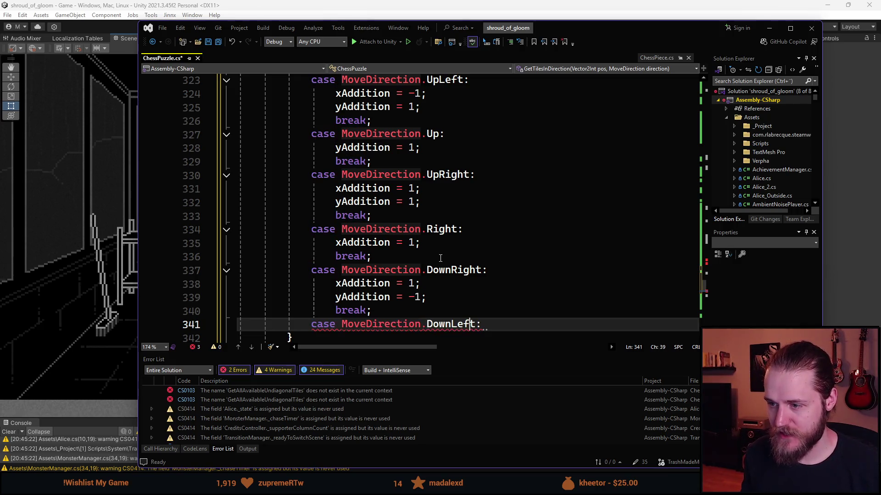
key(BackSpace)
key(BackSpace)
key(BackSpace)
key(BackSpace)
key(End)
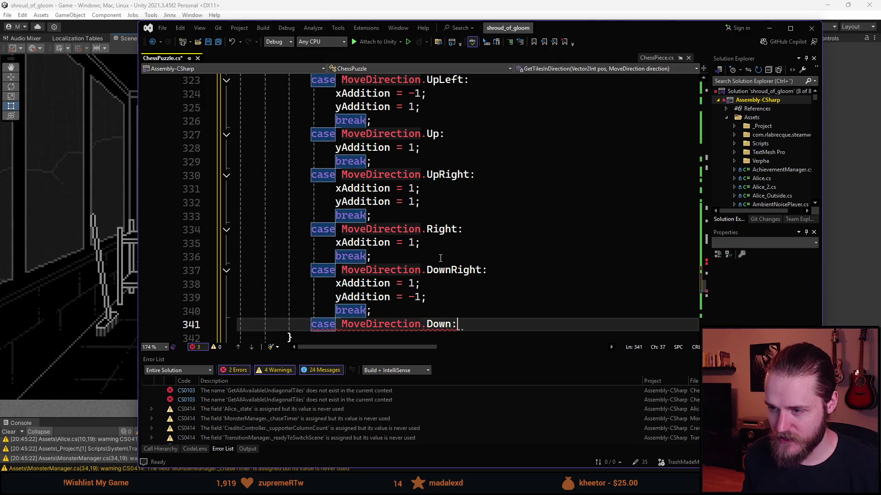
key(Return)
text(y)
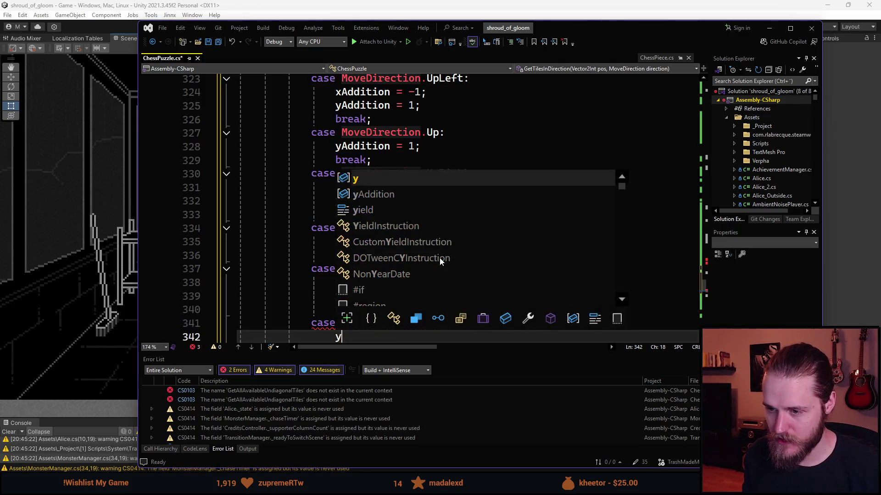
text(Addition = -1,)
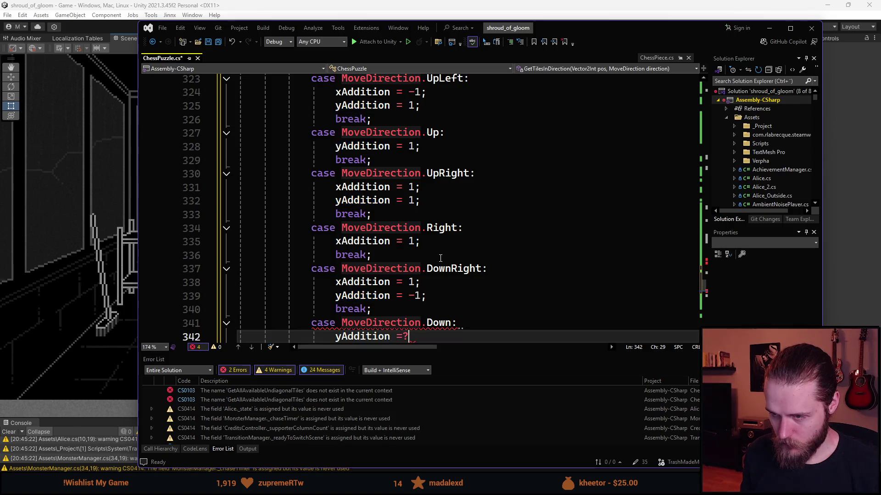
key(BackSpace)
text(;)
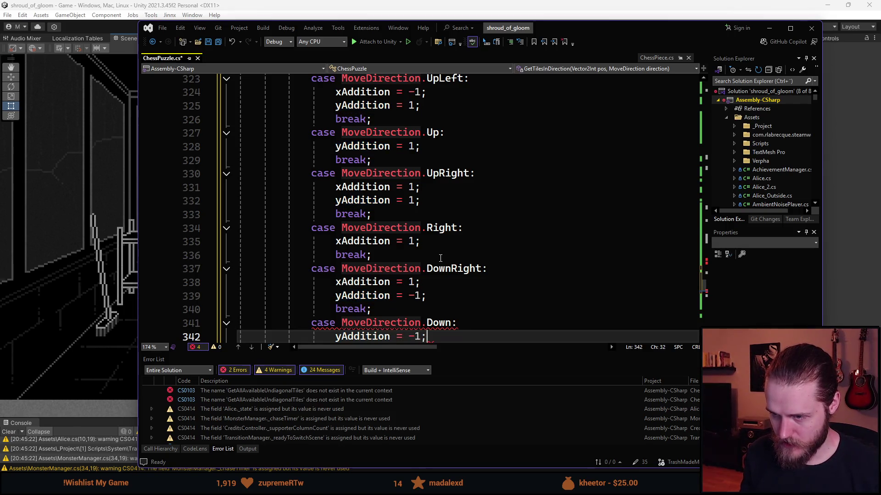
key(Return)
key(BackSpace)
key(Tab)
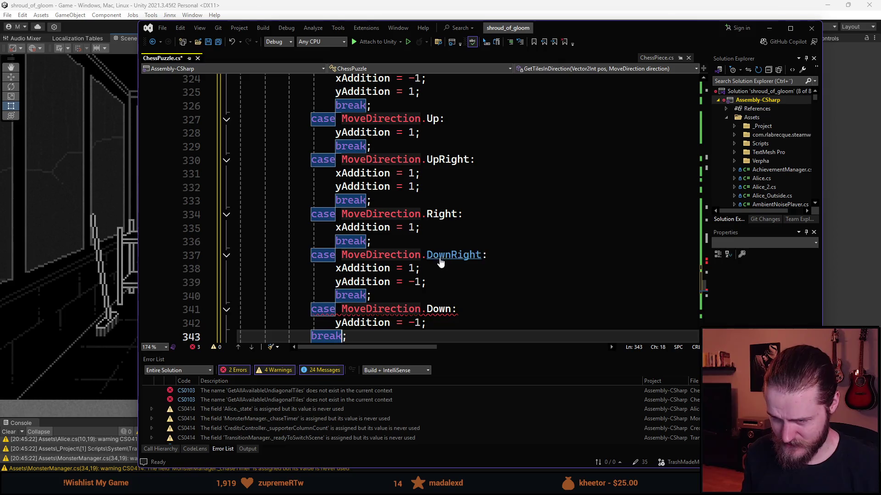
key(Tab)
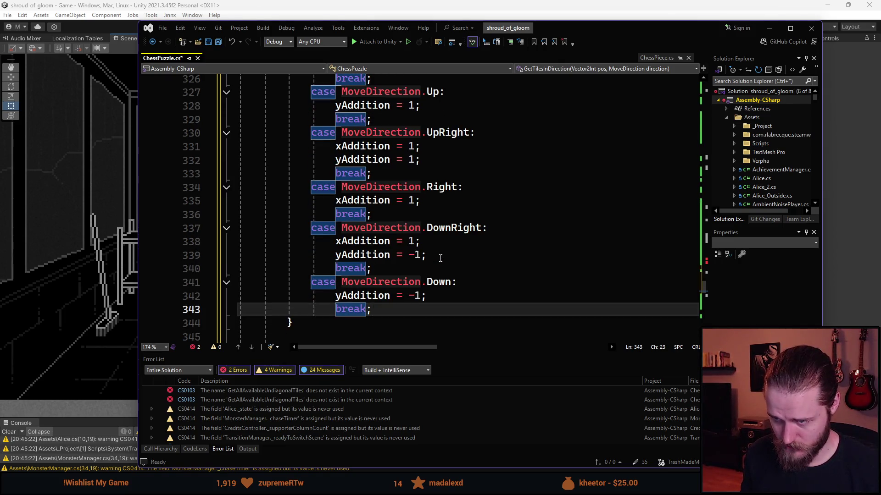
Step: Add a DownLeft case setting xAddition = -1 and yAddition = -1, ending with break
key(Return)
text(case Move)
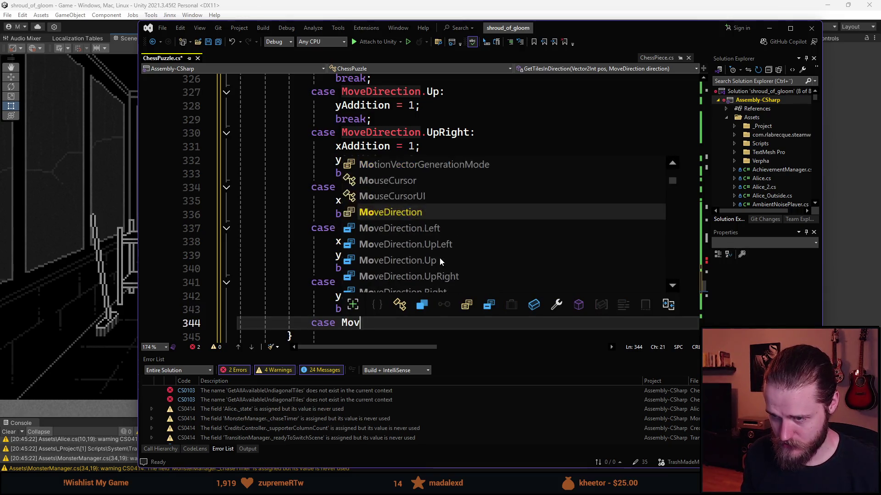
key(Tab)
text(.)
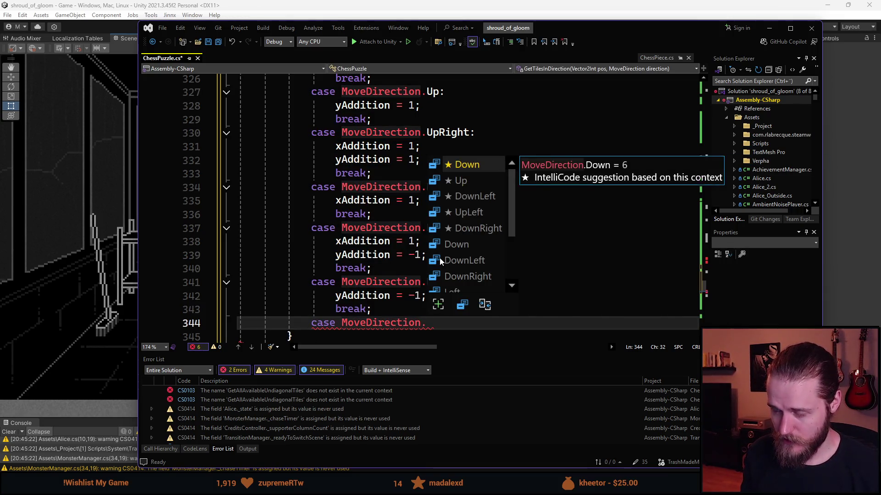
key(Down)
key(Down)
key(Down)
key(Up)
key(Tab)
text(:)
scroll(437, 166, up, 4)
scroll(507, 206, down, 7)
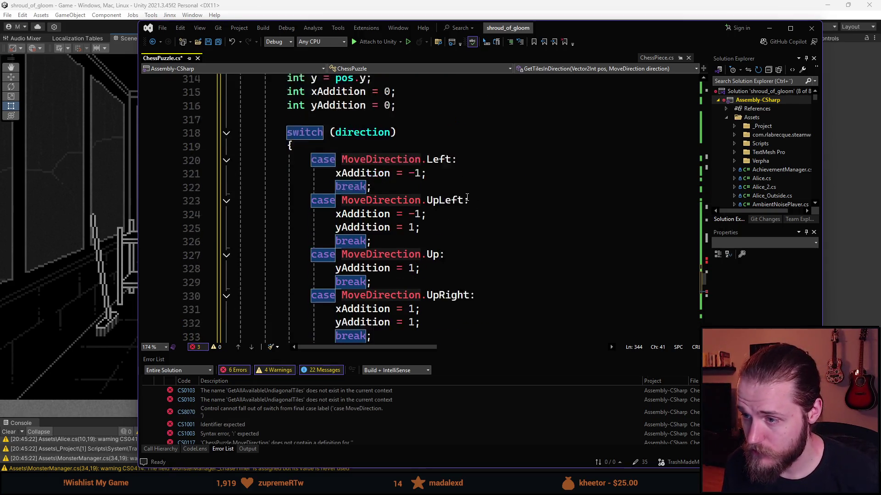
key(Return)
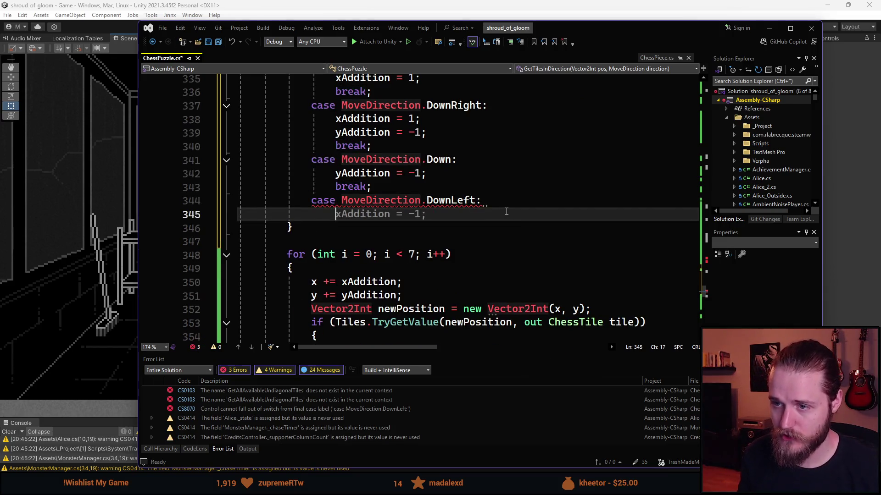
key(Tab)
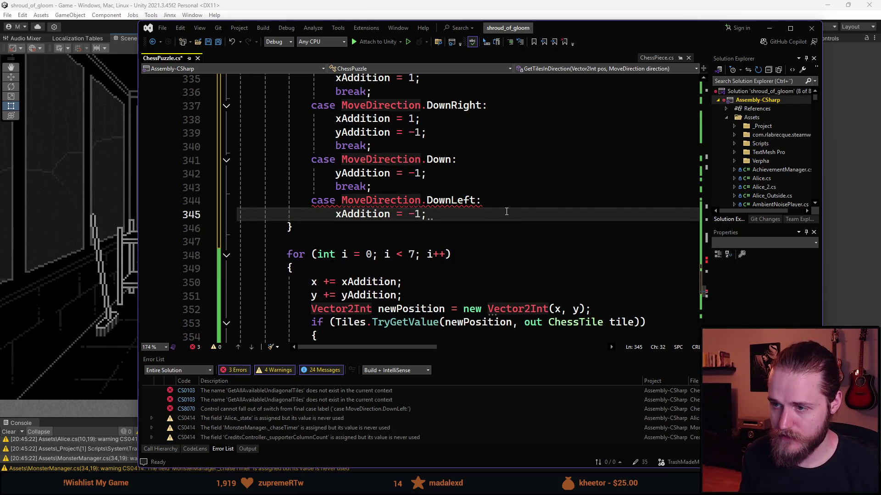
key(Return)
key(Tab)
key(Left)
key(Left)
text(-)
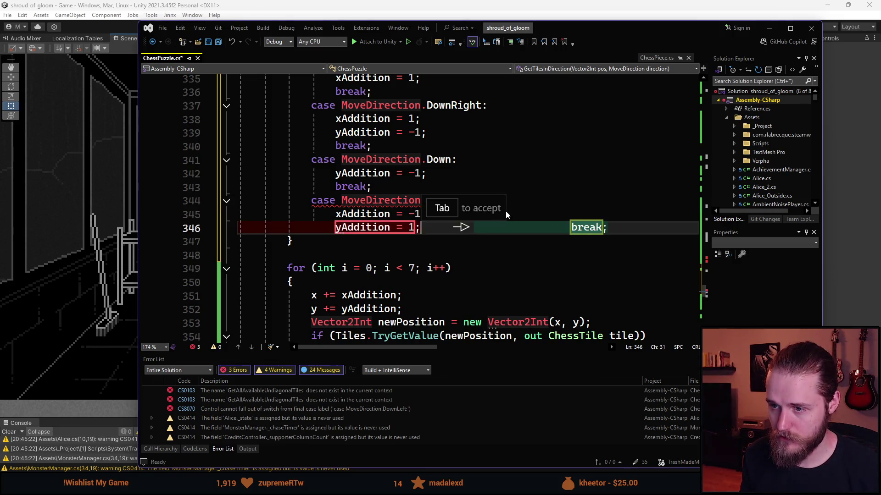
click(496, 296)
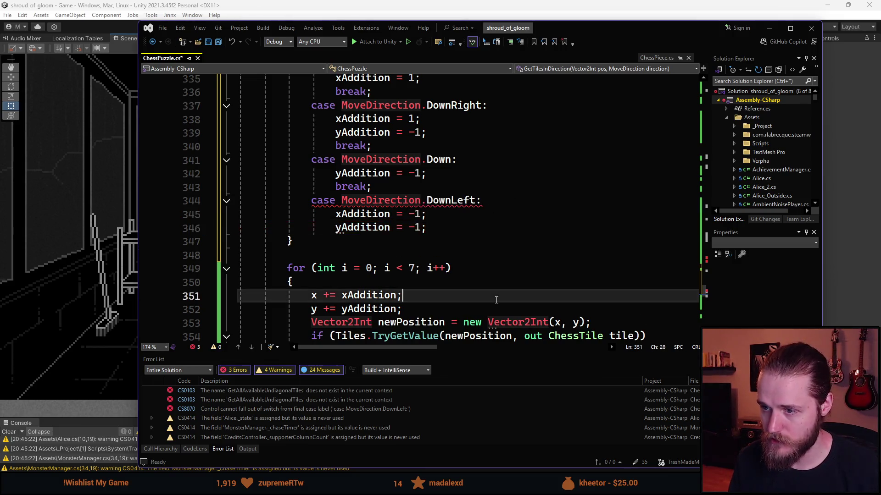
scroll(496, 300, up, 2)
click(444, 306)
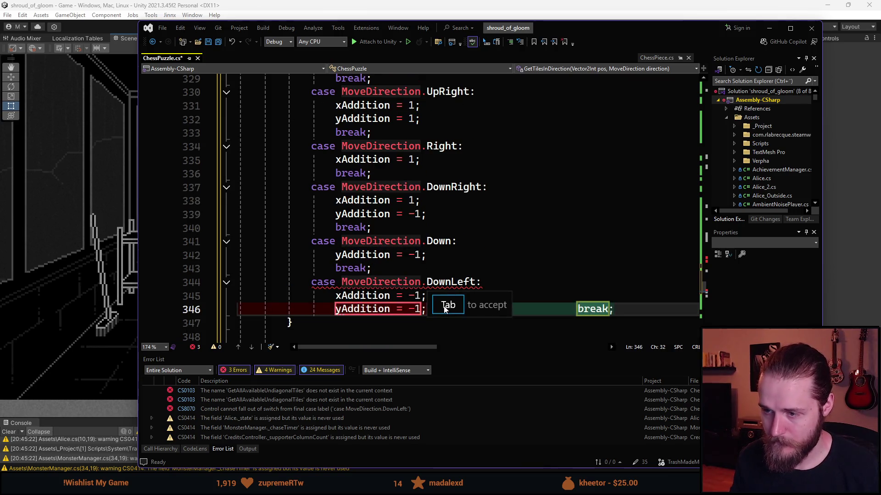
key(Return)
text(break;)
Step: Add a default case with break and save ChessPuzzle.cs
key(Return)
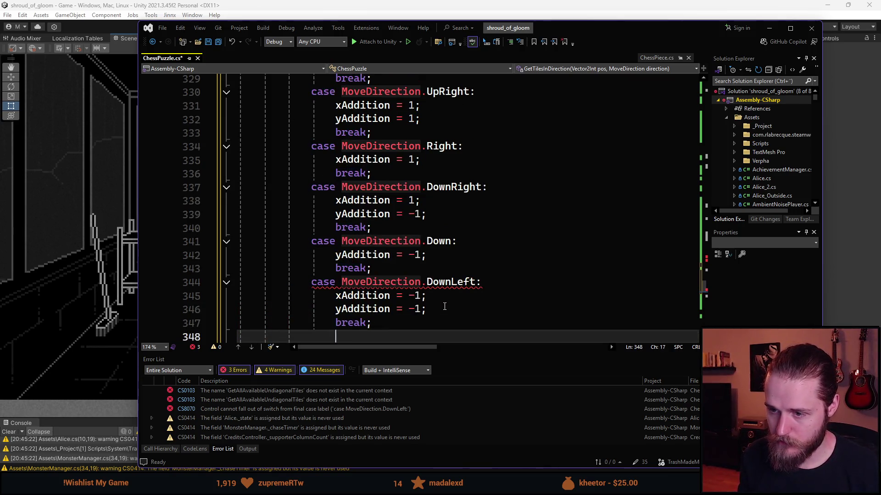
key(BackSpace)
text(default:)
key(Return)
text(break;)
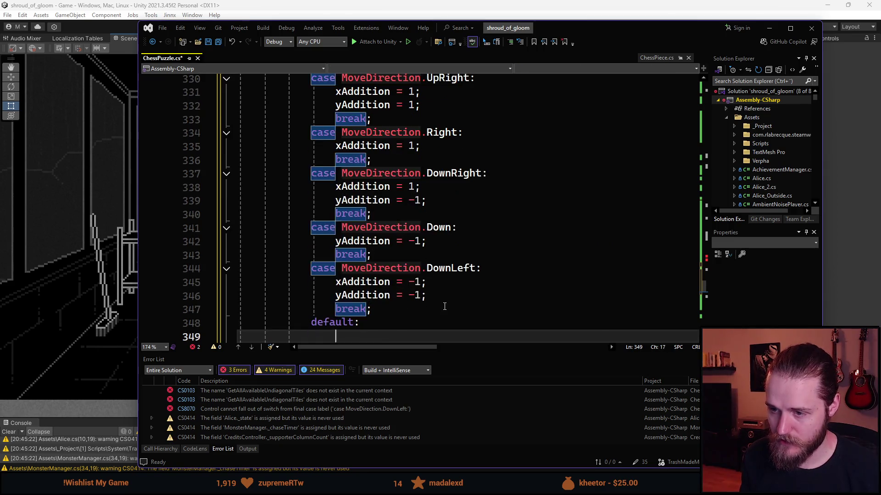
key(ctrl+s)
scroll(445, 278, up, 9)
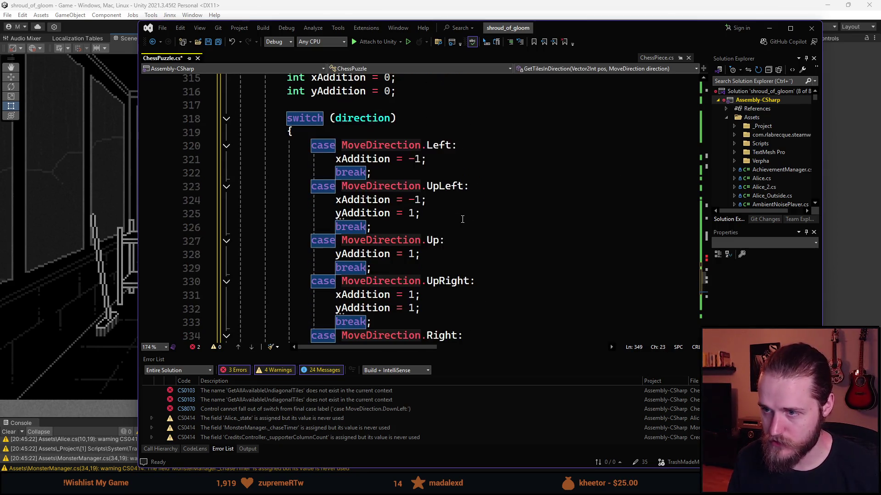
click(456, 225)
scroll(456, 225, down, 15)
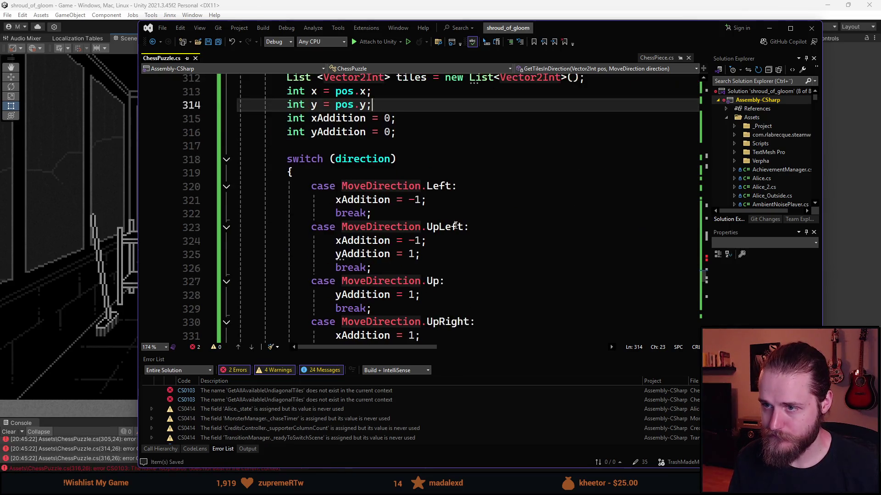
scroll(455, 225, down, 7)
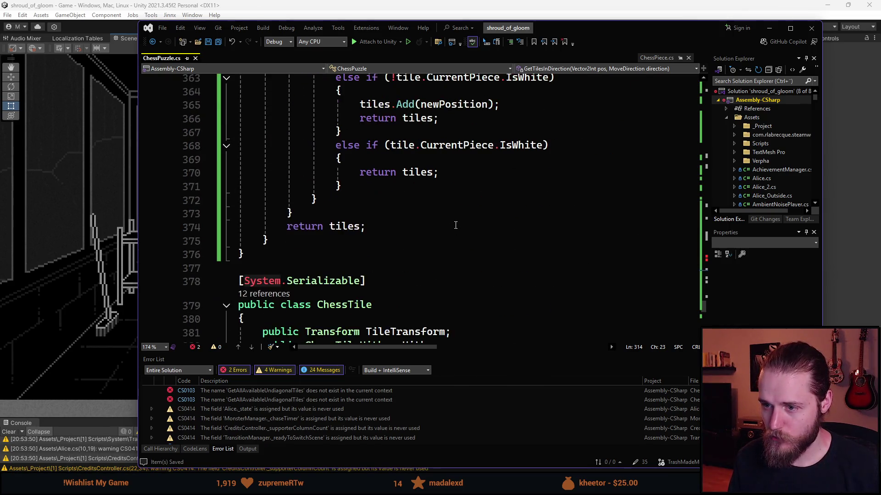
scroll(456, 225, up, 14)
scroll(455, 225, up, 10)
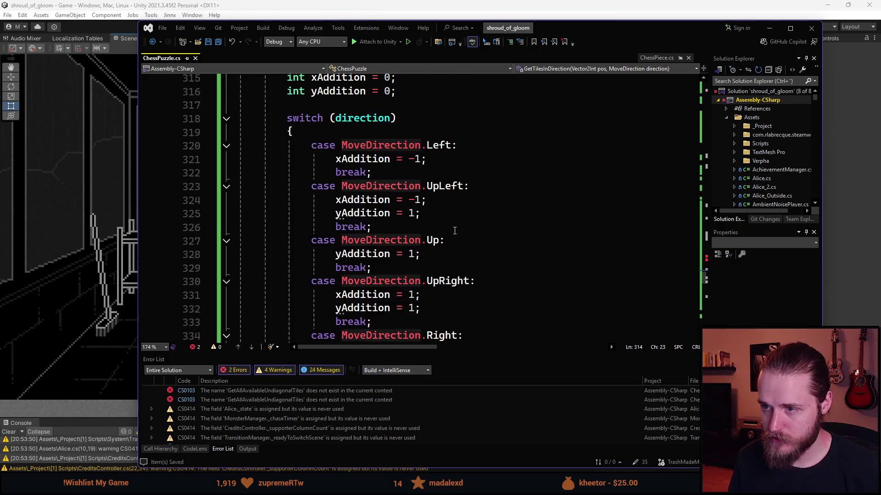
ctrl+scroll(427, 202, down, 1)
double_click(426, 202)
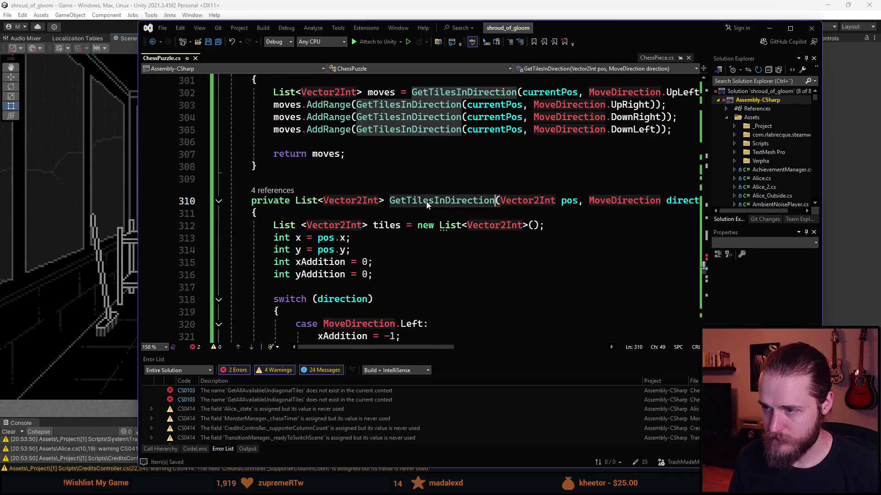
scroll(457, 282, up, 2)
scroll(457, 281, up, 1)
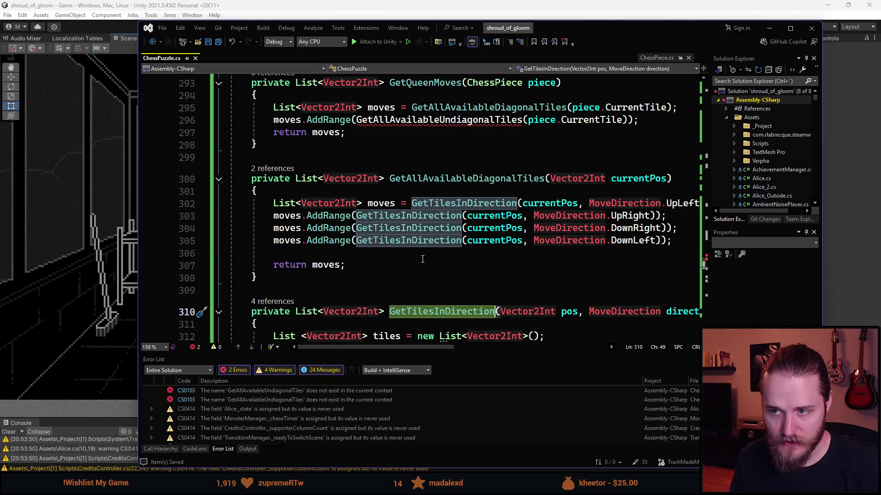
scroll(422, 259, up, 2)
scroll(393, 262, down, 2)
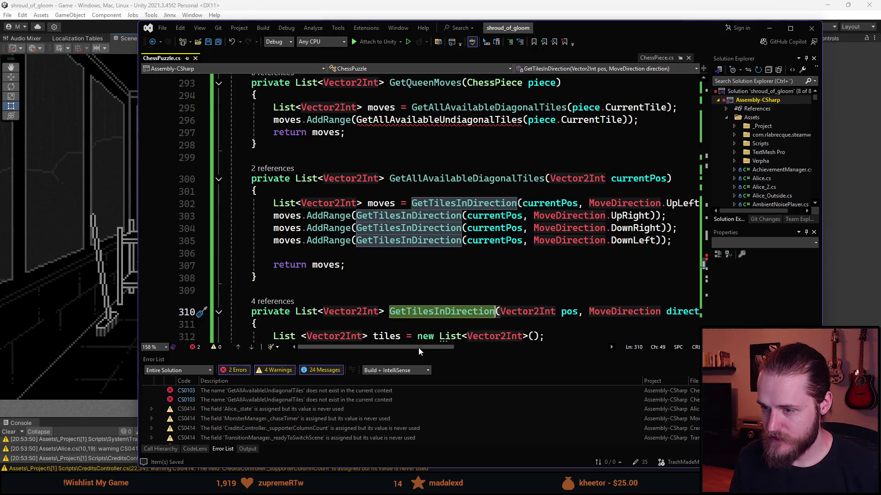
scroll(422, 217, right, 1)
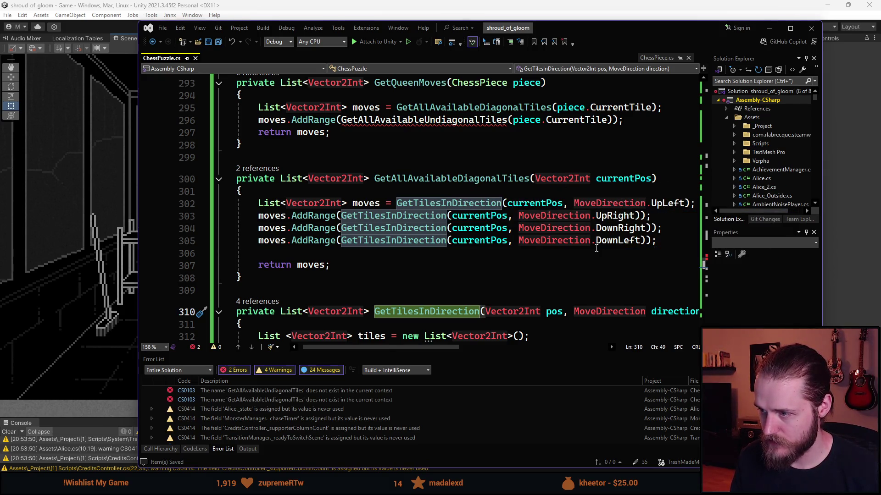
click(273, 276)
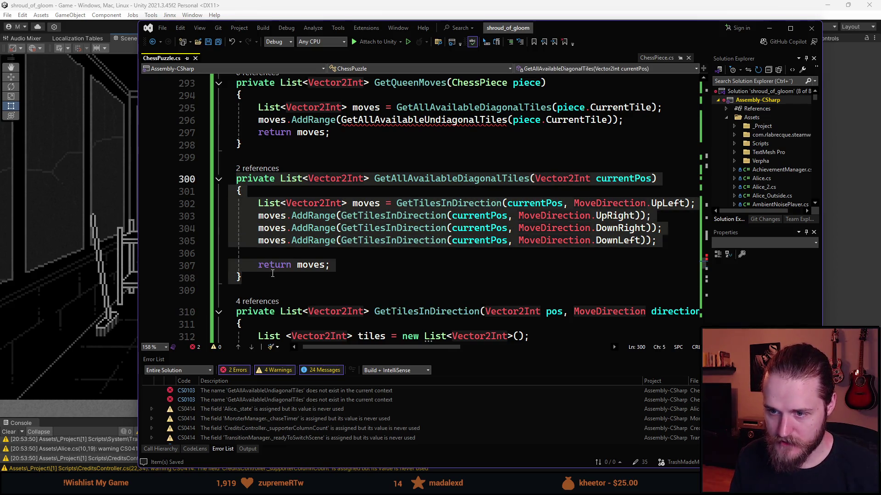
Step: Paste a copy of GetAllAvailableDiagonalTiles and rename it GetAllAvailableUndiagonalTiles
key(Return)
key(ctrl+v)
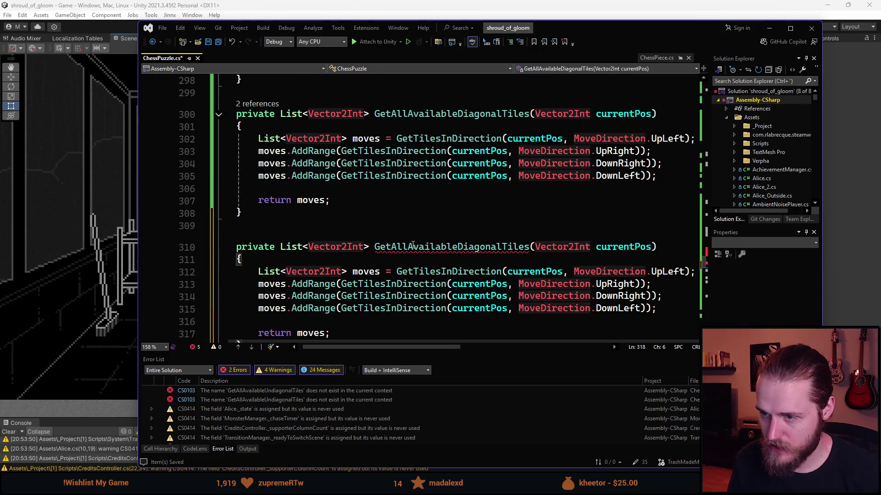
click(452, 248)
key(Delete)
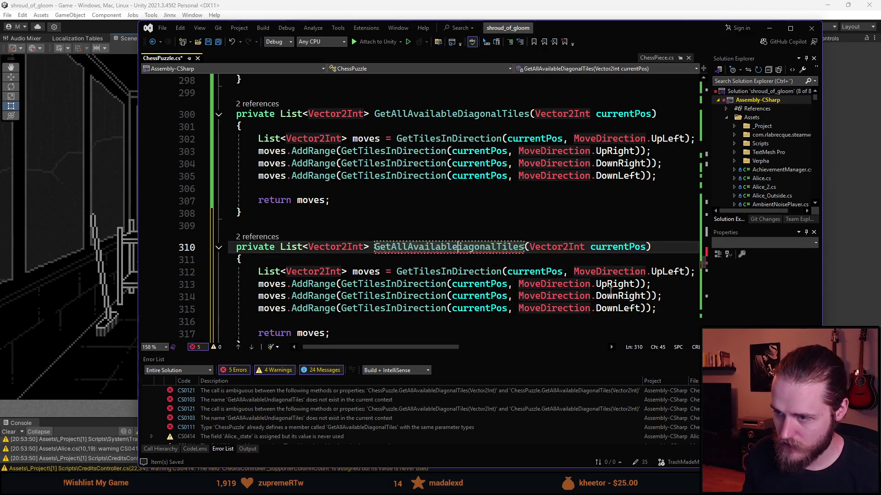
text(Und)
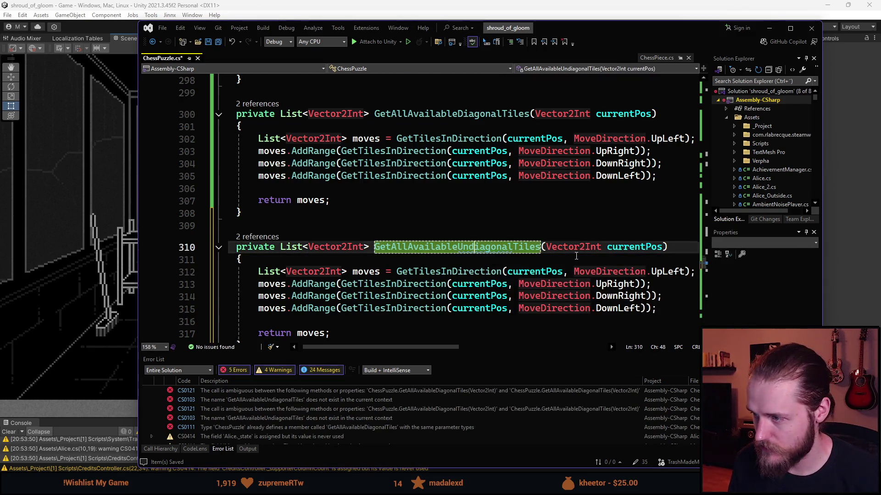
Step: Change the copied directions from UpLeft, UpRight, DownRight, DownLeft to Left, Up, Right, Down
scroll(588, 186, down, 2)
double_click(672, 198)
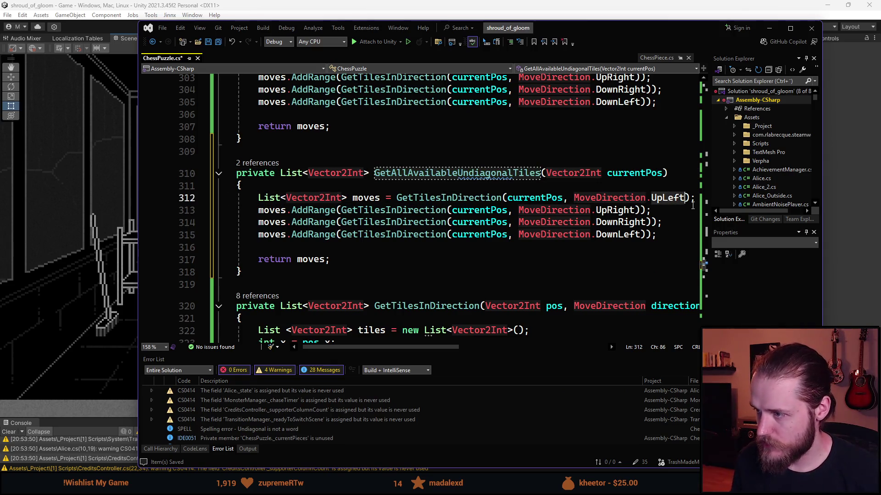
text(Left)
double_click(611, 211)
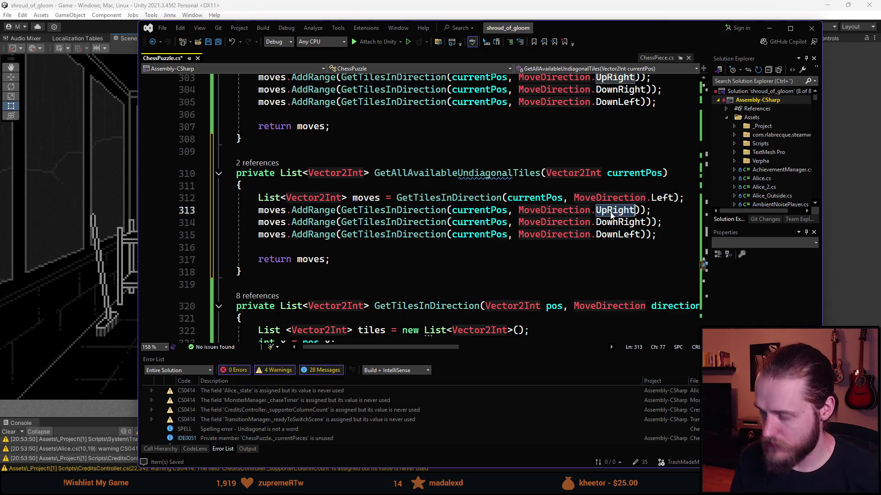
text(Up)
double_click(619, 223)
key(Right)
double_click(620, 223)
text(Right)
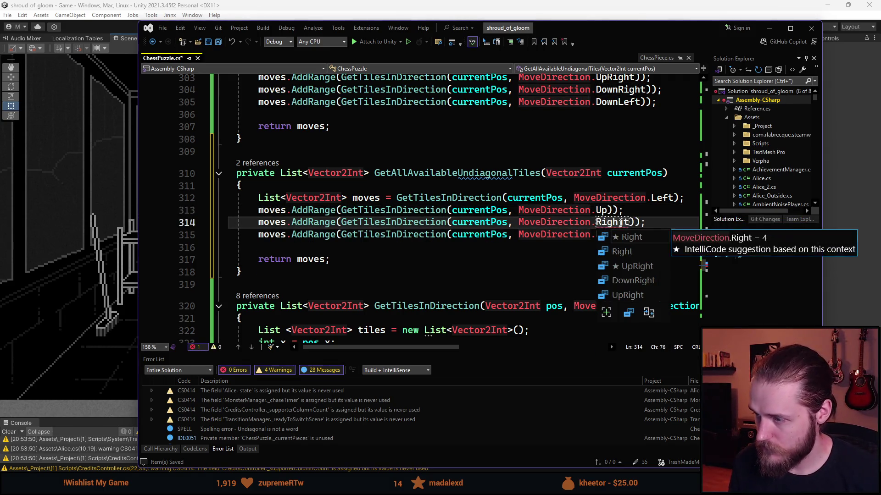
key(BackSpace)
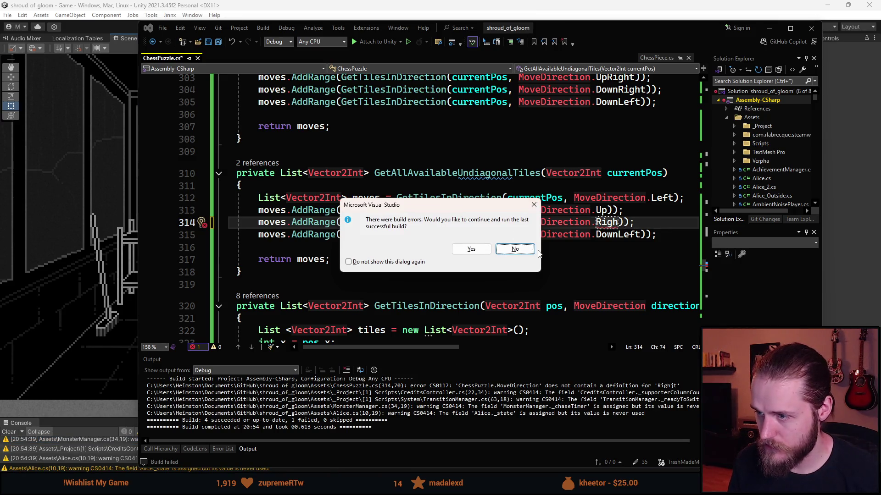
click(520, 246)
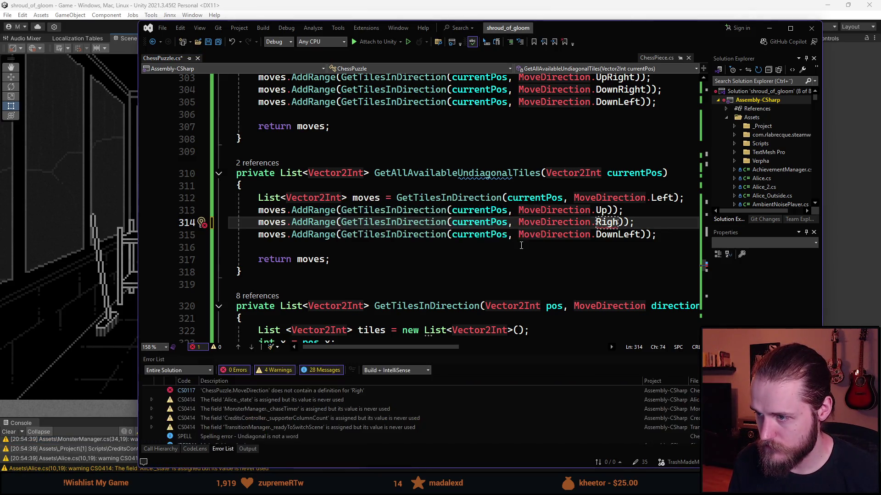
text(t)
double_click(617, 234)
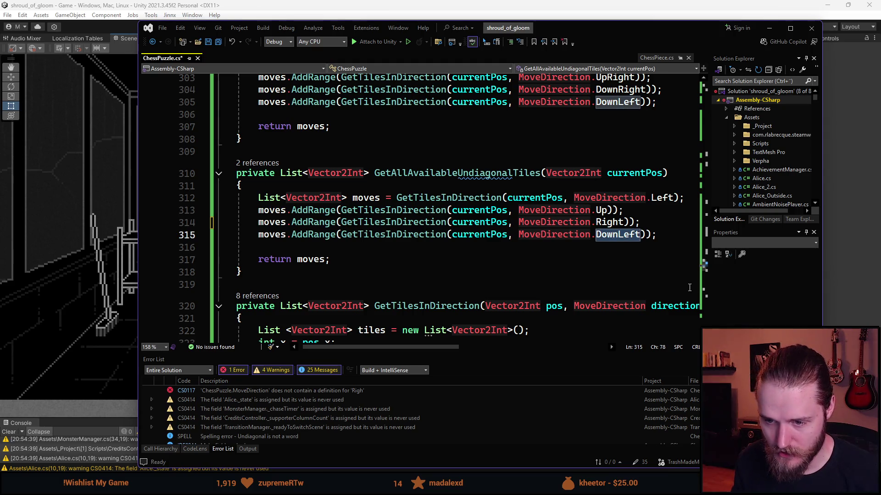
key(BackSpace)
text(Down)
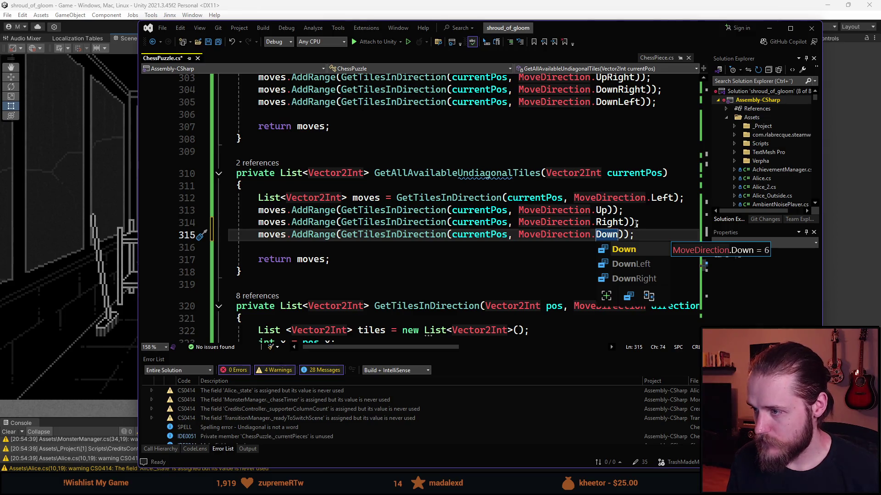
click(635, 223)
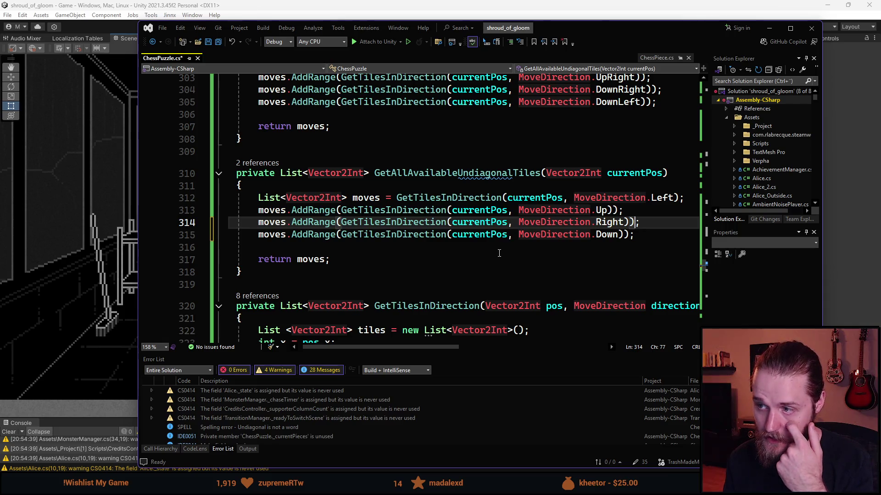
scroll(499, 254, down, 15)
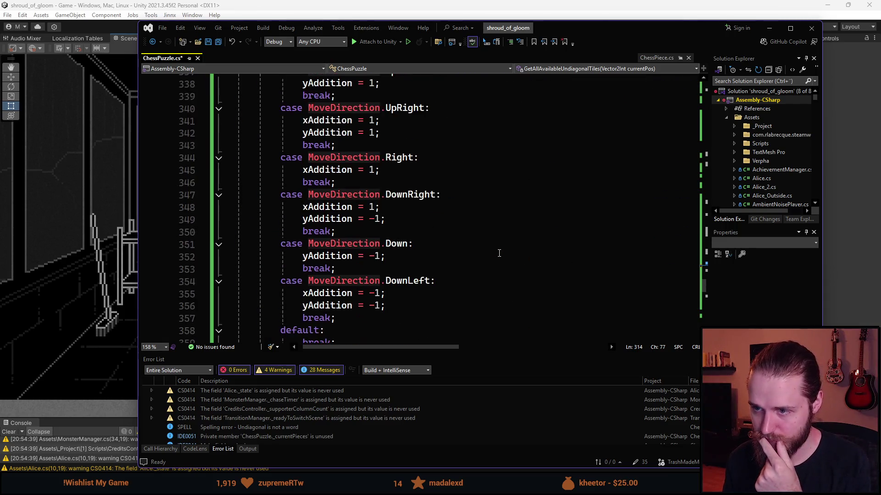
Step: Save ChessPuzzle.cs with the new undiagonal tiles method
scroll(499, 253, down, 8)
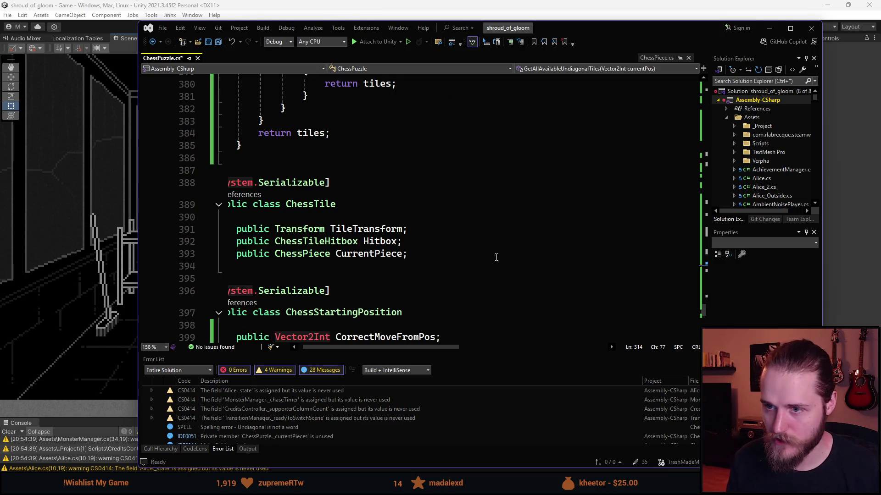
click(419, 207)
scroll(422, 225, up, 20)
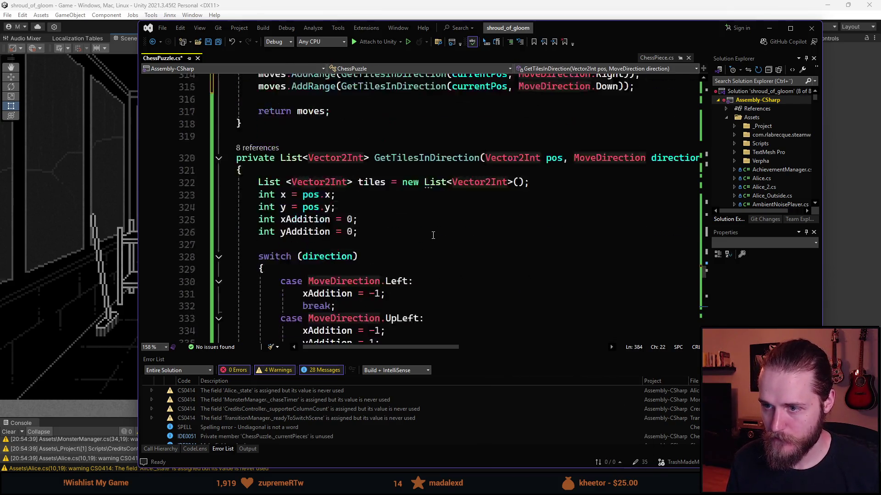
key(ctrl+s)
scroll(444, 261, up, 4)
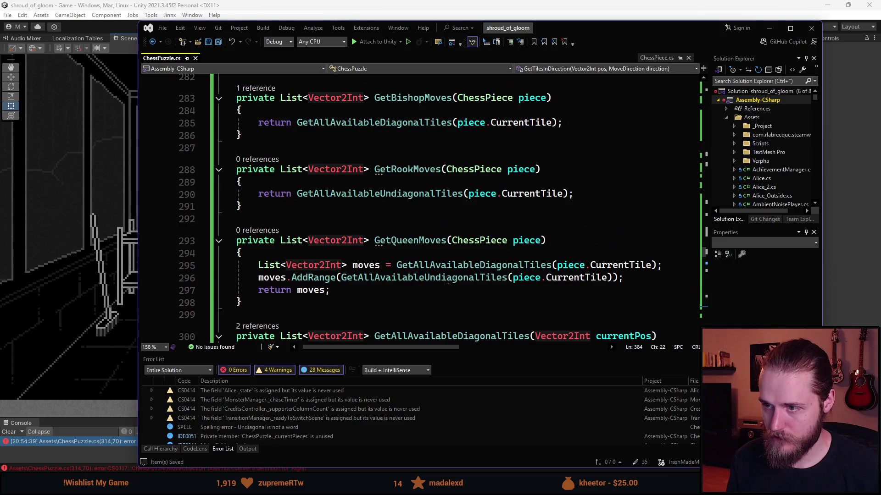
scroll(410, 270, up, 1)
Step: Review GetRookMoves and GetQueenMoves calls to GetAllAvailableUndiagonalTiles and the diagonal method
double_click(408, 137)
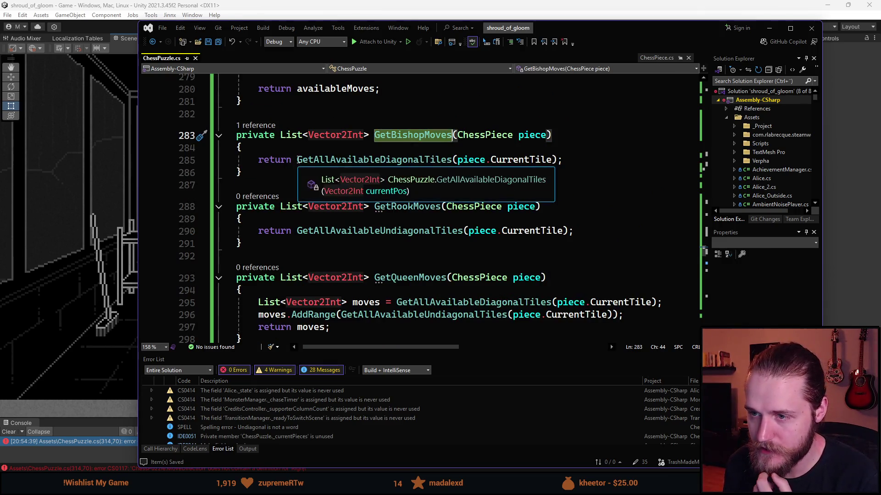
click(391, 164)
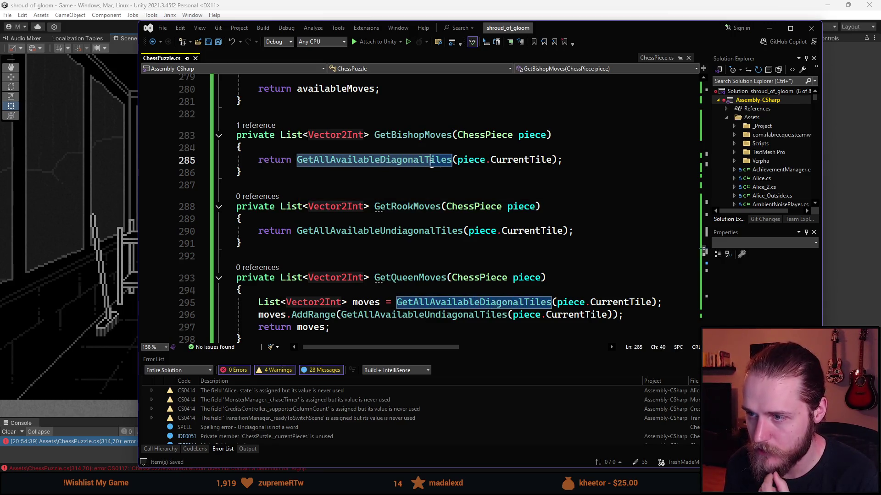
ctrl+click(447, 161)
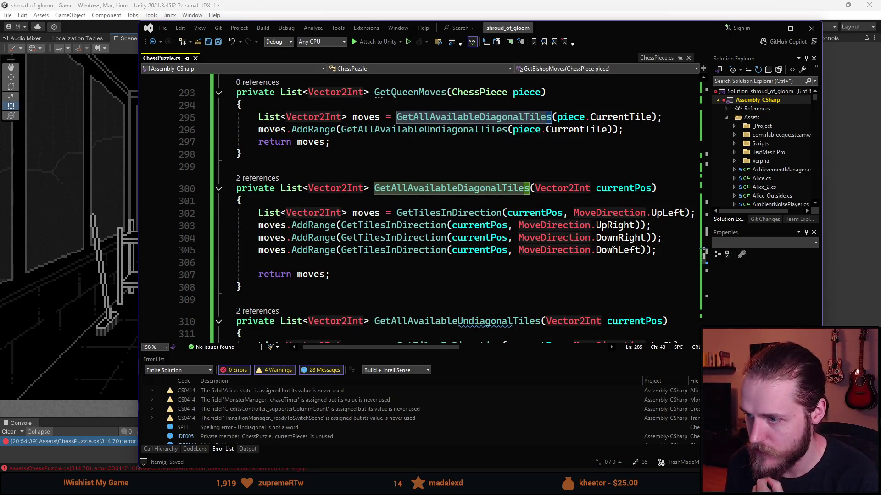
scroll(614, 241, down, 4)
scroll(520, 251, up, 7)
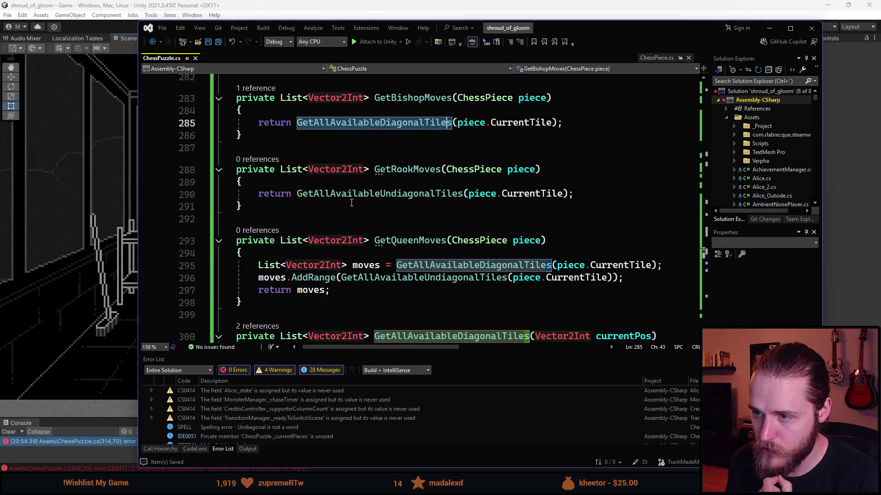
drag(297, 193, 463, 193)
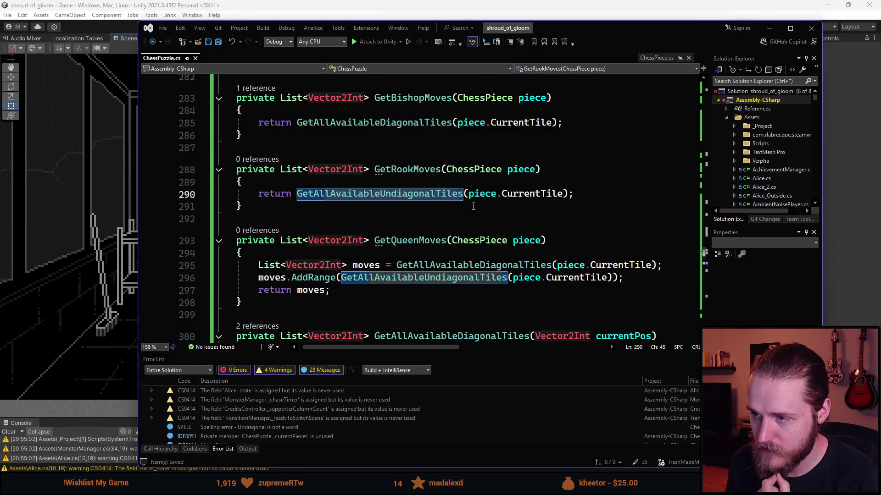
scroll(473, 206, down, 2)
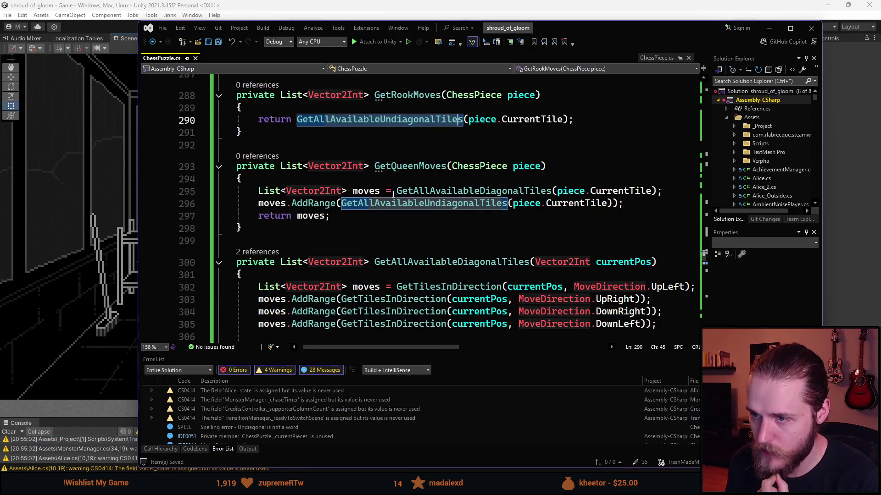
click(601, 191)
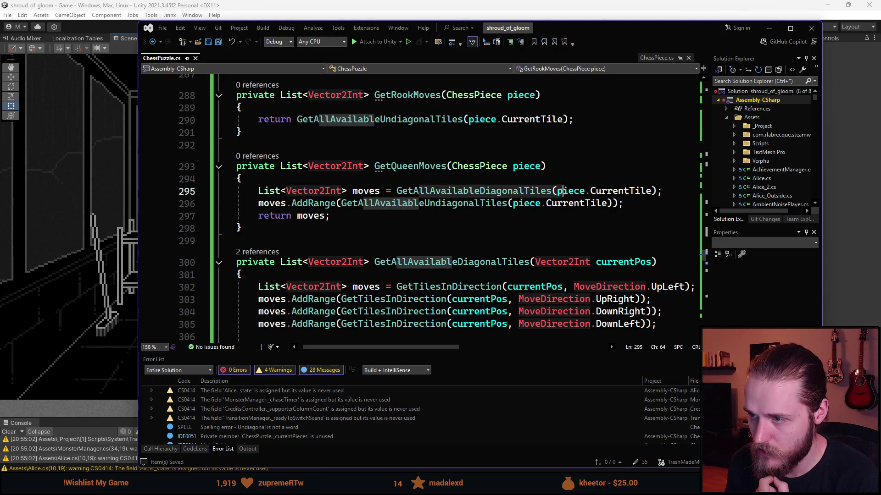
triple_click(274, 208)
double_click(458, 204)
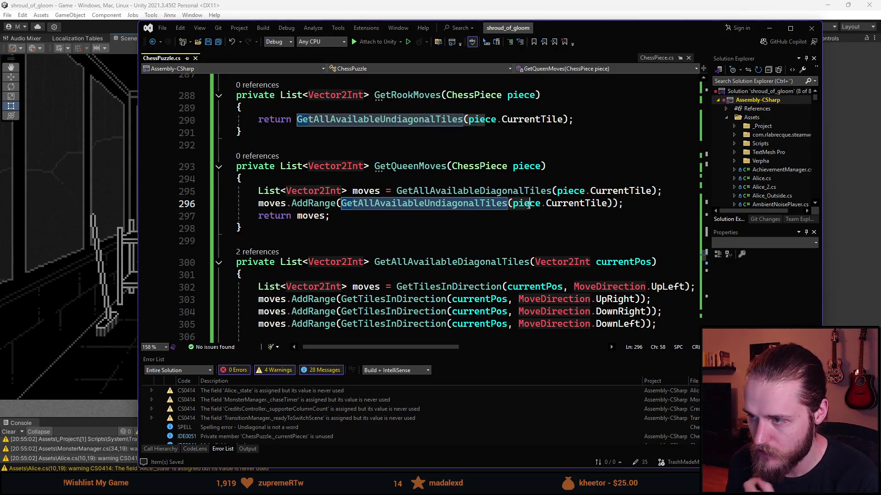
click(458, 228)
Step: Scroll up to the piece-type switch in GetAvailableMoves and select its default case
scroll(439, 248, down, 2)
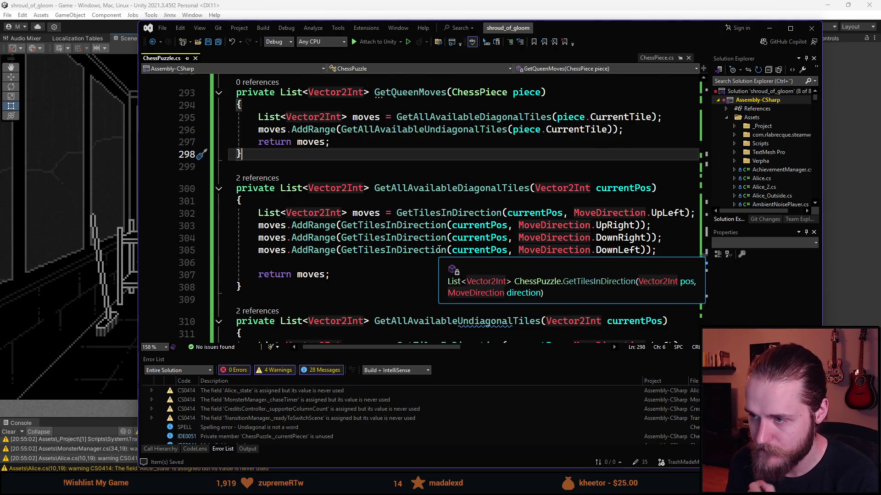
scroll(439, 249, down, 2)
scroll(412, 284, up, 20)
scroll(403, 299, up, 20)
scroll(405, 299, up, 7)
click(353, 302)
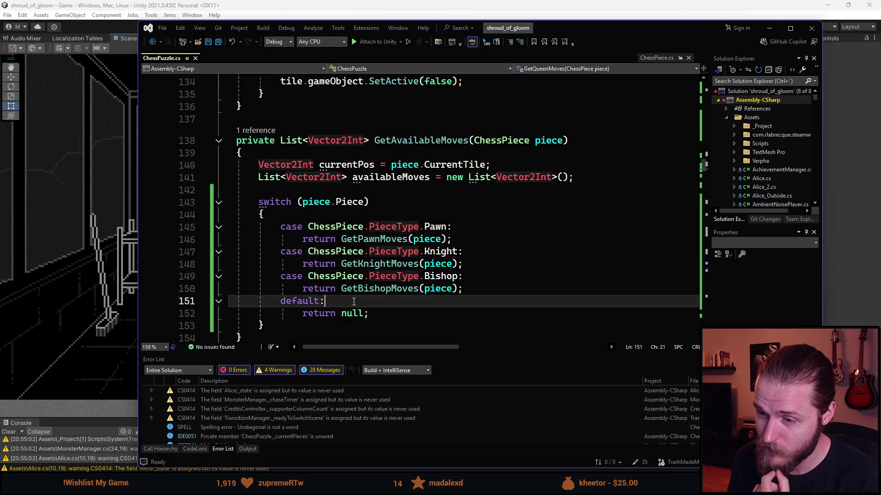
Step: Insert a new line after the Bishop return and begin typing 'case ChessPiece.PieceType.'
scroll(372, 302, down, 2)
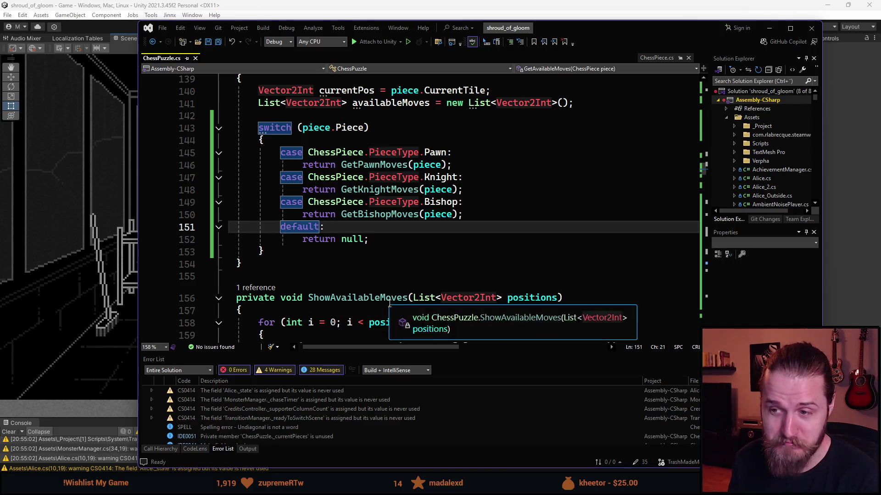
click(545, 211)
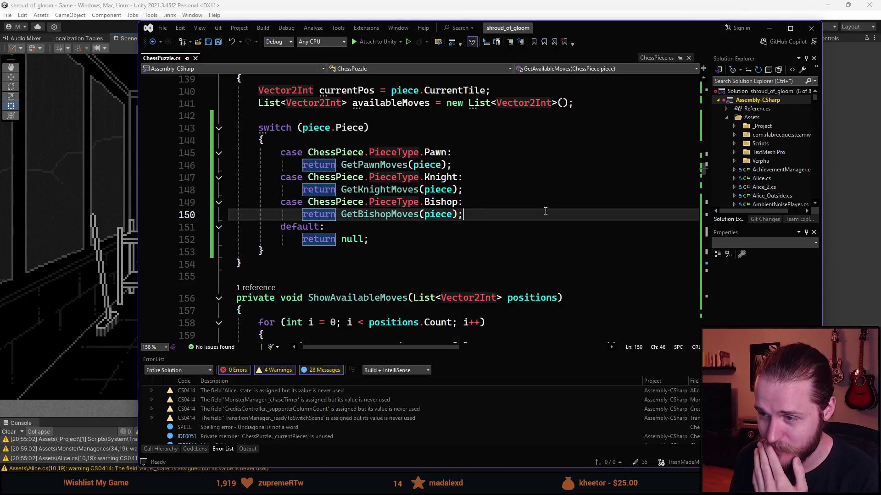
key(Return)
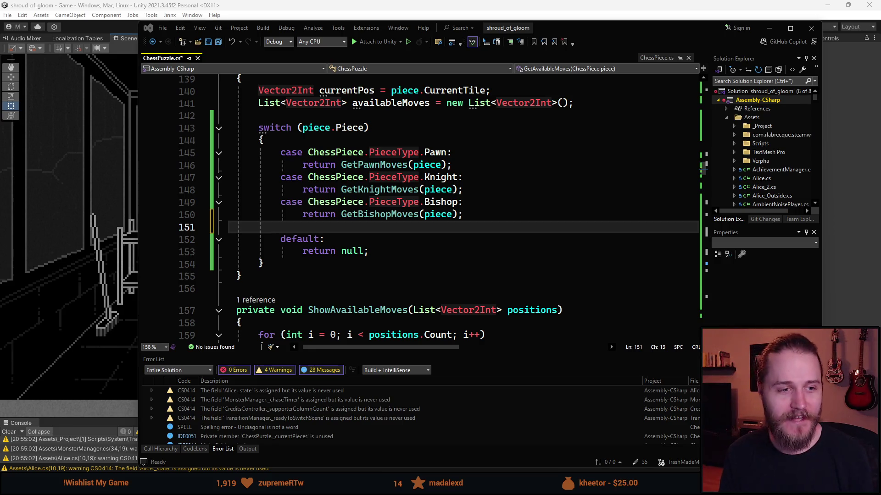
double_click(326, 214)
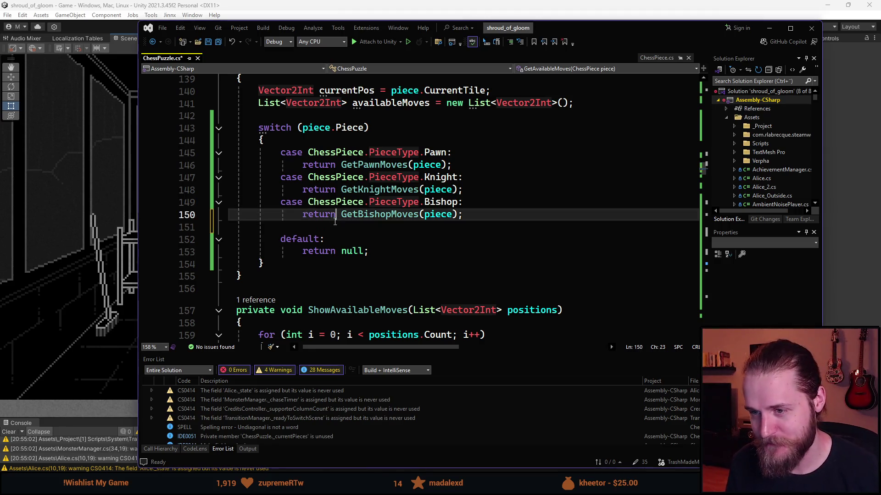
click(326, 228)
text(case ChessPiece.PieceType.)
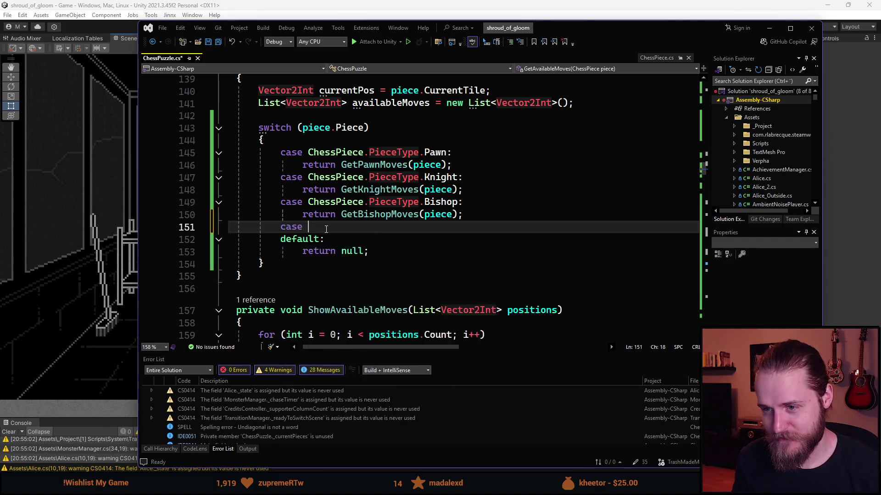
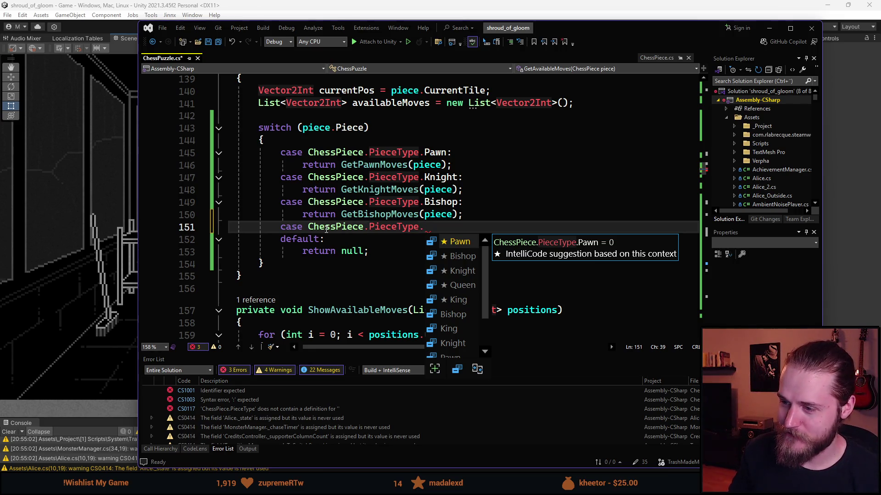
Step: Add a Rook case returning GetRookMoves to the piece-type switch
key(Down)
key(Down)
key(Down)
text(Rook)
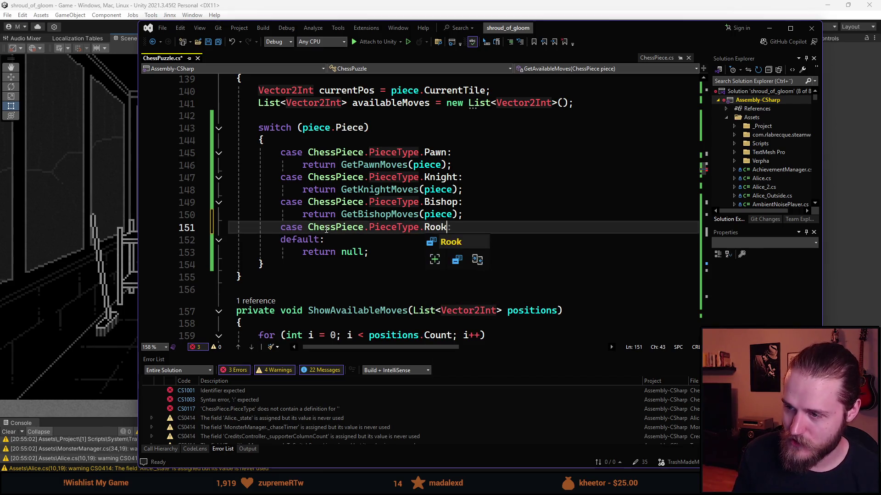
text(:)
key(Return)
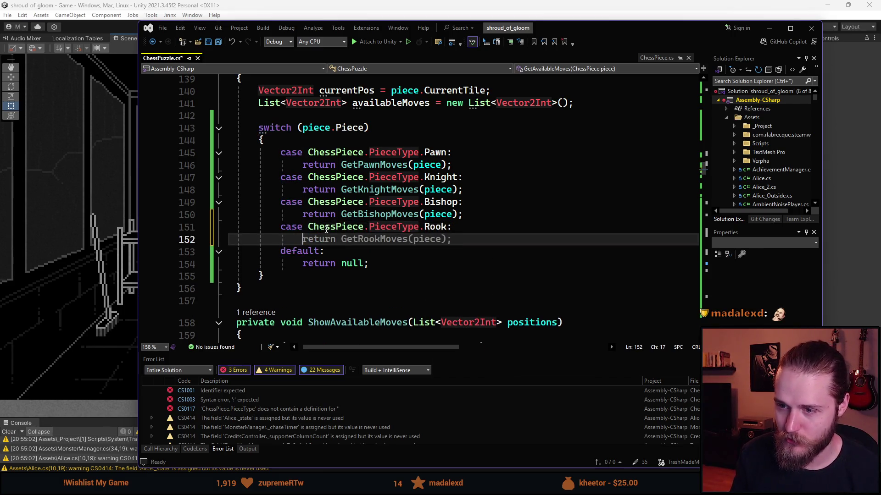
key(Tab)
key(Return)
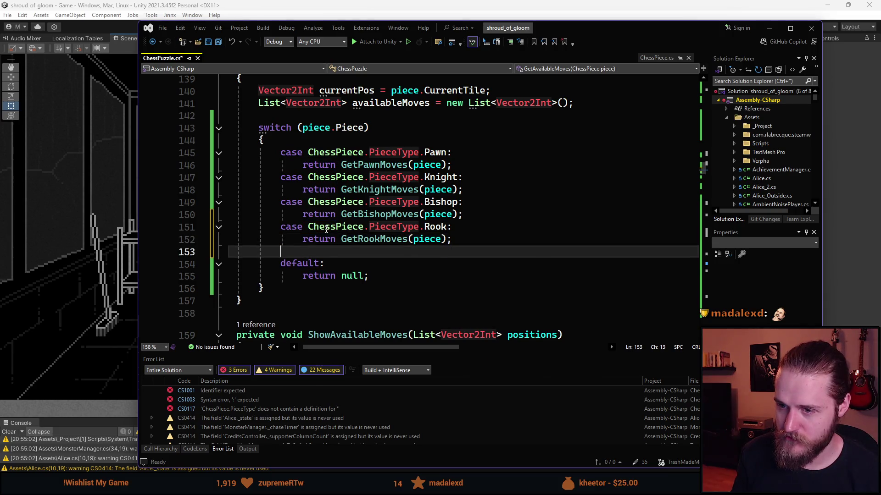
Step: Add a Queen case returning GetQueenMoves below the Rook case
text(case )
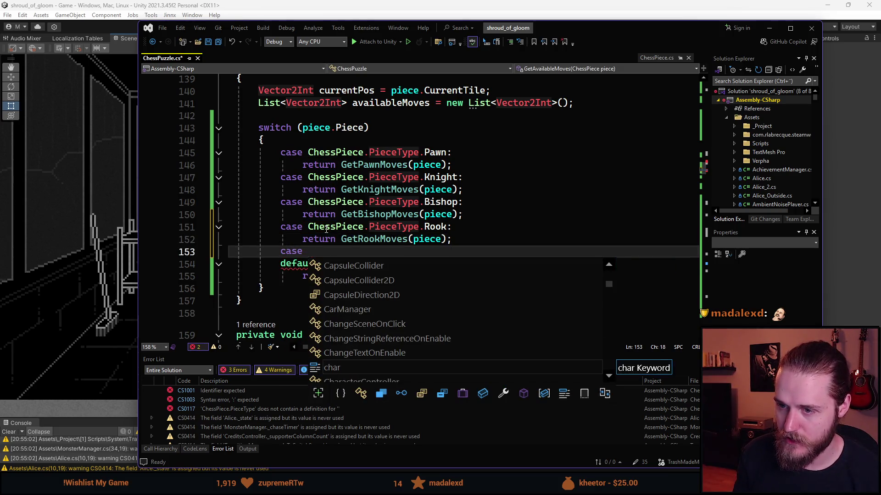
text(chess.)
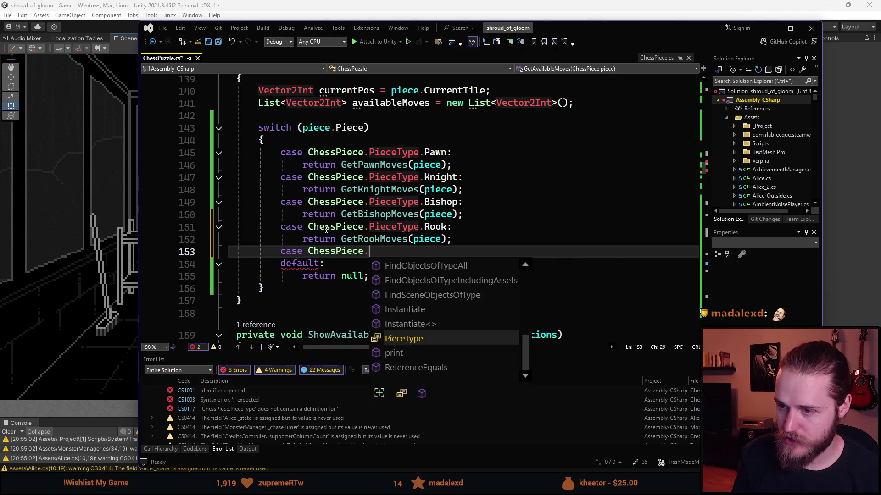
text(.q:)
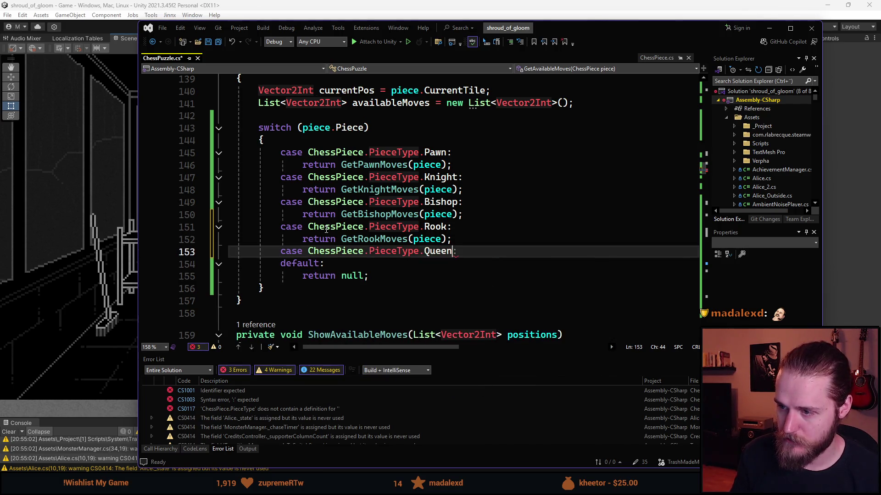
key(Return)
key(Tab)
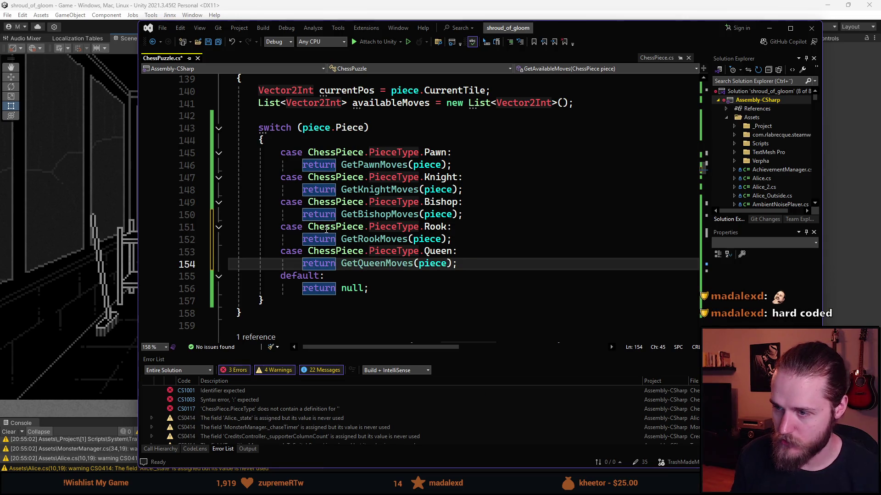
key(Return)
key(BackSpace)
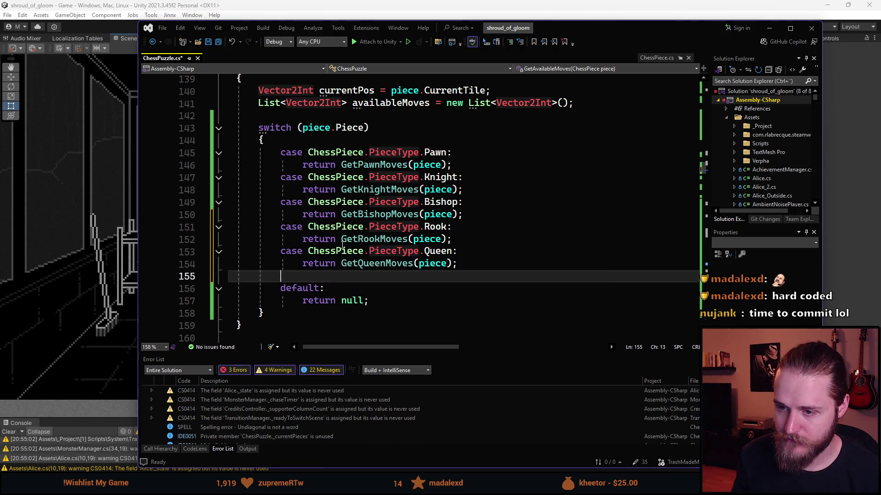
Step: Delete the stray unfinished case line, save the ChessPuzzle script and return to Unity
text(case)
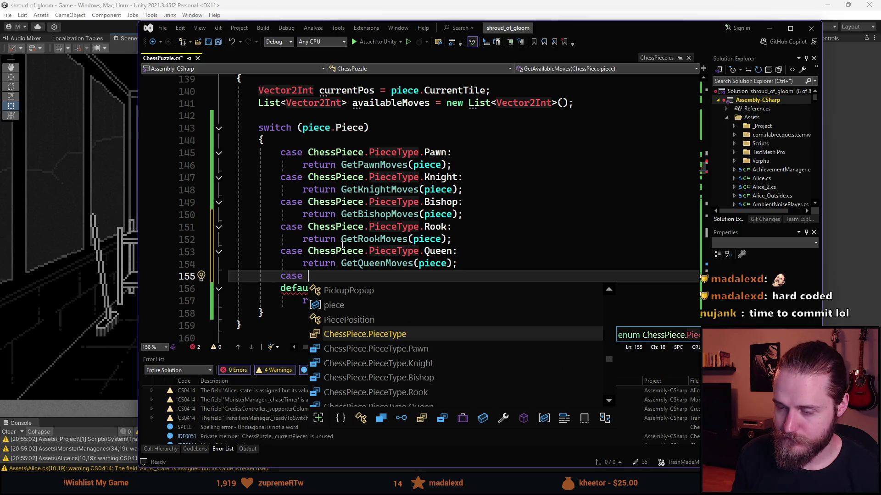
key(ctrl+BackSpace)
key(ctrl+BackSpace)
key(BackSpace)
key(ctrl+s)
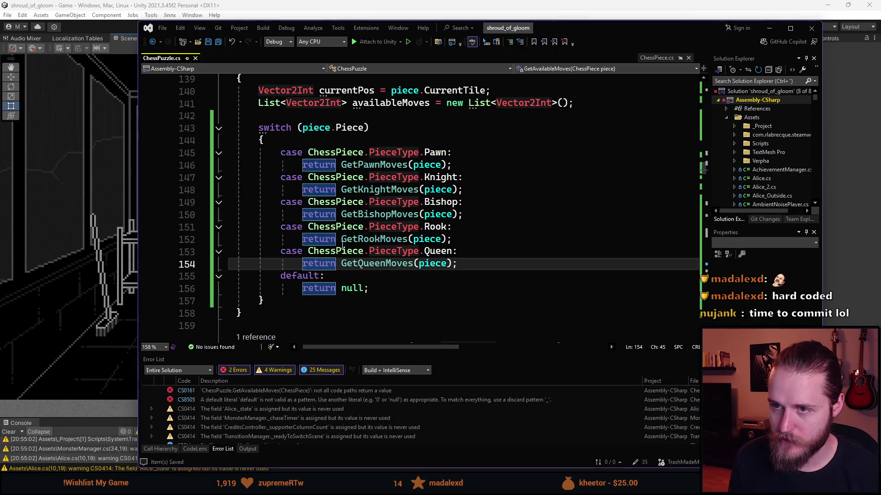
click(573, 10)
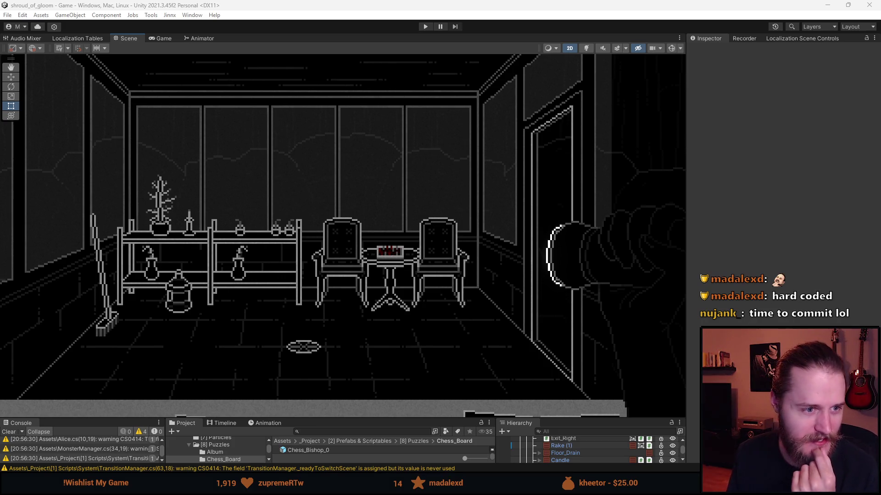
Step: Enlarge the lower Console/Project panels and clear the CS0414 warnings from the Console
drag(425, 417, 321, 306)
click(11, 321)
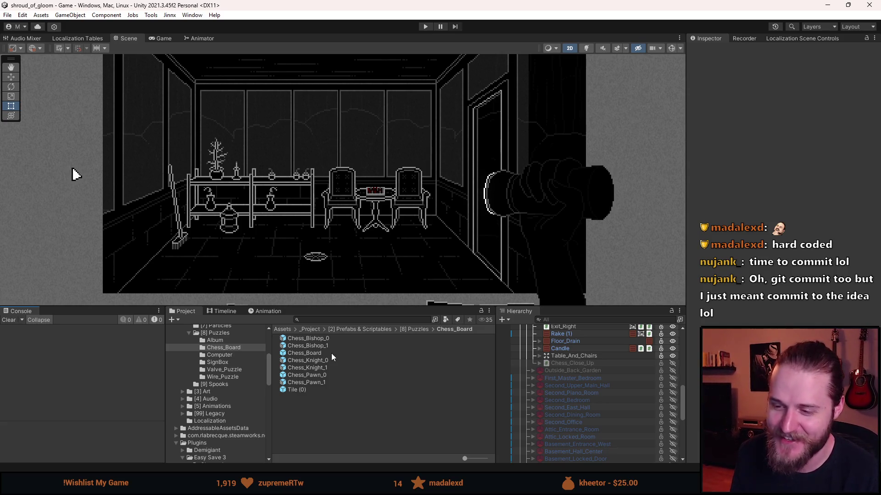
right_click(321, 376)
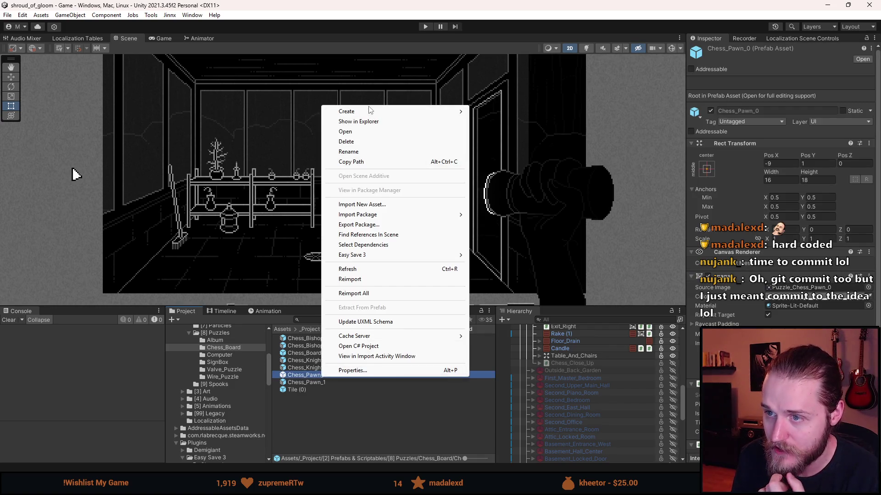
Step: Create a prefab variant of Chess_Pawn_0 named Chess_Rook_0
mouse_move(376, 112)
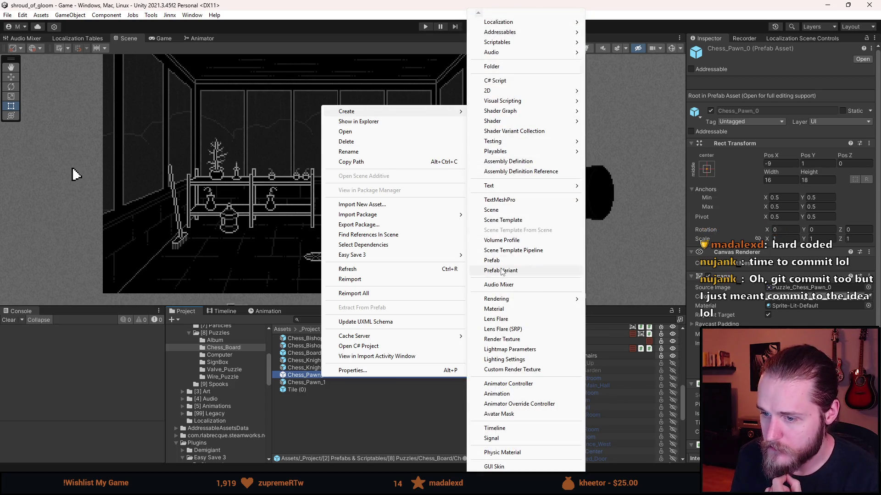
click(501, 270)
key(End)
key(BackSpace)
key(BackSpace)
key(BackSpace)
key(BackSpace)
key(BackSpace)
key(BackSpace)
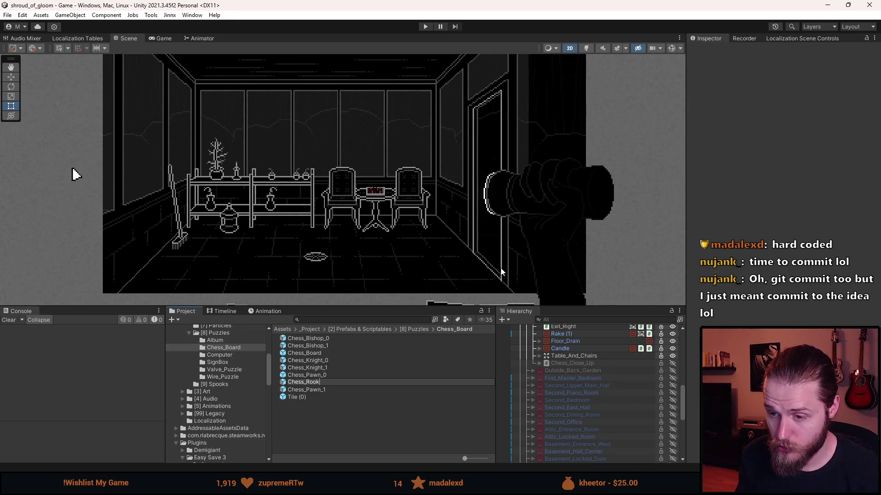
text(_0)
key(Return)
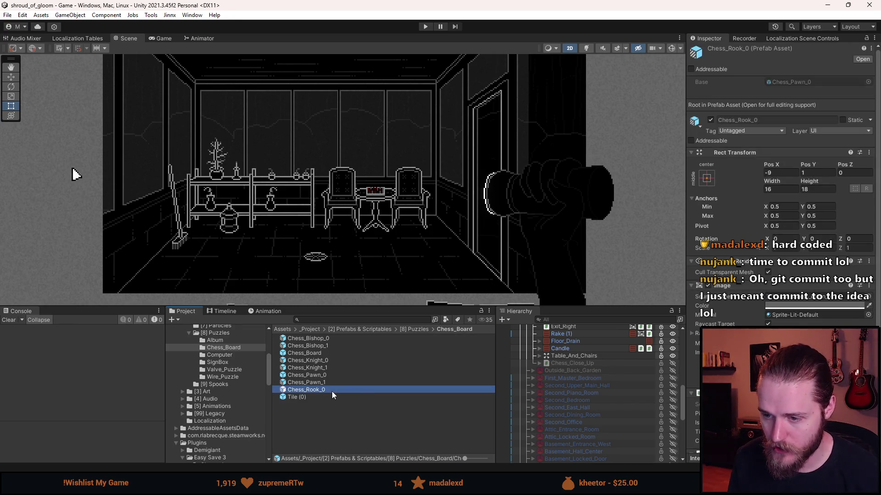
Step: Set the Non_Lit_Layer image to the Puzzle_Chess_Rook_0 sprite at native size
double_click(331, 390)
click(580, 354)
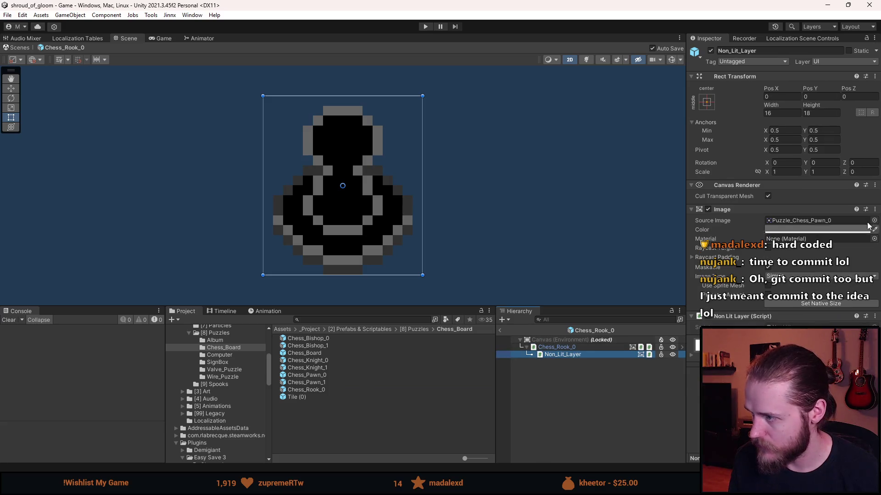
click(873, 224)
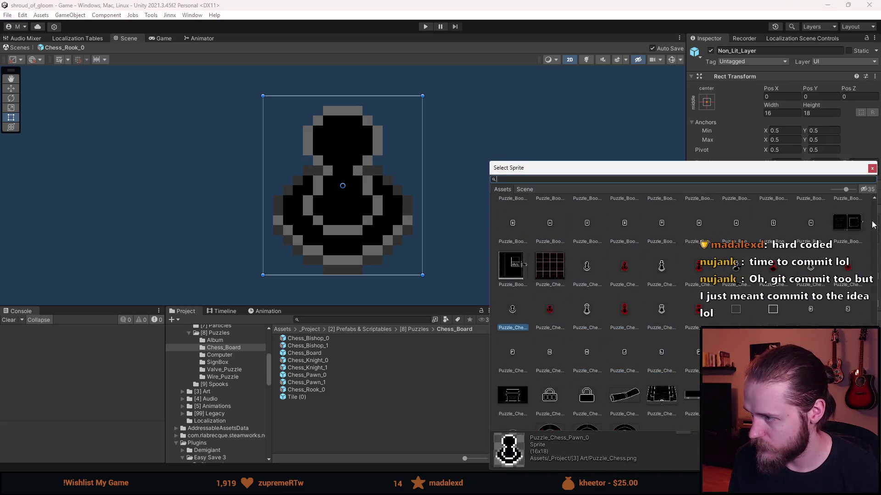
double_click(663, 310)
click(820, 304)
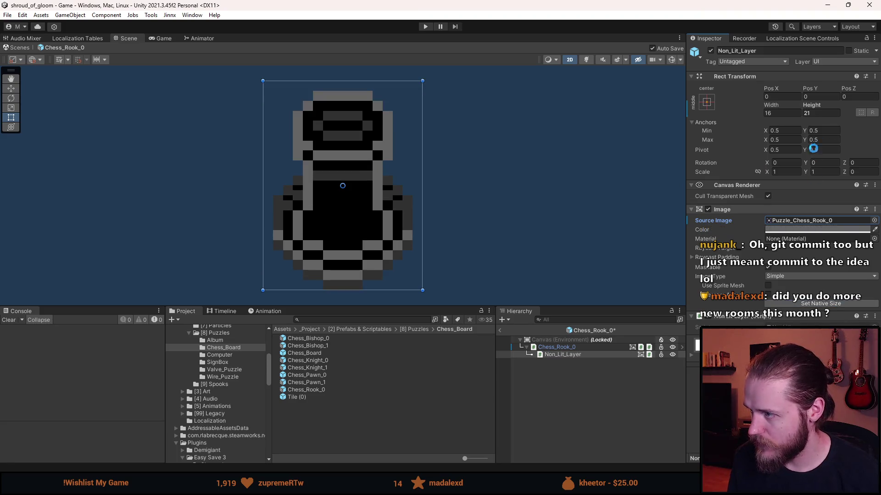
Step: Try other Y positions for the Non_Lit_Layer, then reset it to 0
click(826, 97)
text(1)
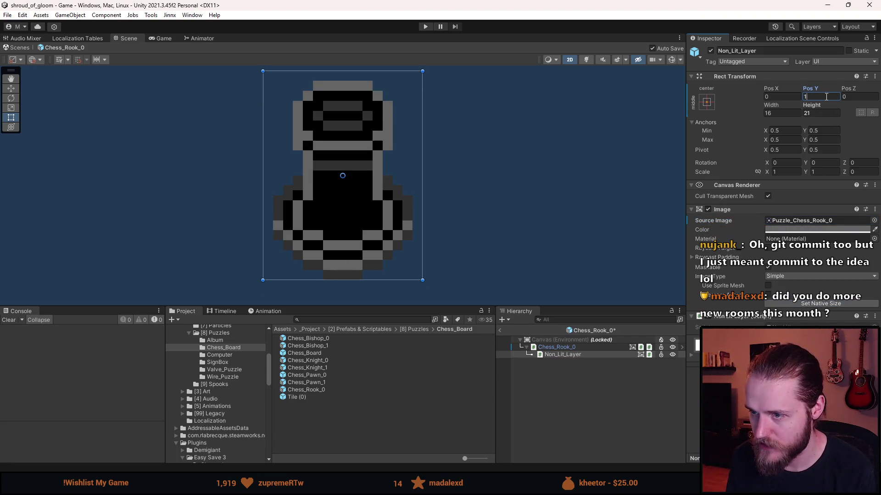
key(Return)
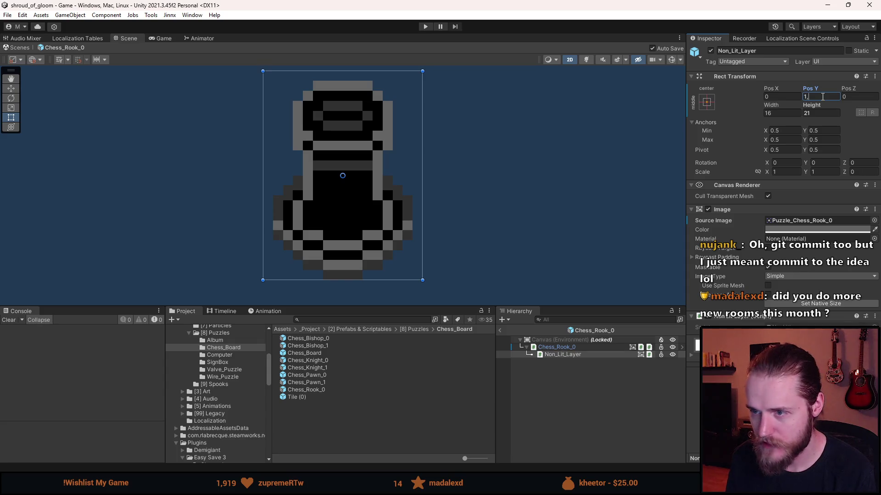
text(5)
click(710, 51)
click(710, 50)
double_click(821, 96)
text(0)
key(Return)
Step: Set the Chess_Rook_0 root's piece type to Rook
click(585, 349)
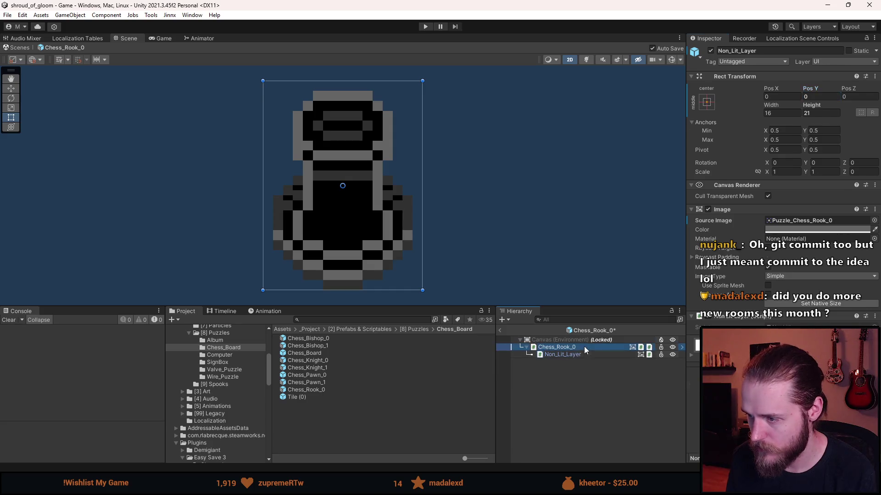
scroll(780, 207, down, 3)
click(819, 289)
text(4.5)
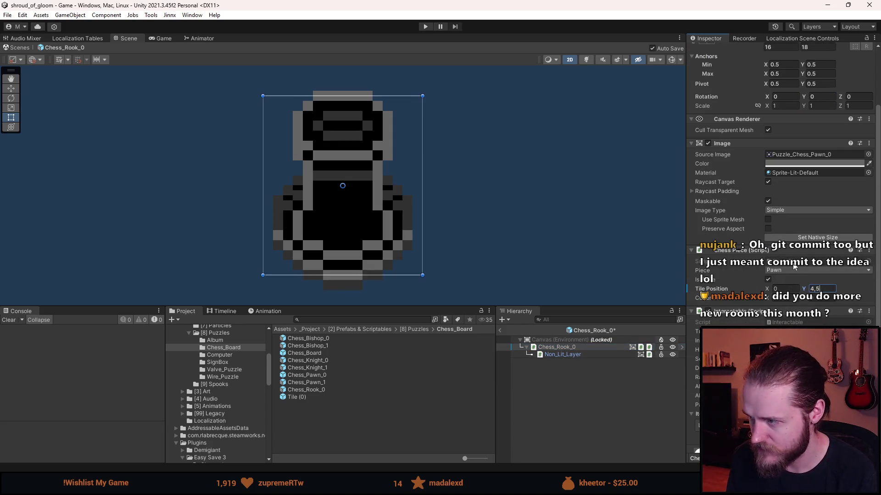
click(791, 271)
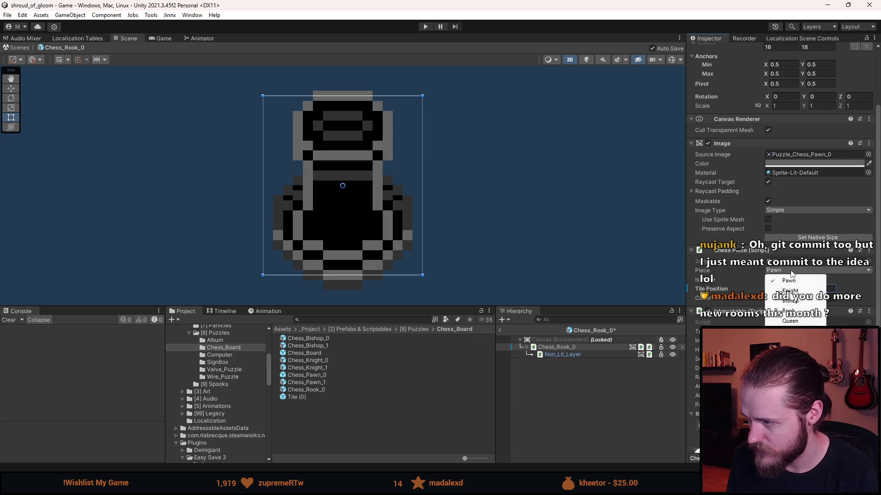
click(805, 313)
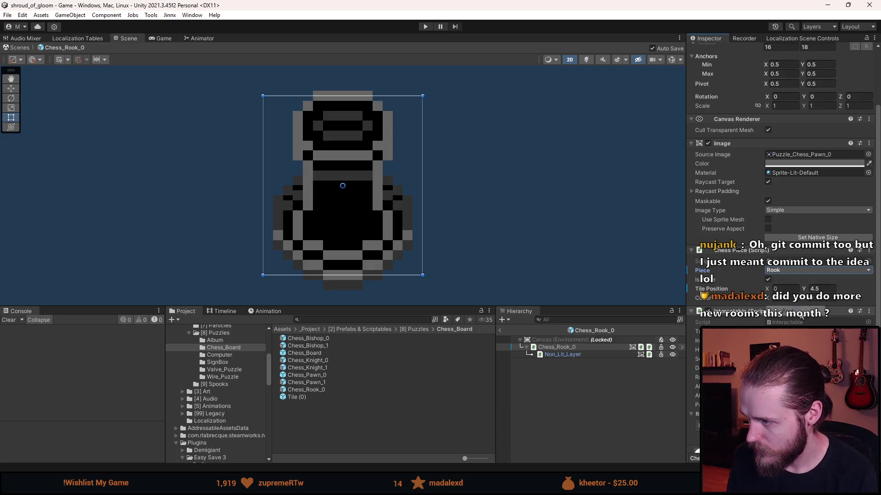
Step: Assign the Puzzle_Chess_Rook_0 sprite to both rook objects at native size
ctrl+click(585, 354)
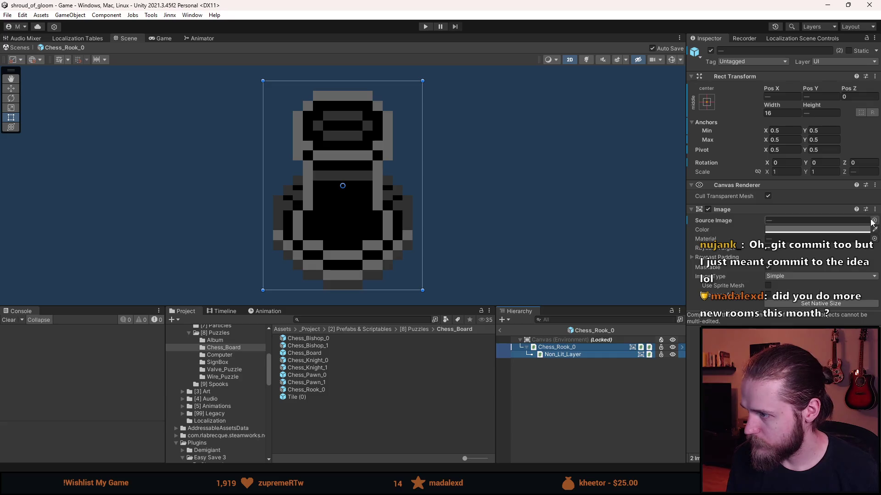
click(874, 224)
drag(717, 171, 668, 253)
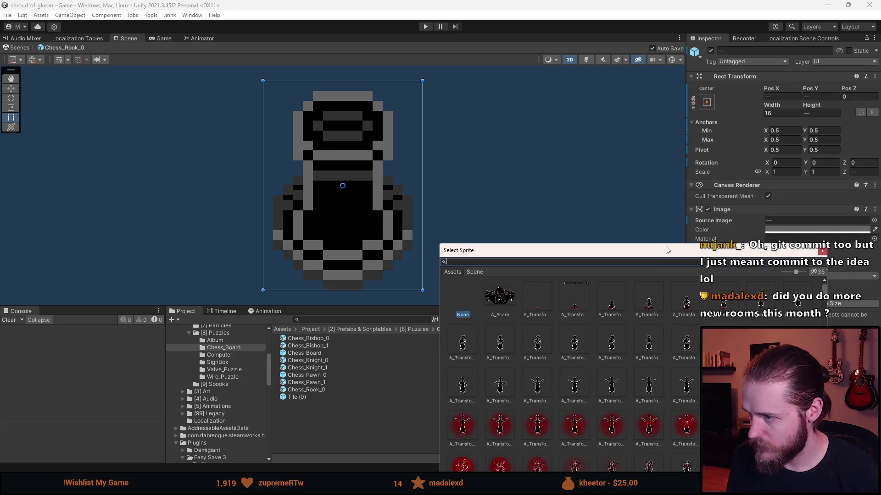
scroll(673, 305, down, 5)
text(rook)
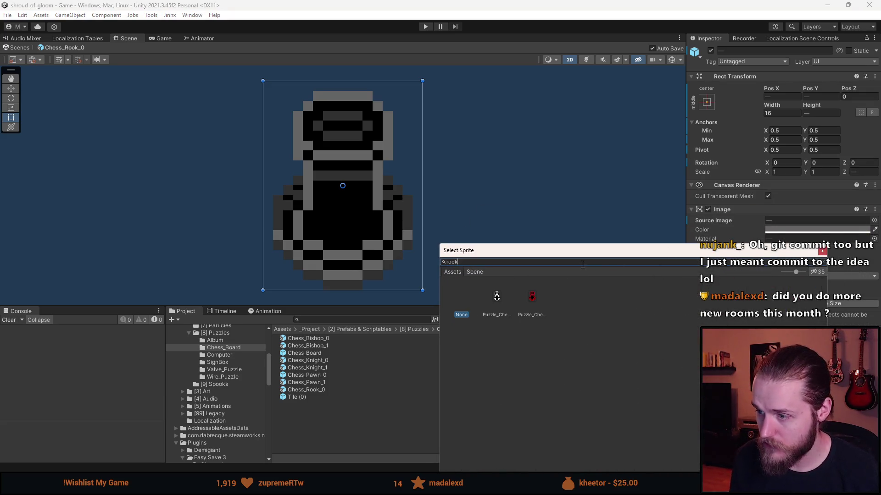
double_click(490, 299)
click(809, 304)
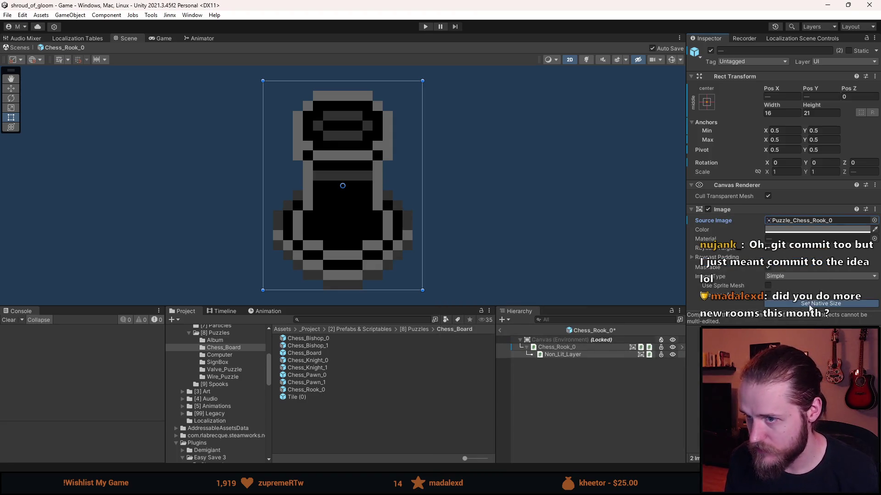
Step: Collapse Chess_Rook_0's children, clear the selection and return to the room scene
click(524, 347)
click(523, 347)
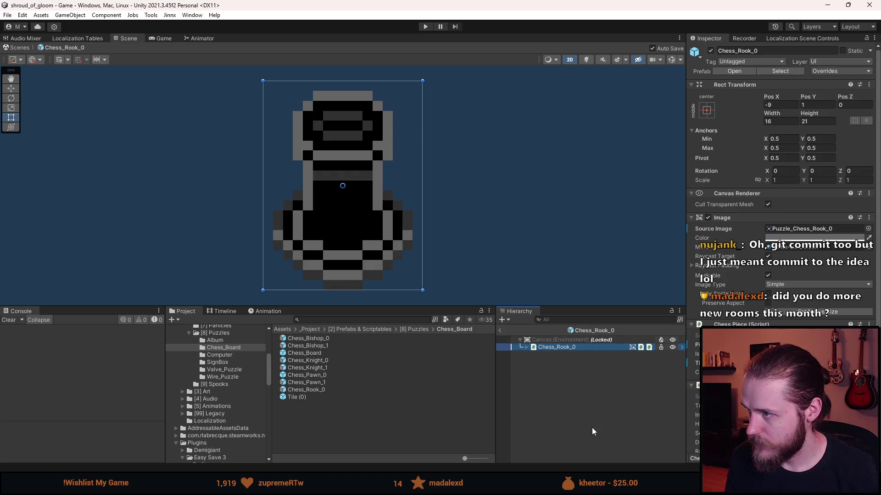
click(582, 405)
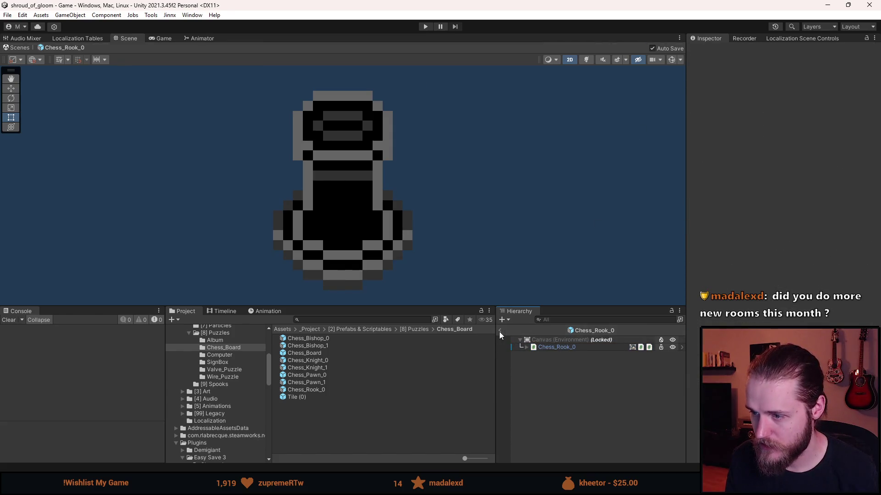
click(499, 331)
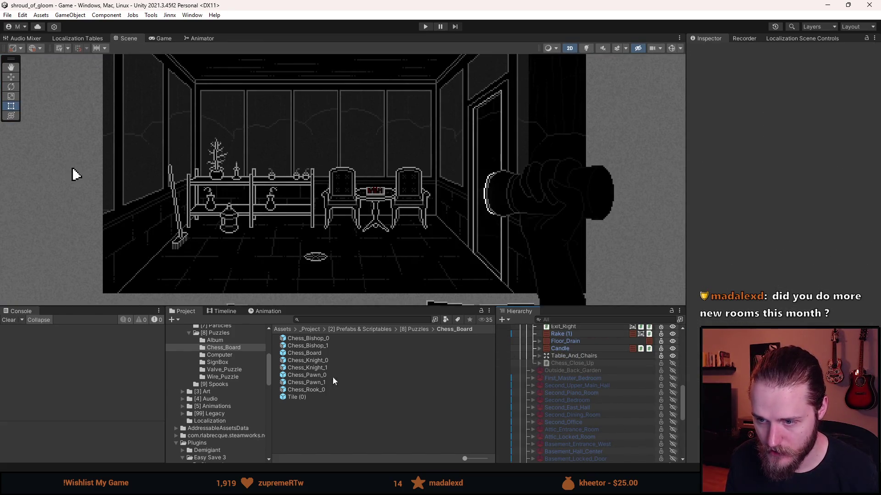
Step: Create a prefab variant of Chess_Rook_0 named Chess_Rook_1
right_click(310, 390)
mouse_move(365, 124)
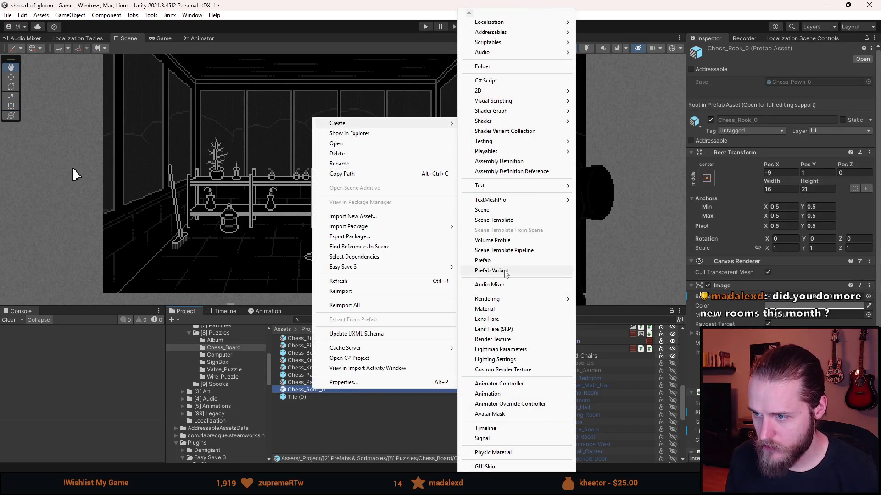
click(504, 270)
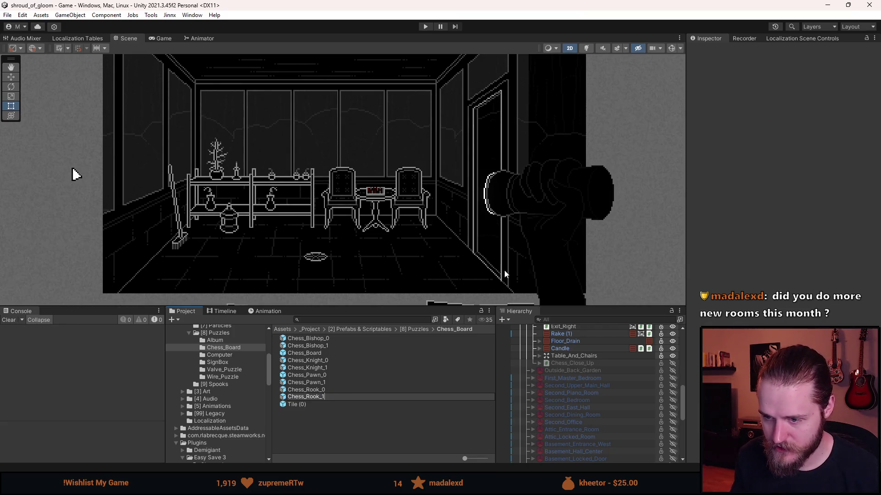
key(Return)
Step: Set both Chess_Rook_1 objects to the red Puzzle_Chess_Rook_1 sprite
double_click(319, 397)
shift+click(579, 356)
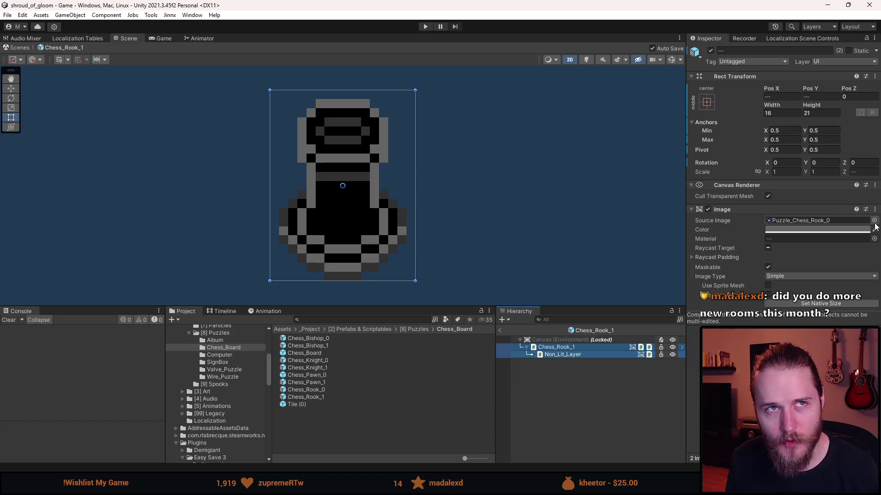
click(875, 222)
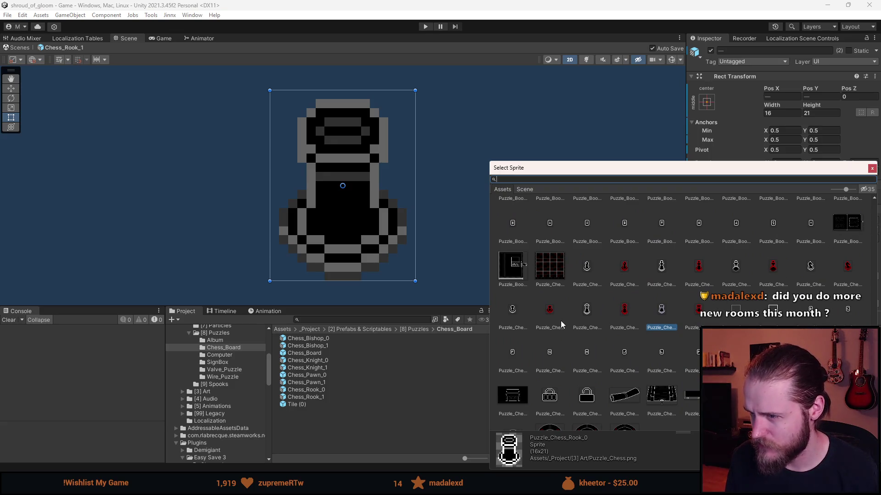
double_click(698, 317)
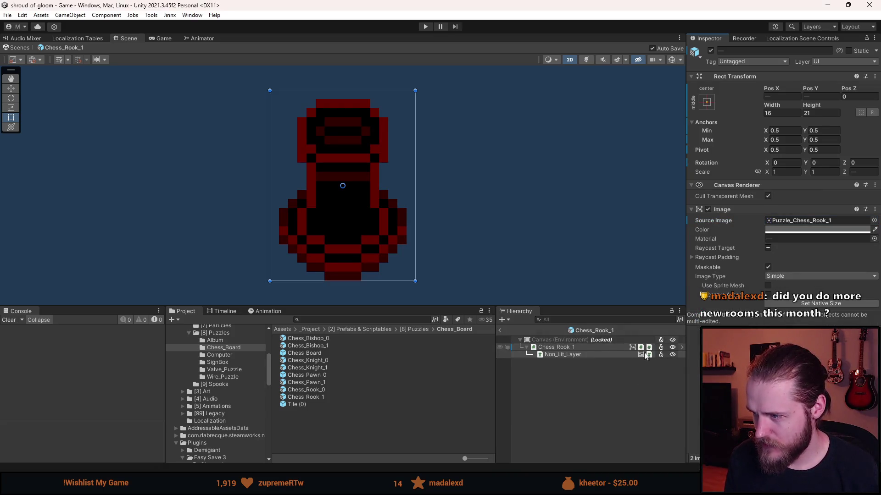
Step: Turn off Raycast Target on the Chess_Rook_1 root and return to the room scene
click(595, 348)
click(767, 256)
click(583, 409)
click(558, 348)
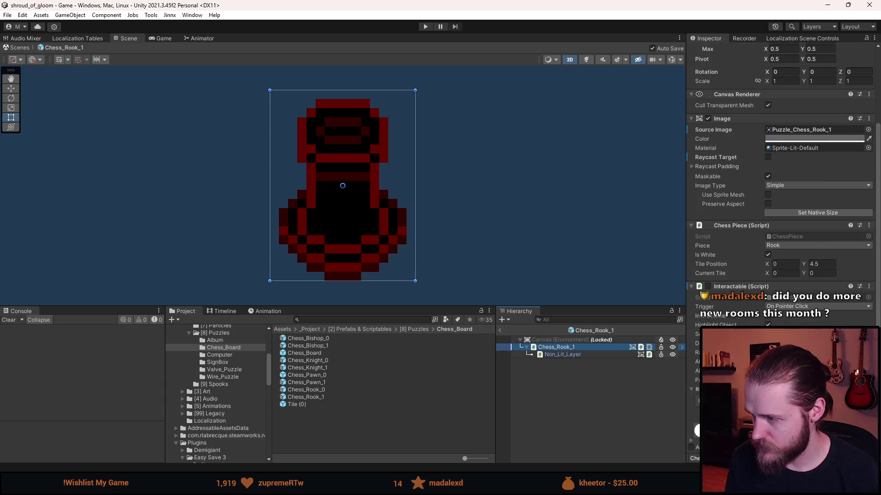
click(595, 395)
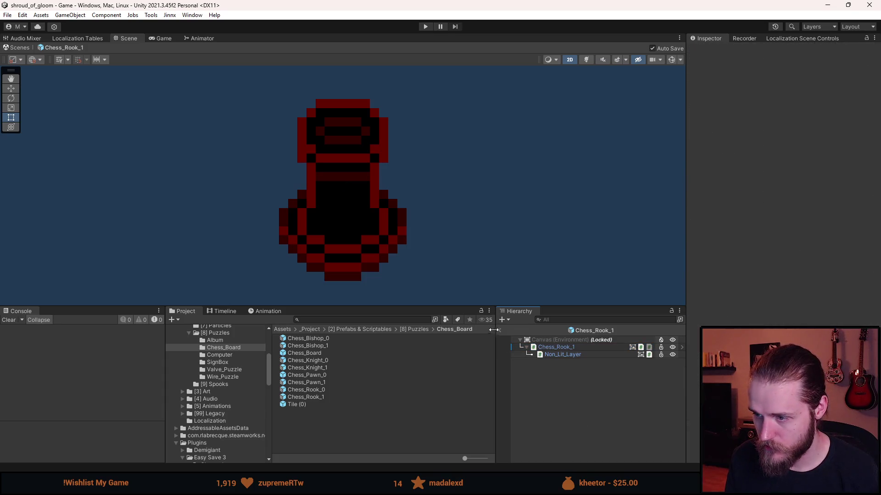
click(499, 330)
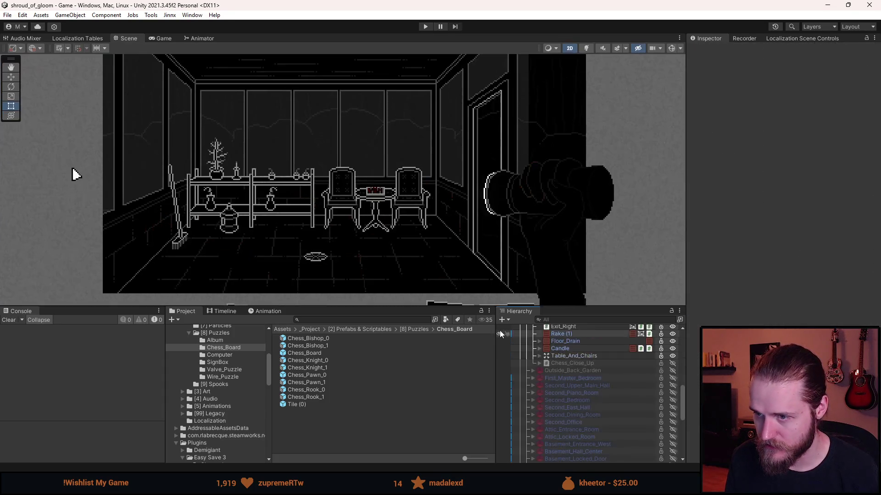
click(325, 390)
right_click(312, 376)
Step: Create a prefab variant of Chess_Pawn_0 named Chess_Queen_0
mouse_move(348, 110)
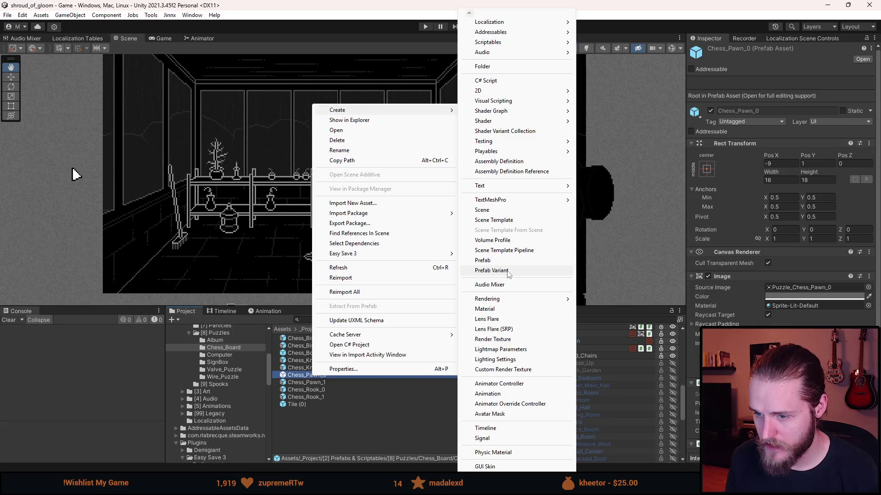
click(507, 271)
key(BackSpace)
key(BackSpace)
key(BackSpace)
text(Q)
text(0)
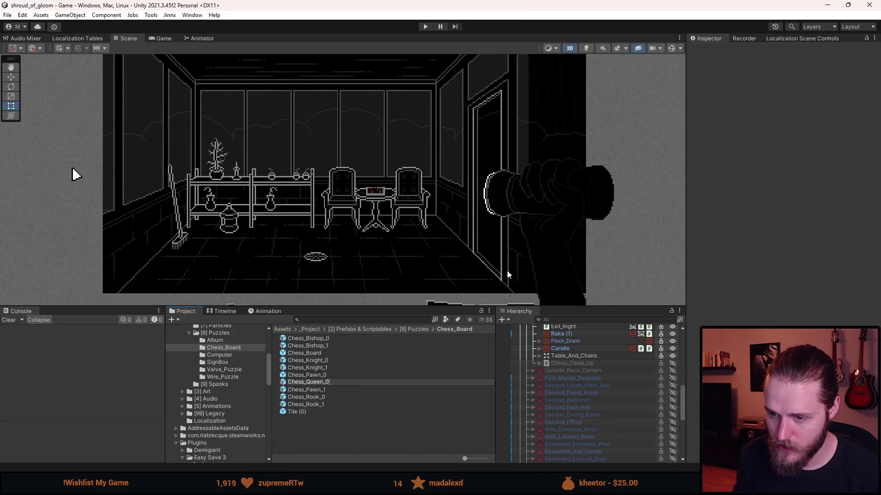
key(Return)
Step: Set the Non_Lit_Layer image to Puzzle_Chess_Queen_0 at native size
double_click(332, 388)
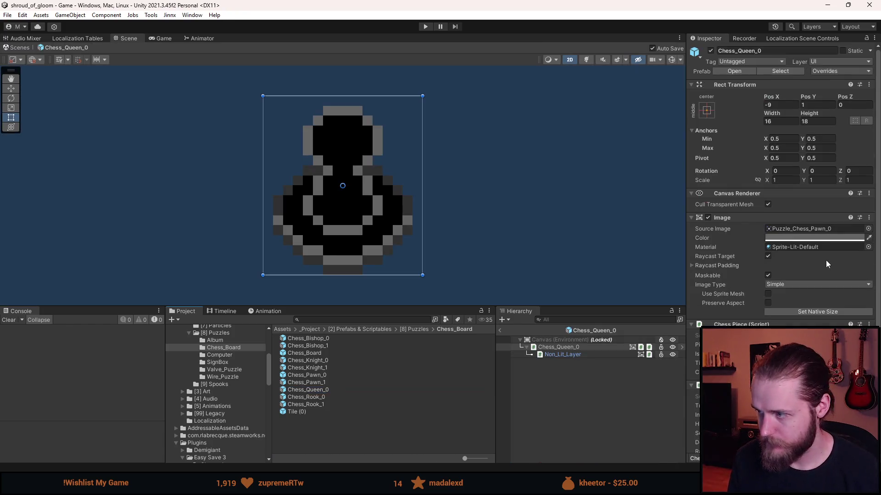
click(572, 355)
click(873, 227)
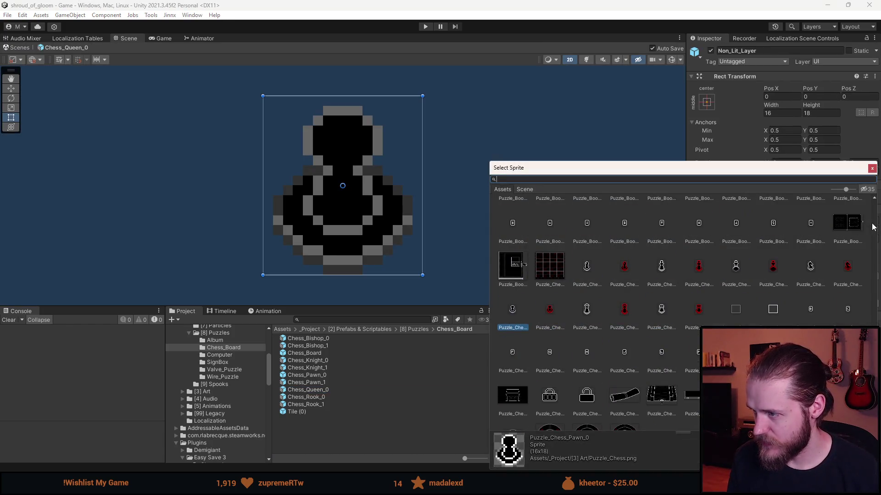
click(664, 273)
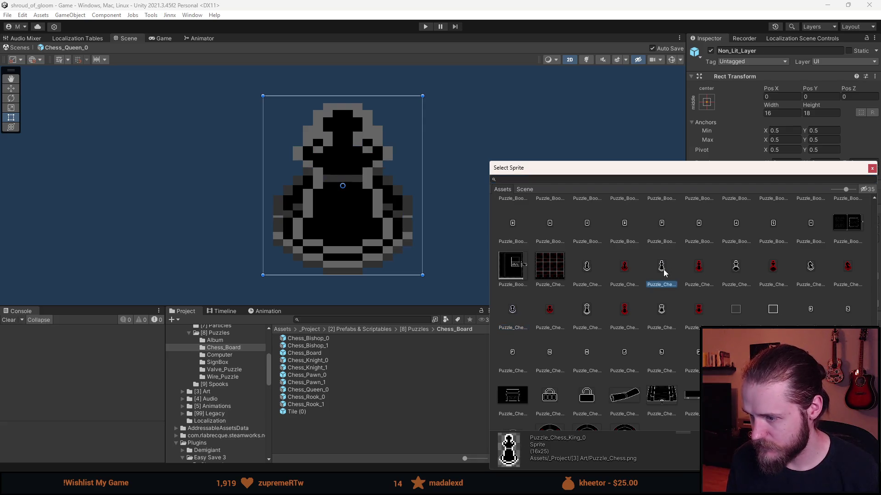
click(735, 272)
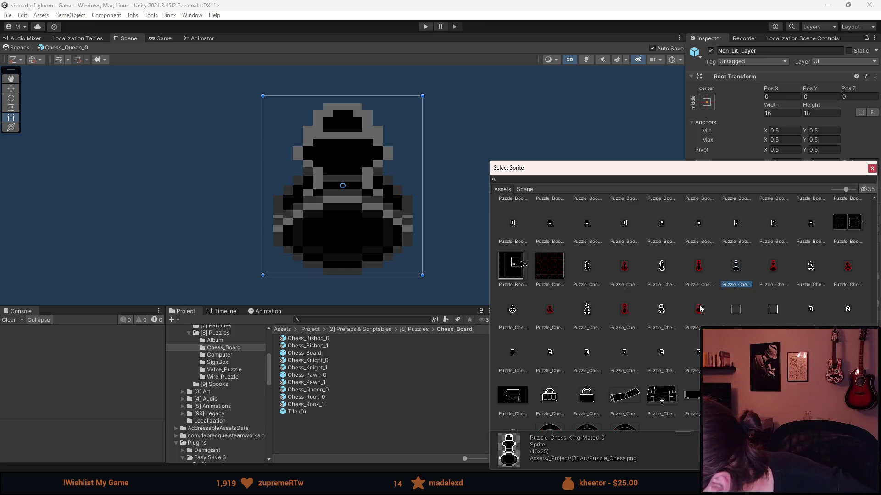
double_click(595, 321)
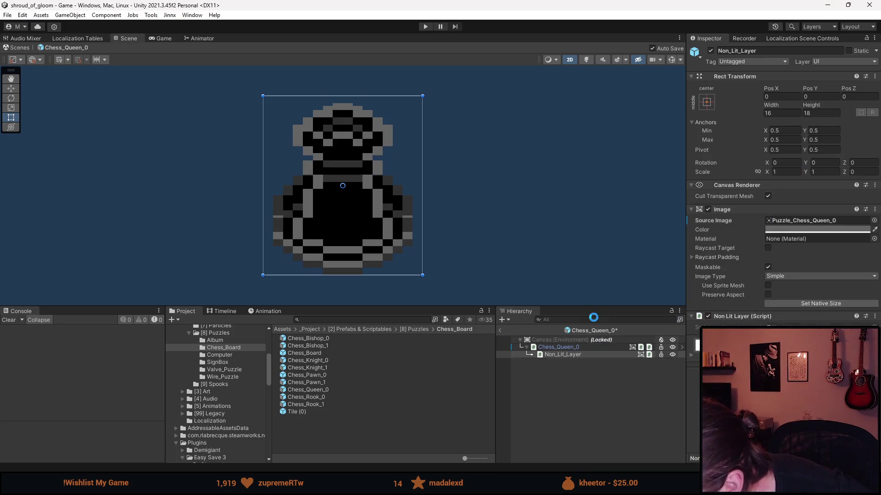
click(830, 304)
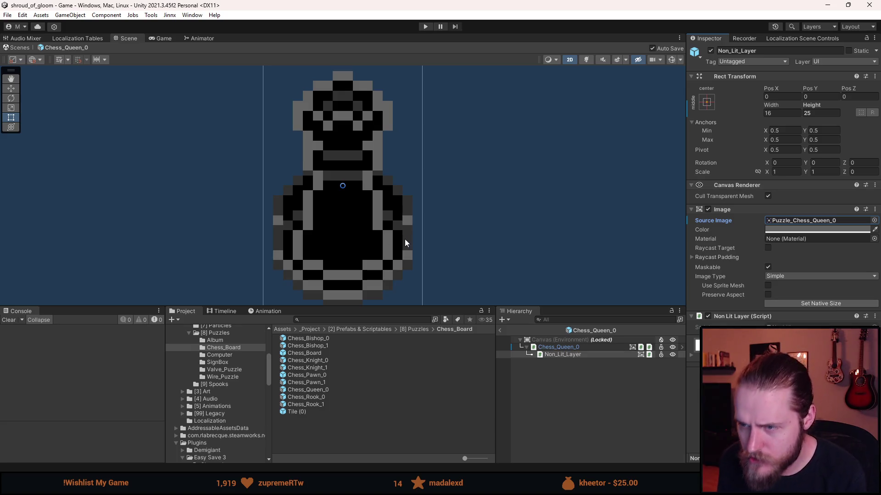
Step: Try raising the layer's Y to 3,5, then undo the position, size and sprite changes
click(812, 106)
click(812, 97)
text(3,5)
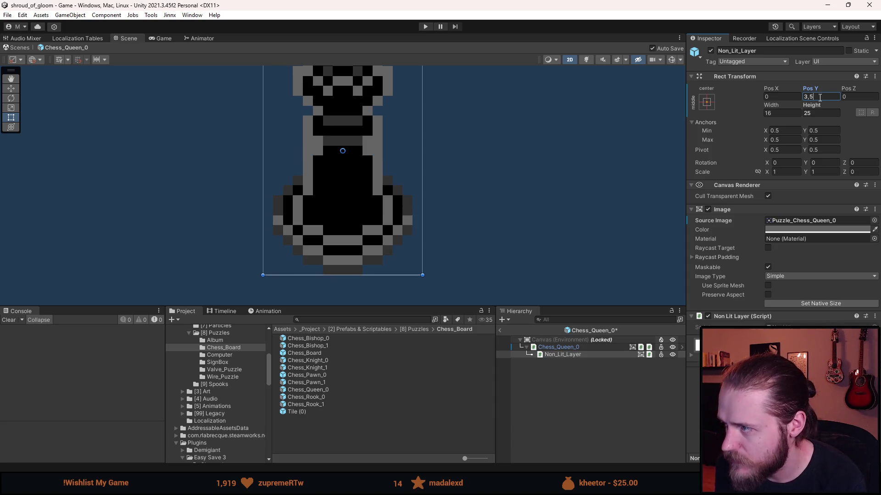
key(ctrl+z)
key(ctrl+z)
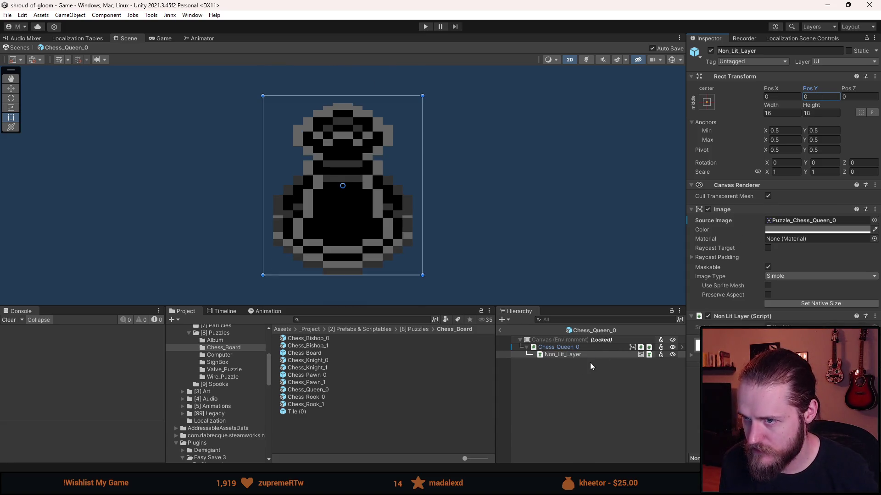
key(ctrl+z)
key(ctrl+z)
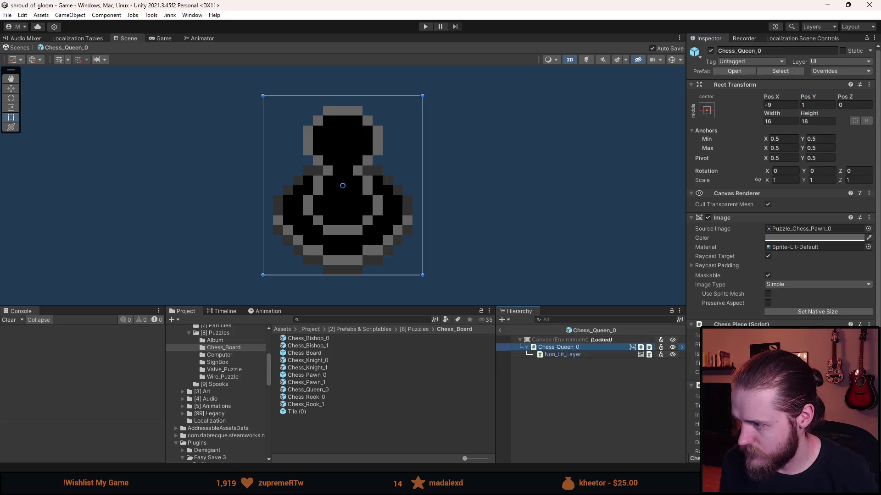
key(ctrl+z)
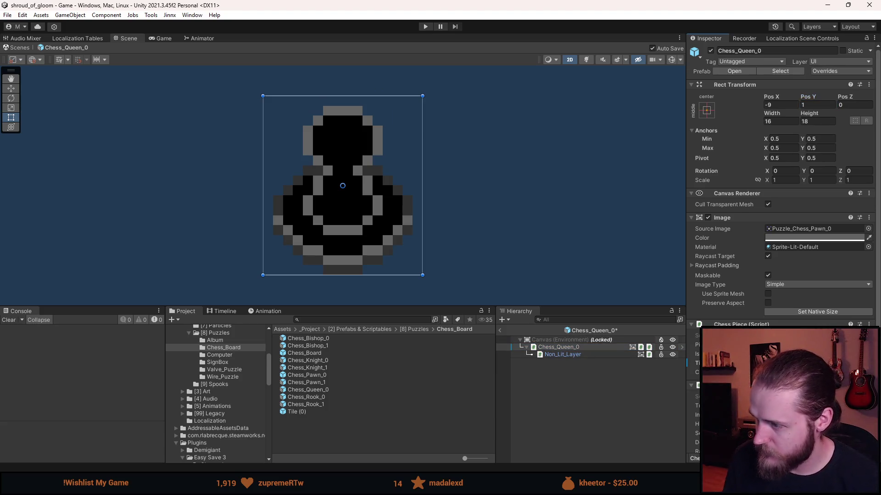
Step: Apply Puzzle_Chess_Queen_0 to both queen objects at native 16×25 size
click(572, 355)
ctrl+click(558, 347)
click(874, 220)
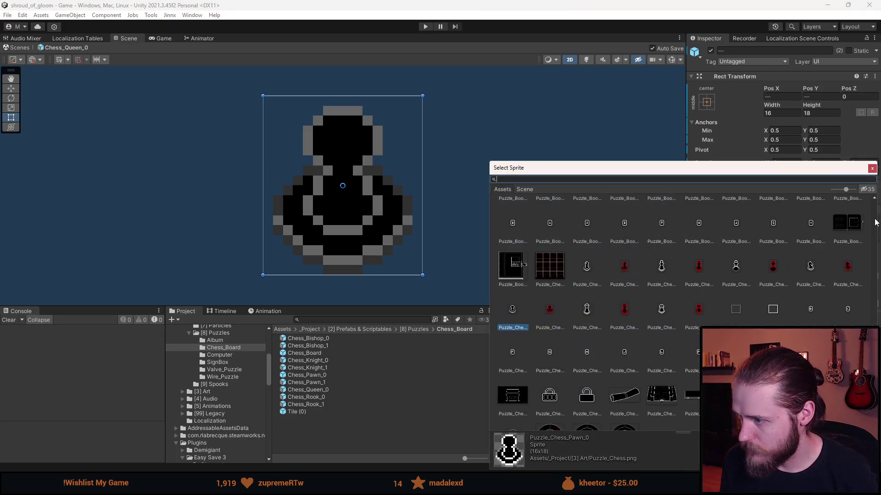
click(584, 311)
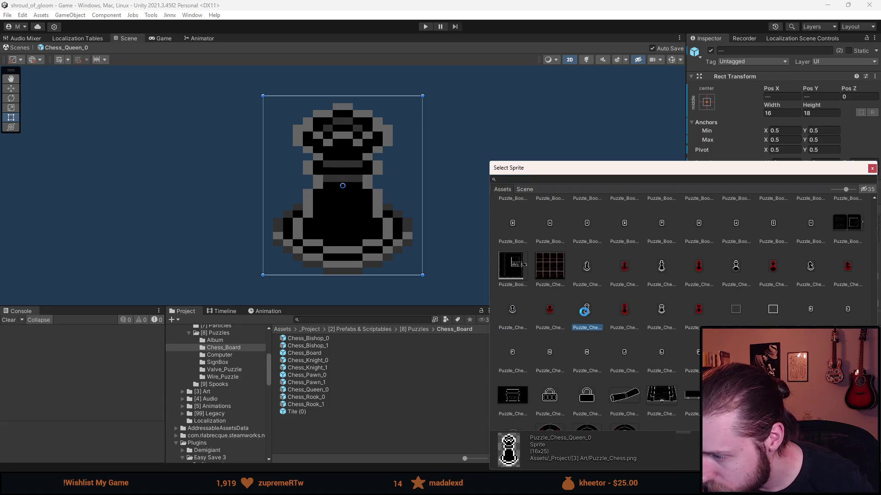
double_click(584, 312)
click(811, 302)
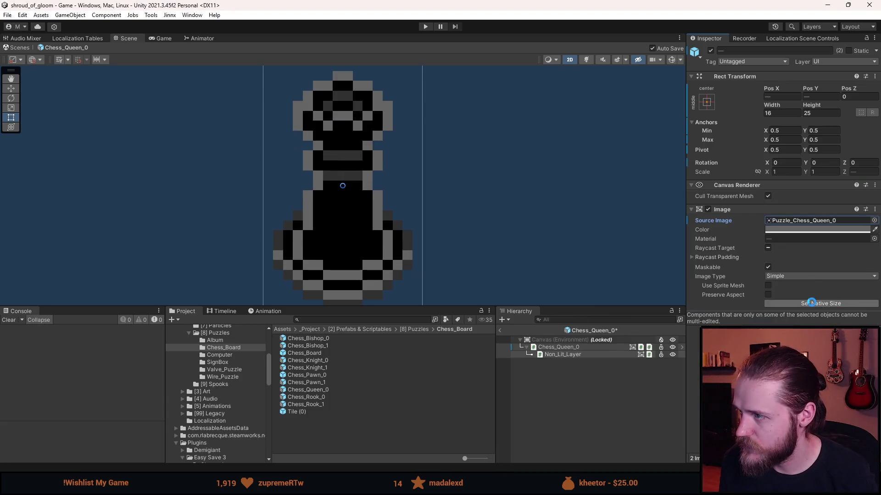
click(562, 378)
click(576, 348)
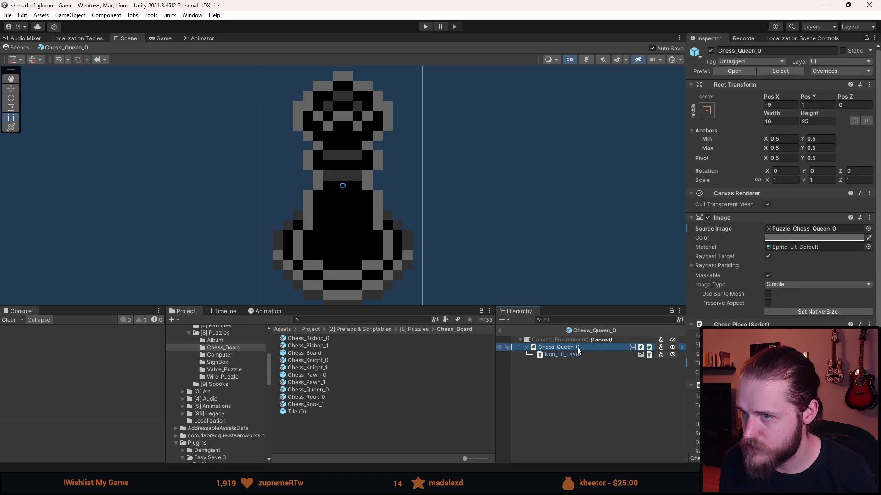
click(557, 401)
scroll(495, 257, down, 2)
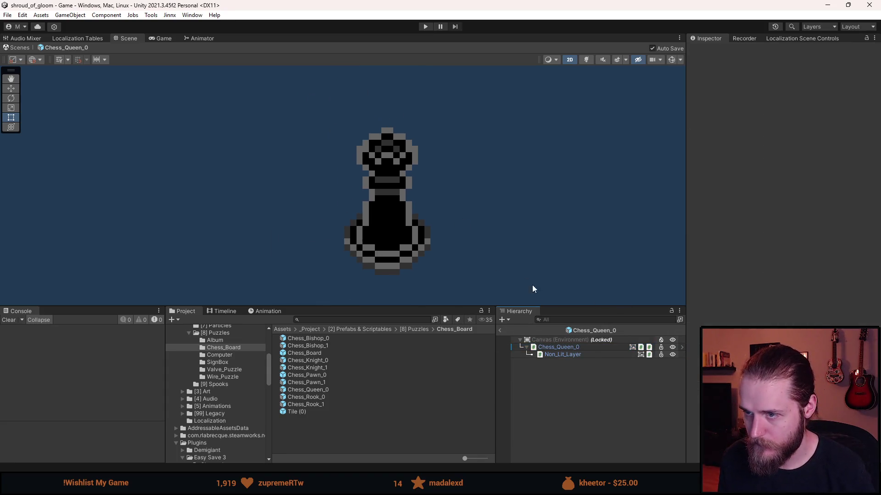
Step: Leave the queen prefab and return to the room scene
click(499, 331)
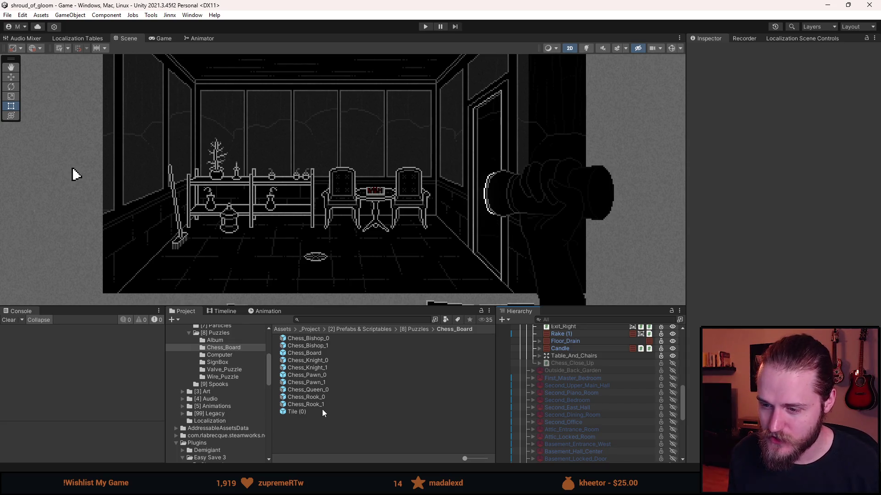
right_click(323, 391)
mouse_move(413, 125)
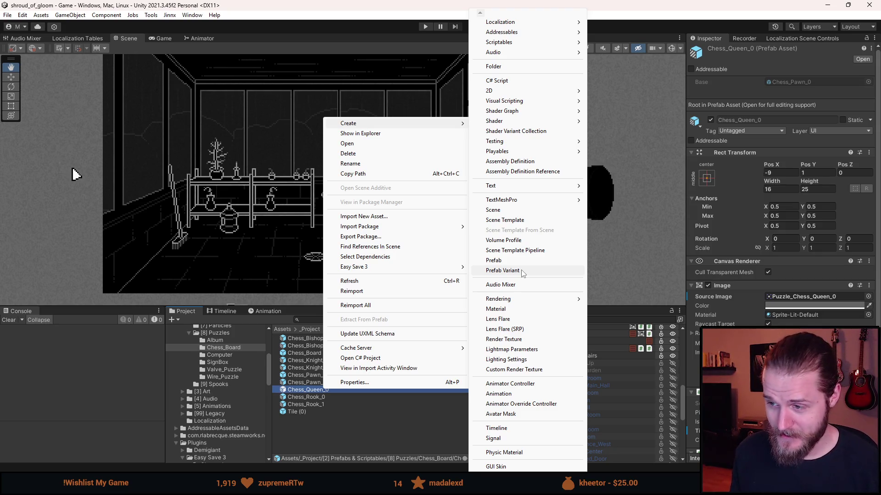
click(522, 270)
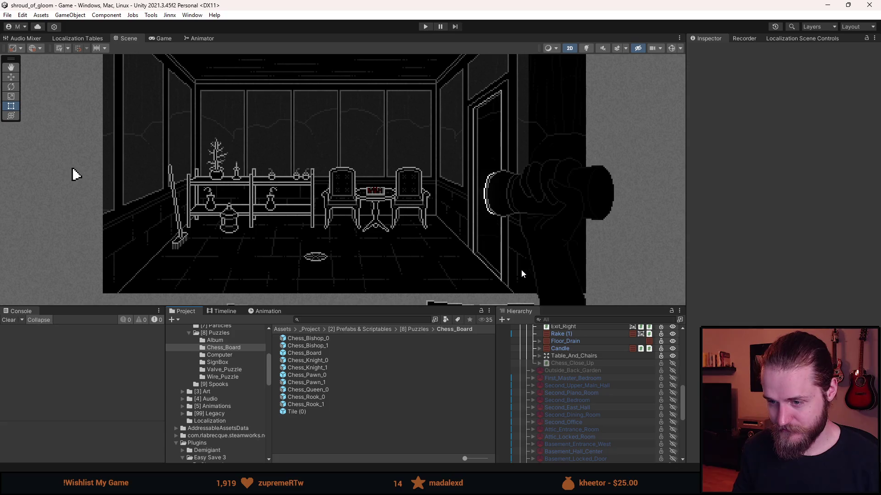
Step: Create a Chess_Queen_1 prefab variant of Chess_Queen_0 and open it for editing
click(340, 390)
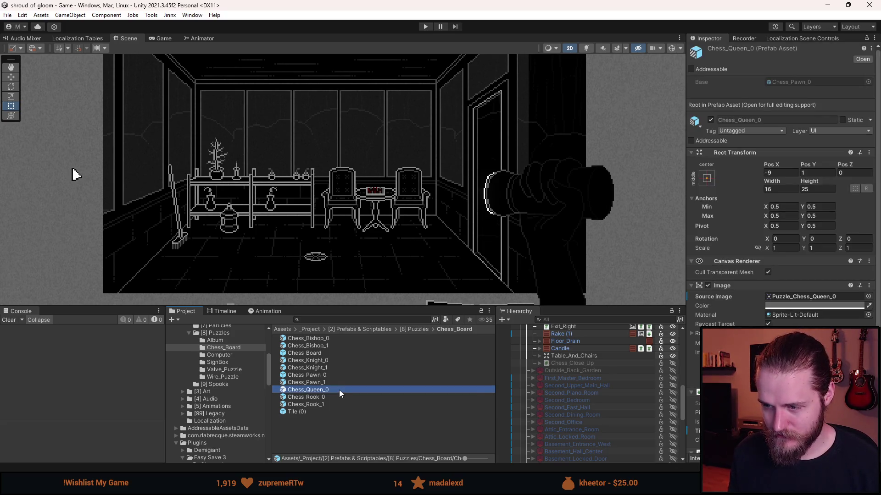
right_click(339, 389)
mouse_move(381, 124)
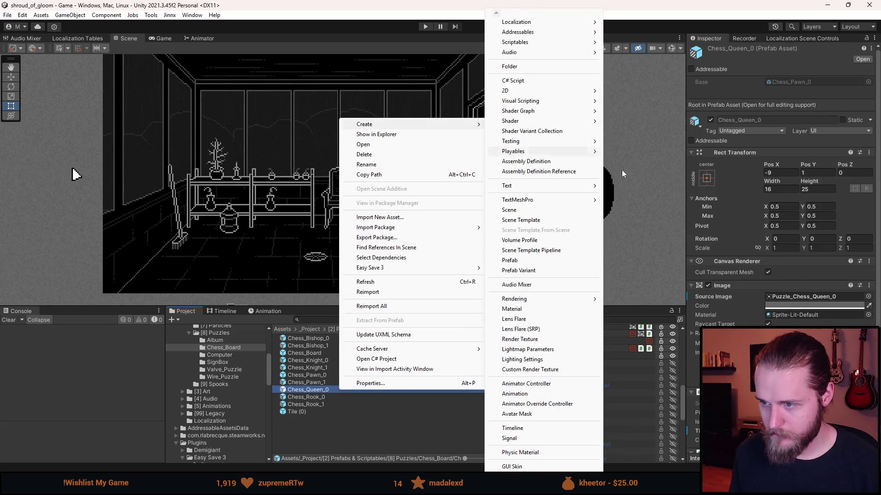
click(558, 270)
text(Chess_Queen_1)
key(Return)
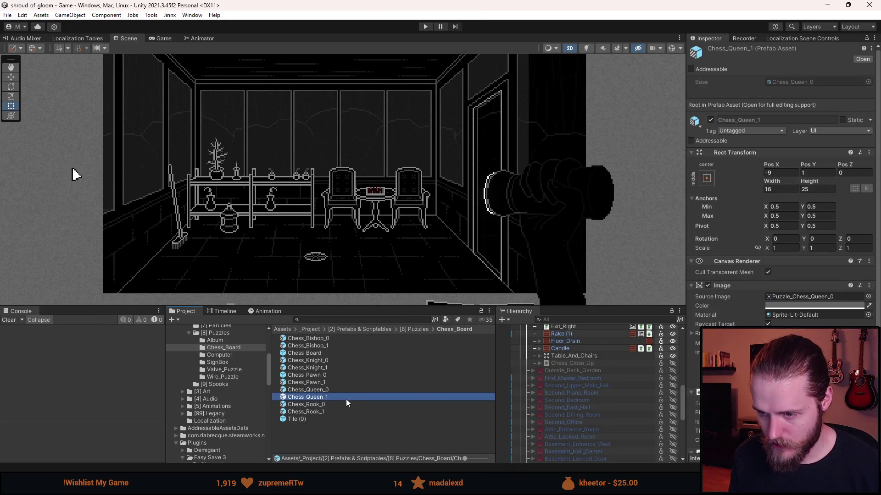
double_click(346, 397)
Step: Give both Chess_Queen_1 objects the Puzzle_Chess_Queen_1 sprite, untick Is White, and exit Prefab Mode
ctrl+click(570, 355)
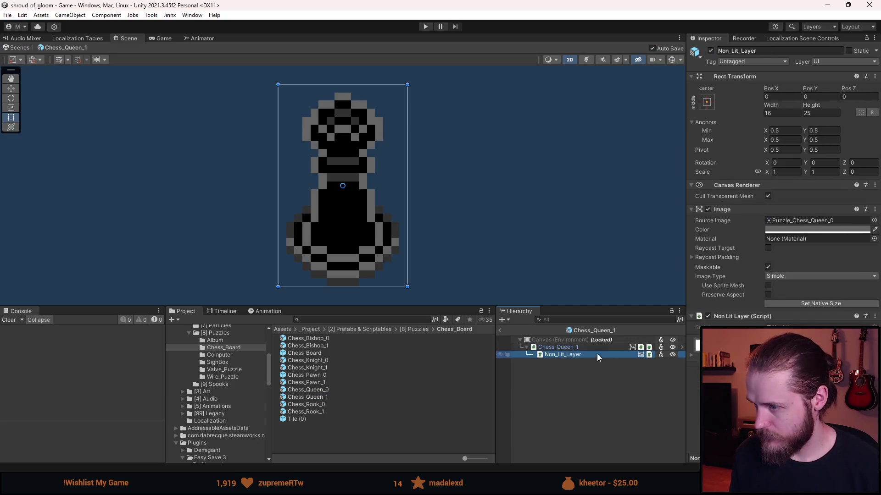
click(874, 220)
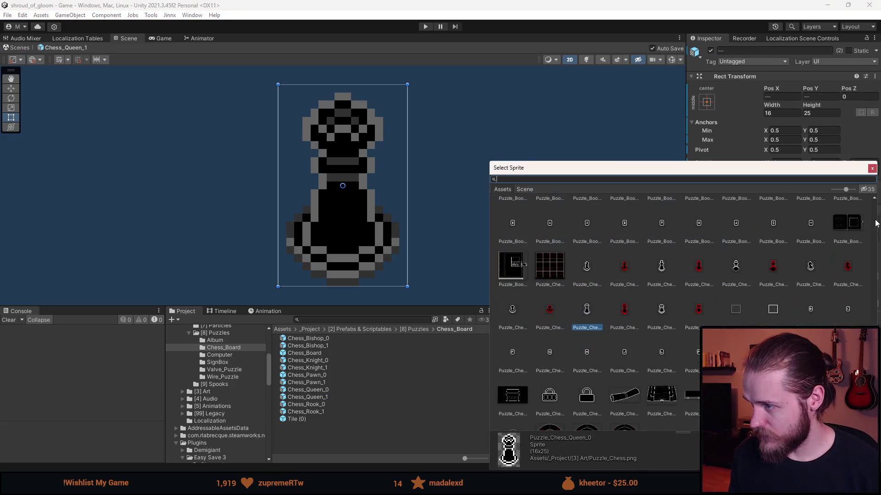
double_click(624, 308)
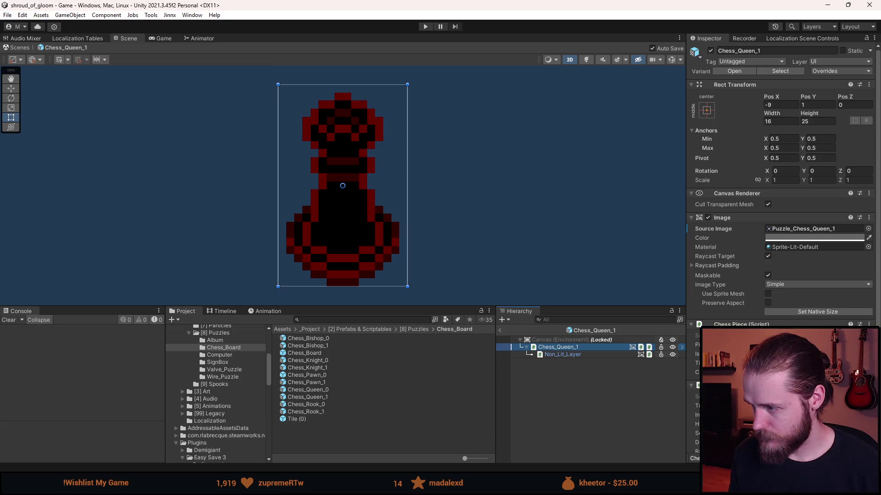
click(734, 344)
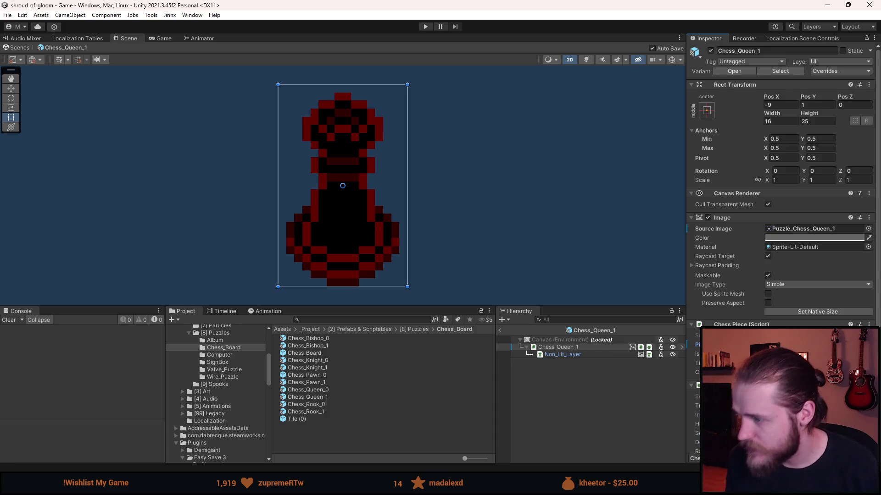
click(768, 354)
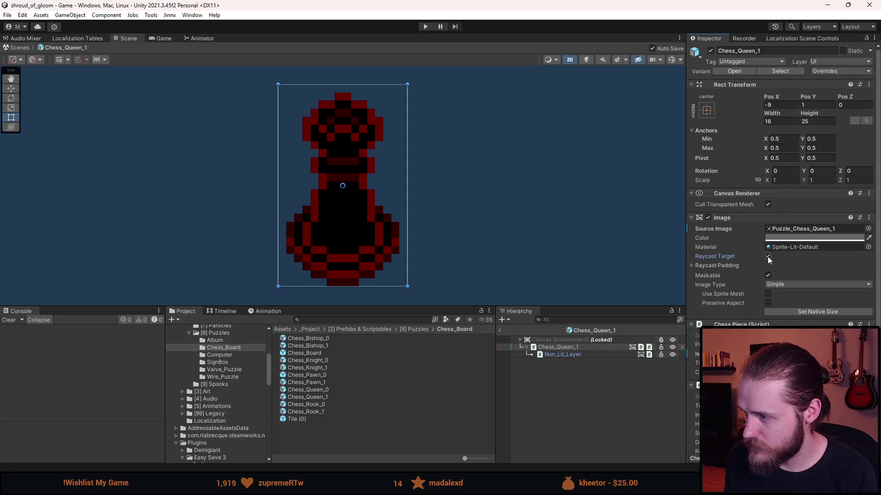
click(535, 405)
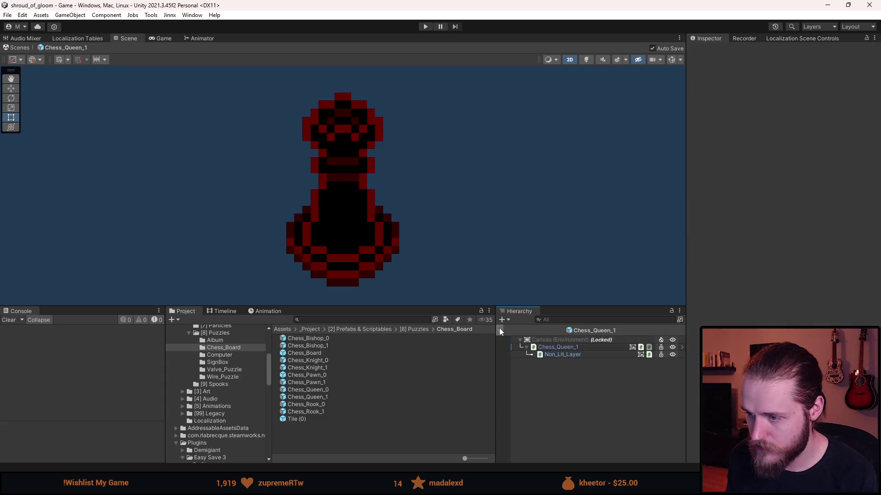
click(499, 330)
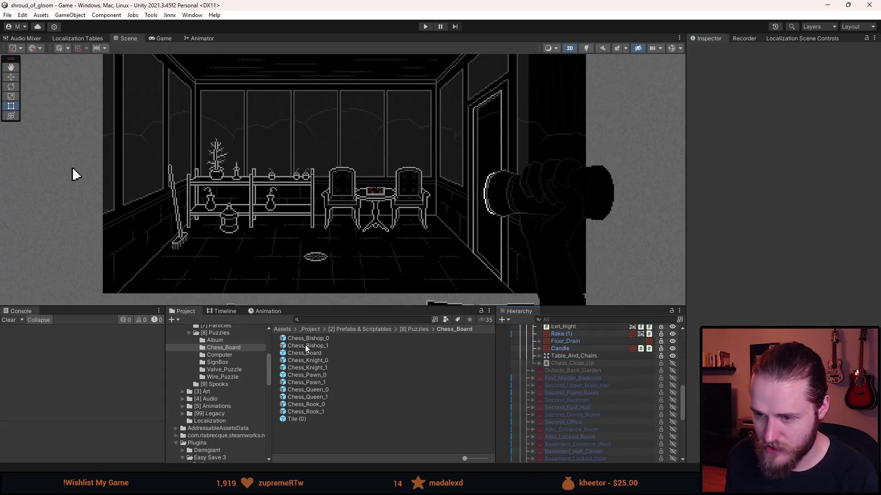
Step: Untick Is White on Chess_Rook_1, check Chess_Queen_0 and Chess_Queen_1, then exit Prefab Mode
double_click(324, 403)
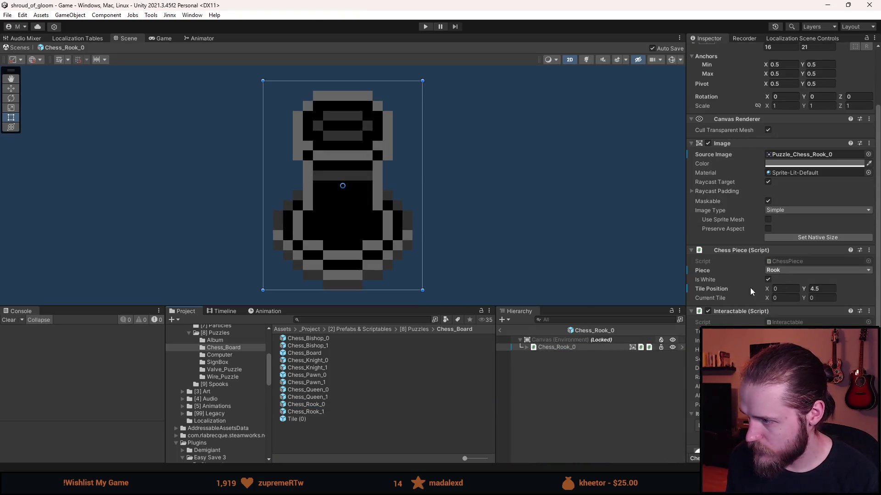
double_click(324, 412)
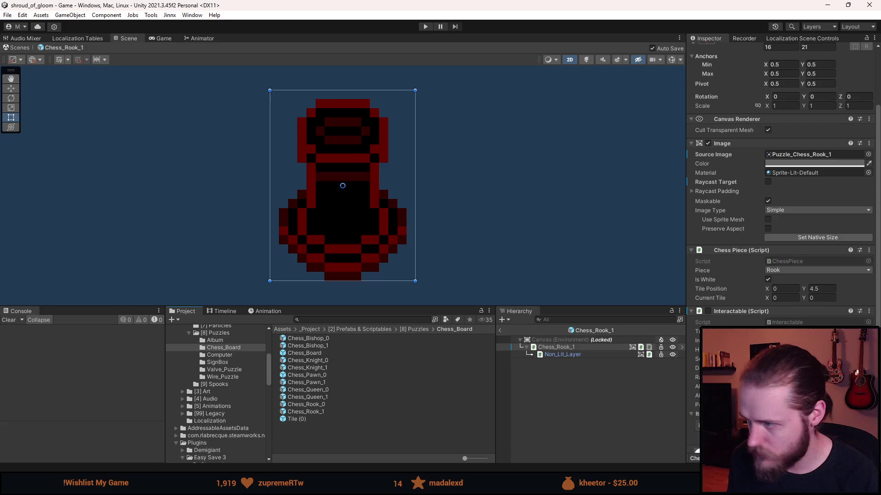
click(768, 279)
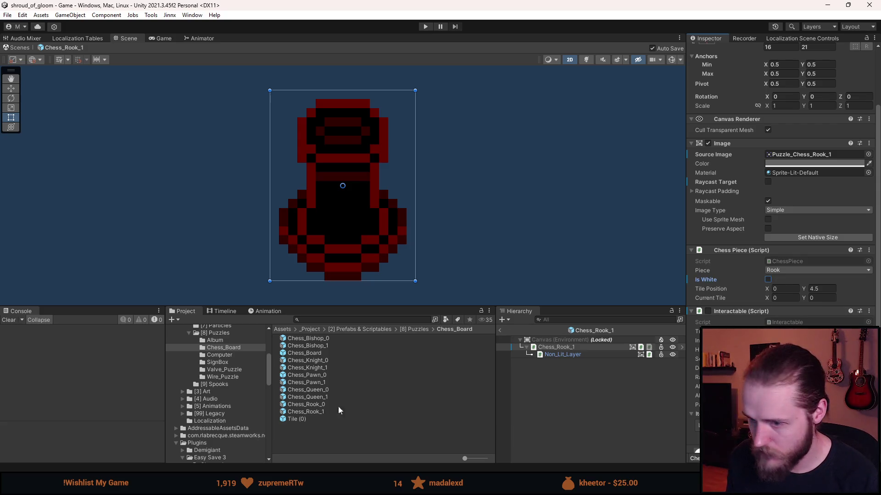
double_click(331, 389)
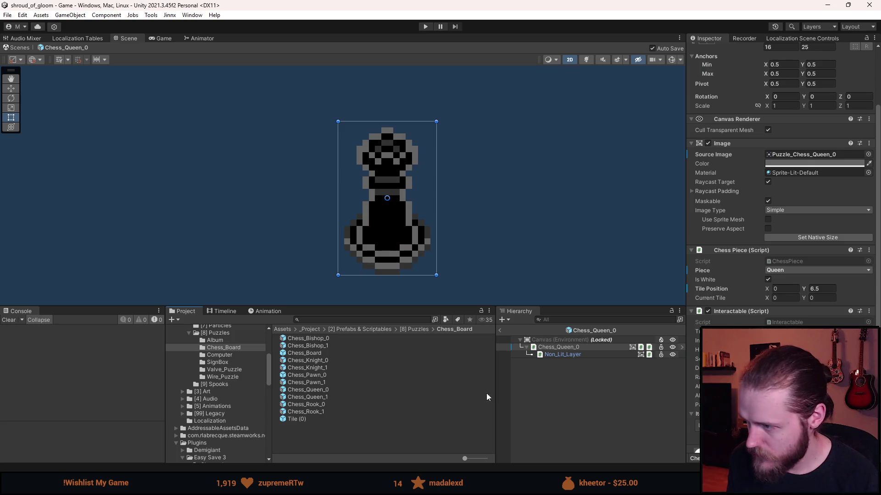
double_click(328, 397)
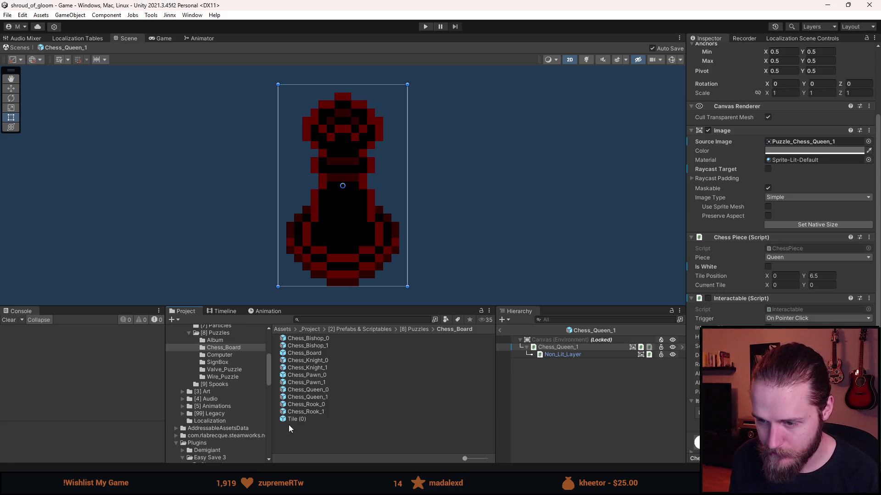
click(546, 417)
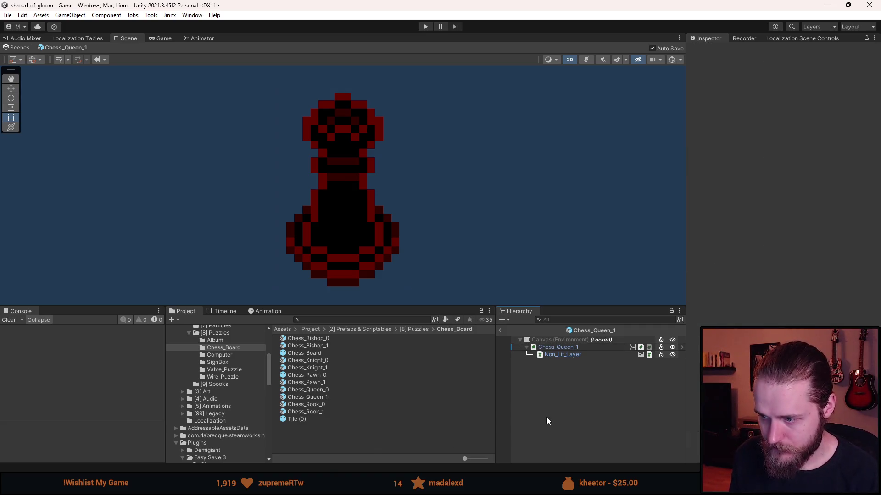
click(499, 330)
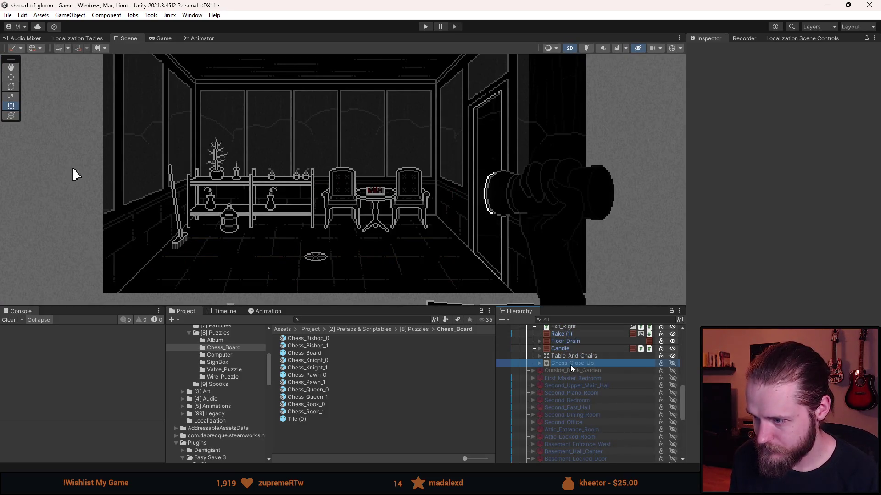
Step: Set the Chess_Close_Up Starting Positions Pieces size to 6
scroll(779, 207, down, 3)
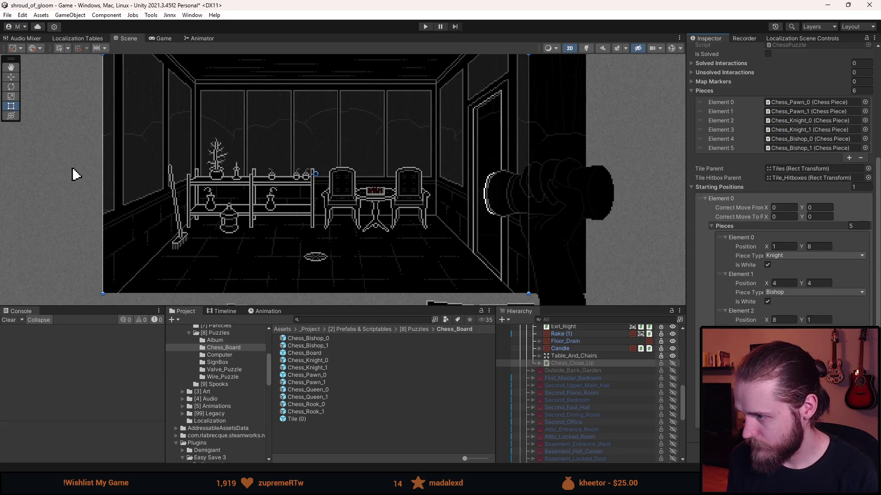
text(6)
key(Return)
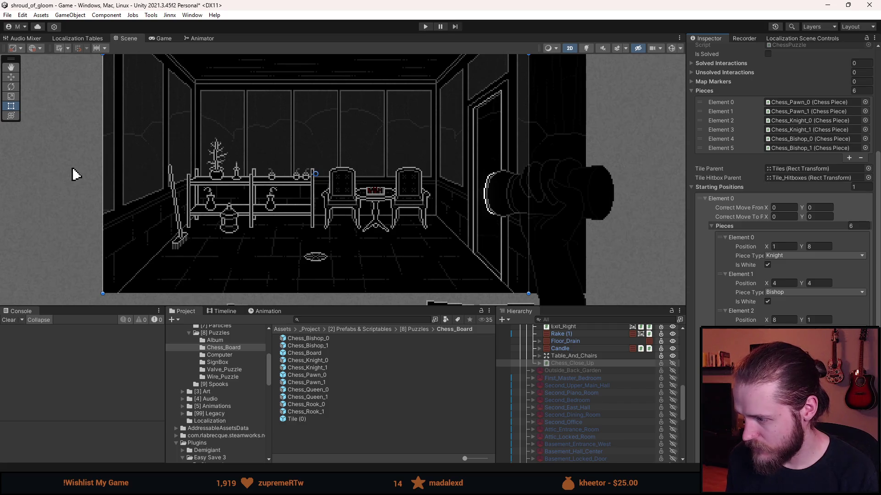
scroll(779, 184, down, 2)
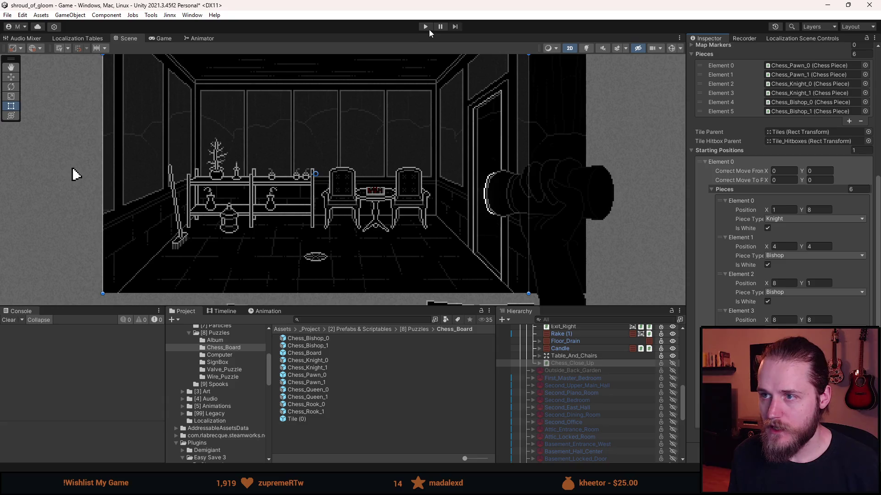
click(425, 27)
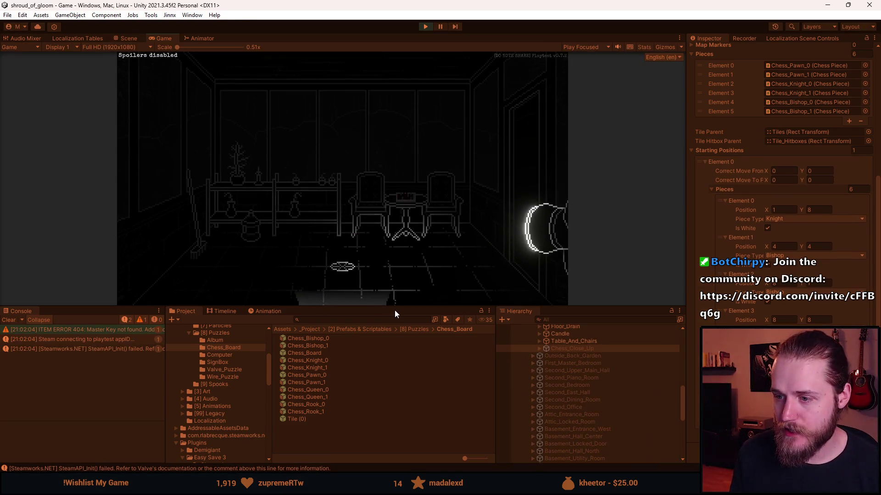
drag(394, 306, 364, 444)
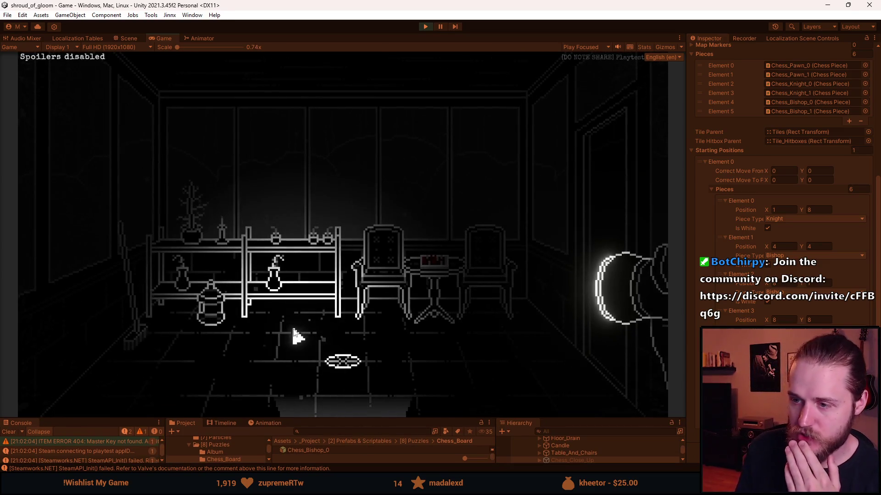
click(431, 262)
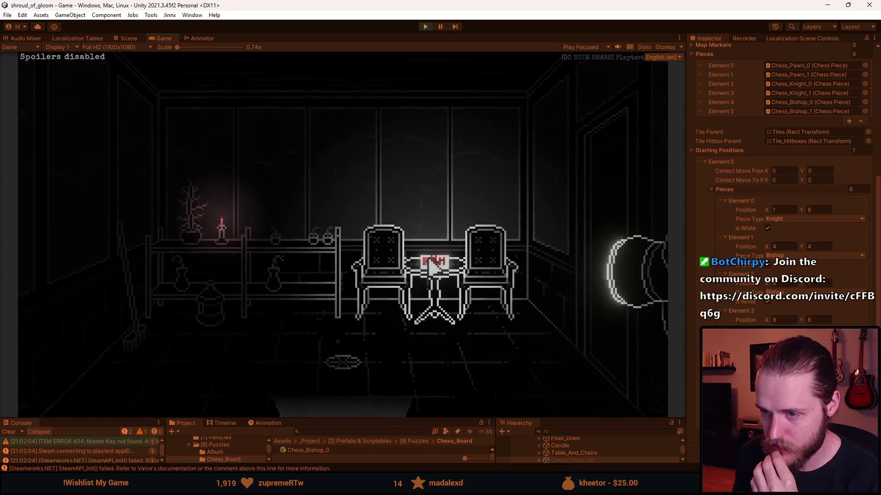
click(342, 400)
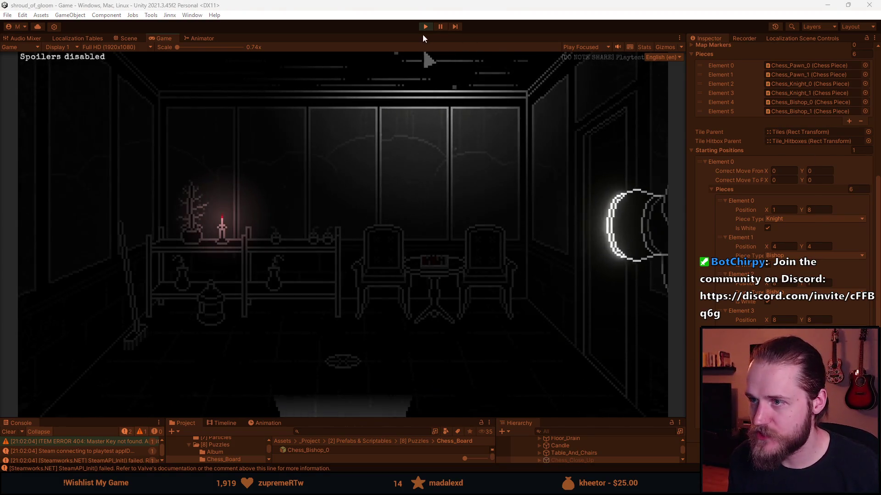
key(ctrl+p)
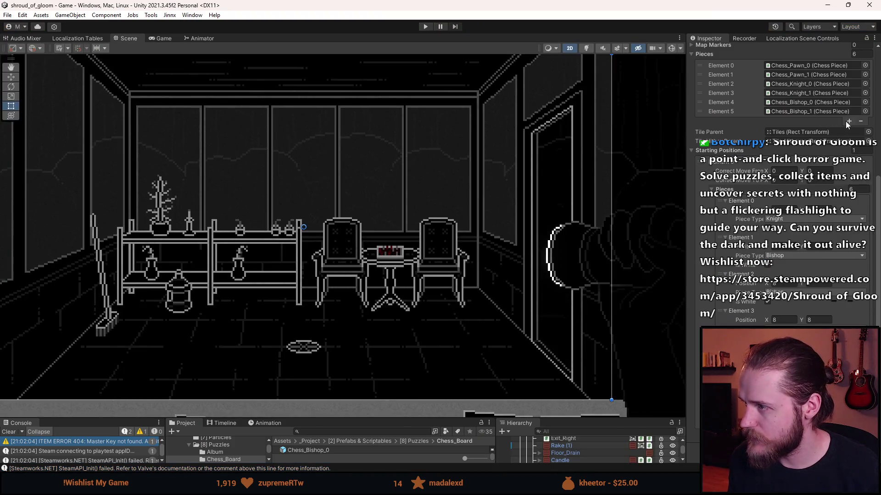
Step: Add Chess_Rook_0, Chess_Rook_1 and Chess_Queen_0 to new entries in the Pieces list
click(848, 121)
click(848, 130)
drag(450, 418, 442, 323)
mouse_move(305, 419)
mouse_down()
mouse_move(752, 168)
mouse_move(784, 121)
mouse_up()
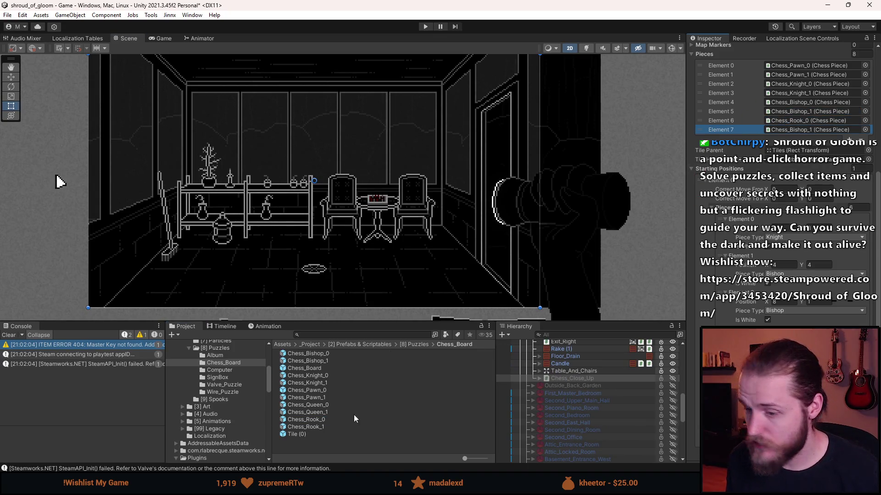
drag(306, 427, 808, 129)
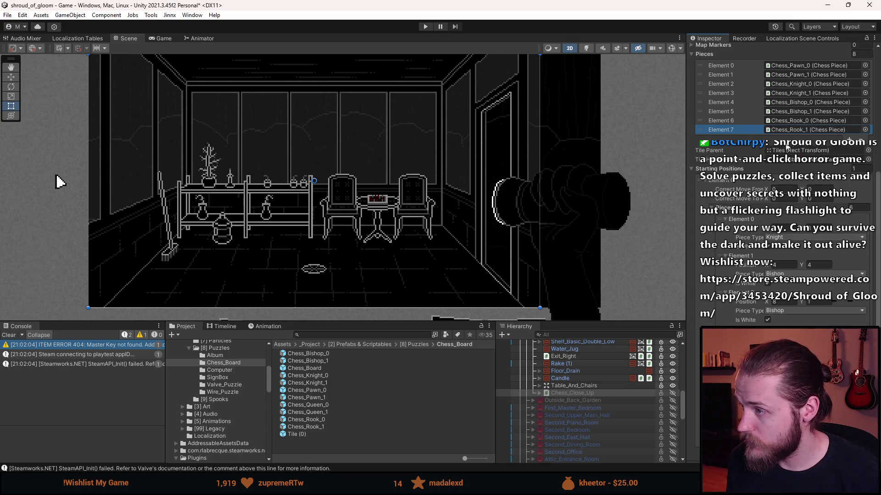
scroll(779, 138, up, 1)
drag(319, 406, 722, 83)
Step: Play-test the puzzle in Game view, then switch to ChessPuzzle.cs in Visual Studio
key(ctrl+p)
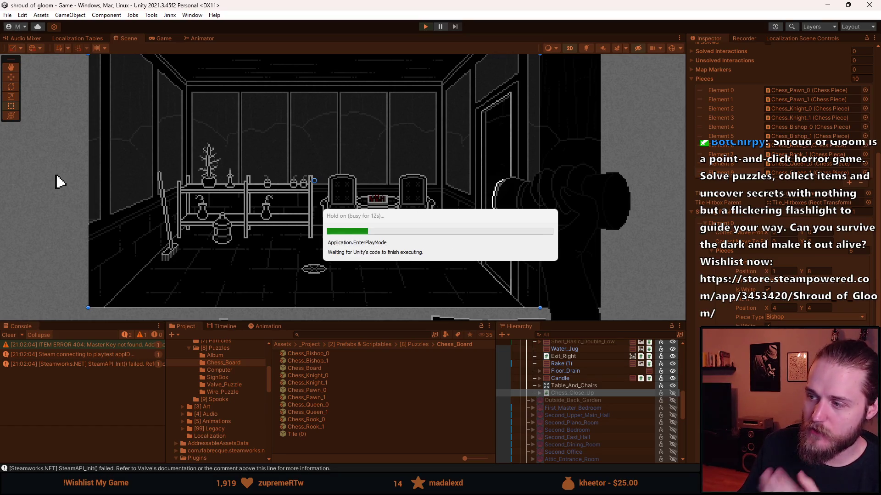
mouse_move(323, 322)
mouse_down()
mouse_move(351, 359)
mouse_move(348, 417)
mouse_up()
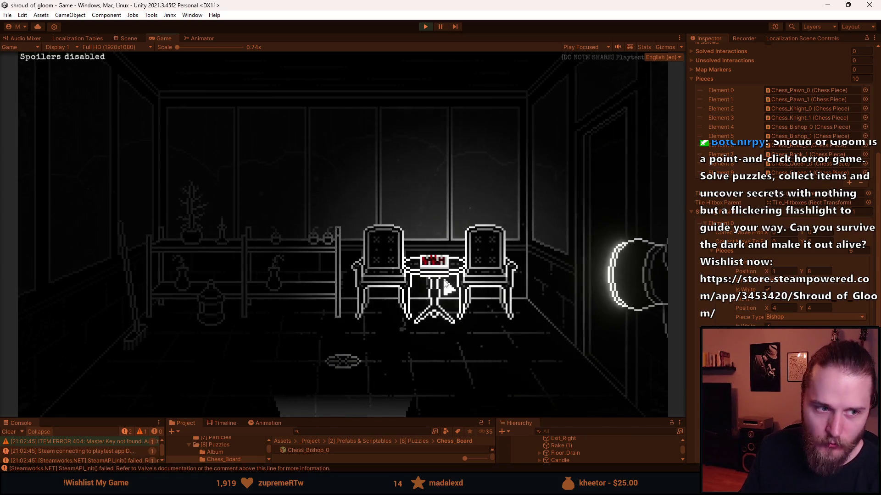
key(alt+Tab)
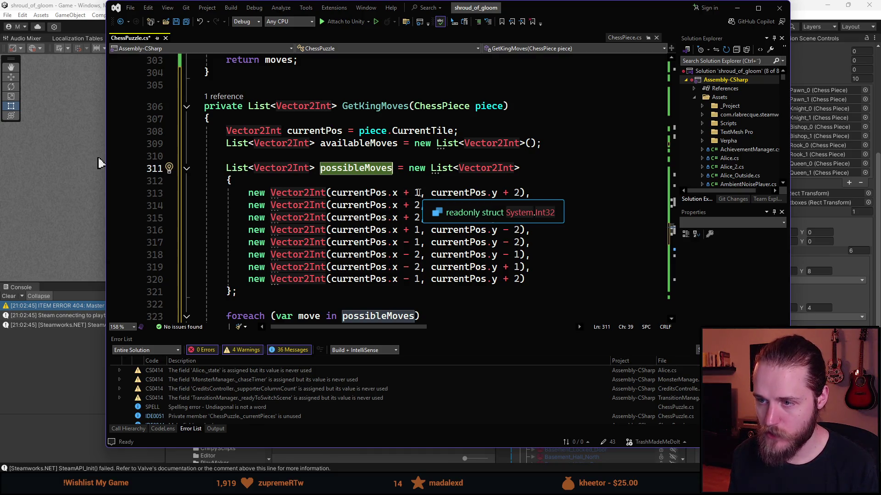
Step: Trim the king move list to a single (x, y + 1) entry commented // Up
click(417, 193)
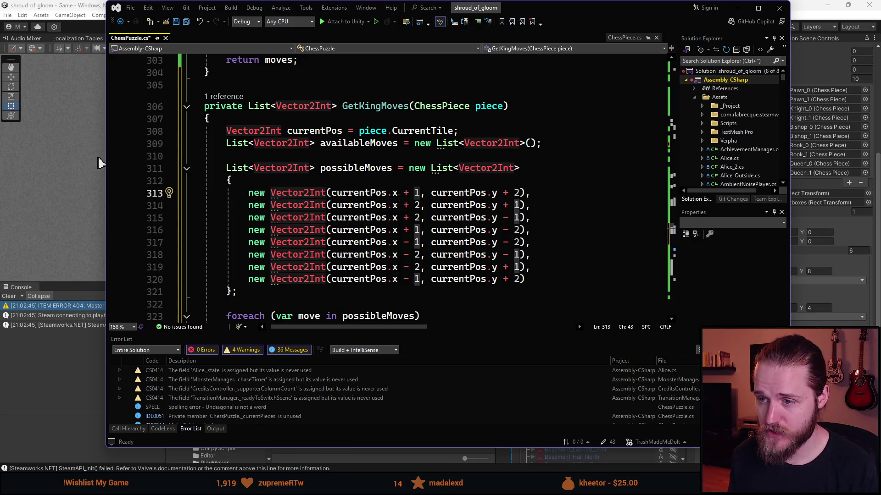
key(Delete)
text(0)
click(514, 193)
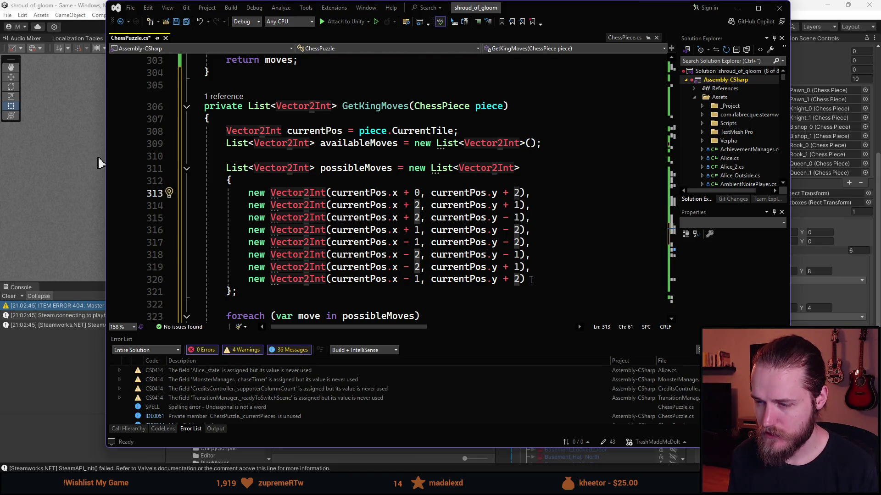
drag(531, 279, 553, 193)
key(Delete)
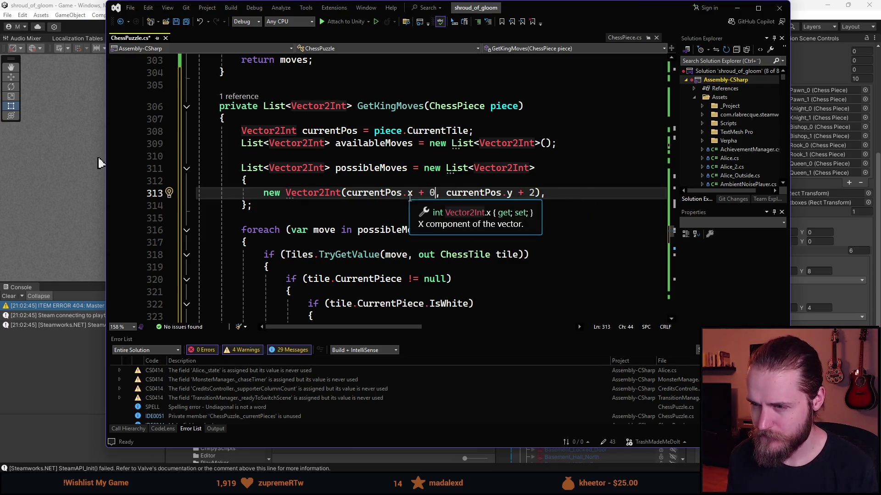
double_click(531, 193)
text(1),)
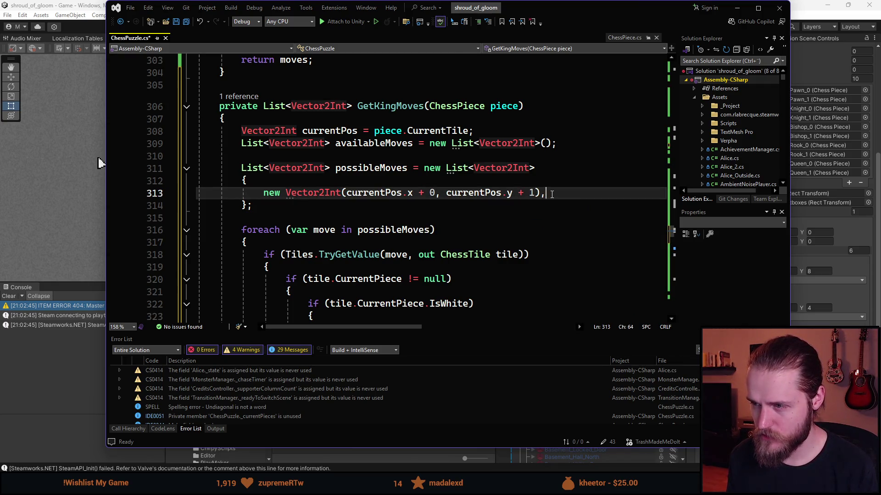
text( //upo)
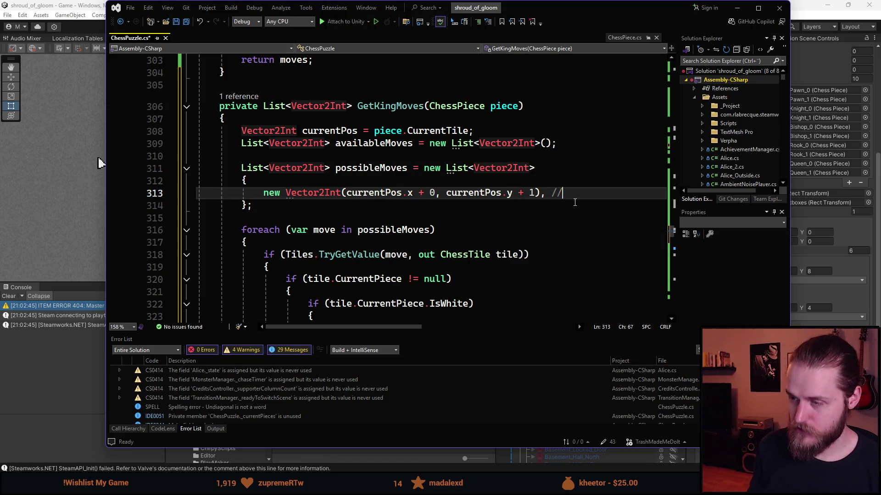
key(BackSpace)
key(BackSpace)
key(BackSpace)
text(Up)
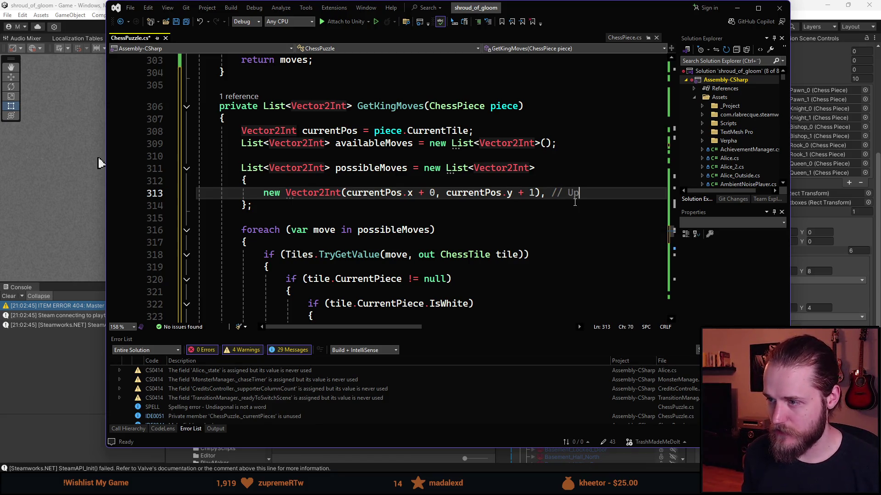
Step: Duplicate the Up line into an UpRight entry with x + 1
key(ctrl+d)
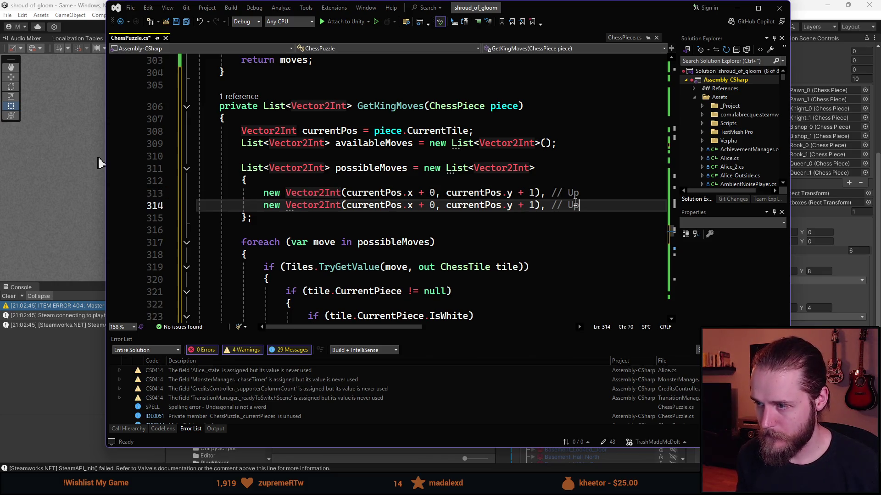
key(BackSpace)
key(BackSpace)
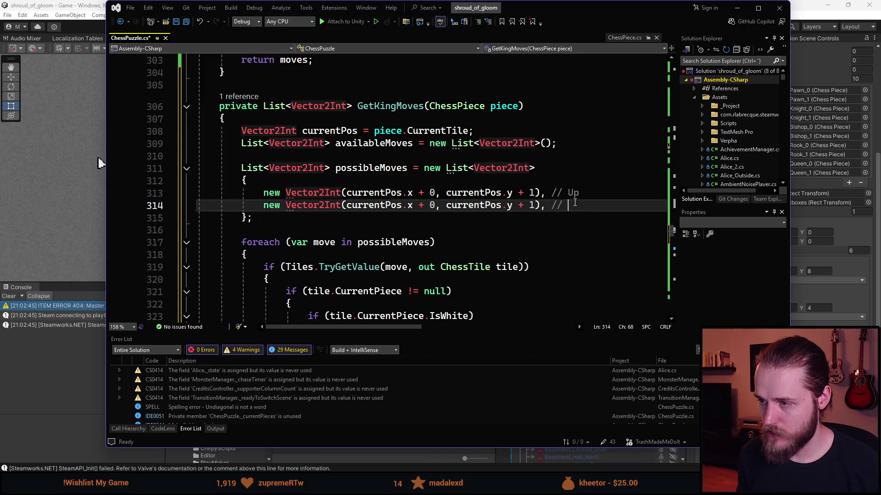
text(UpRight)
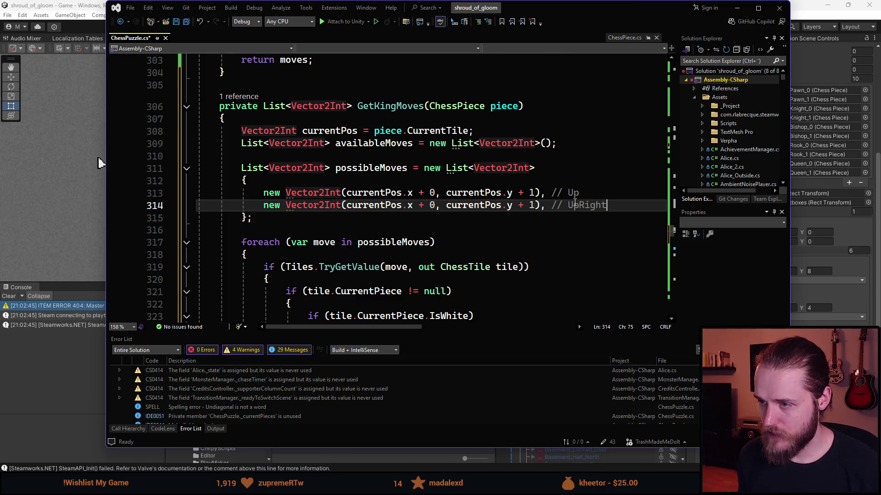
key(BackSpace)
text(1)
click(626, 205)
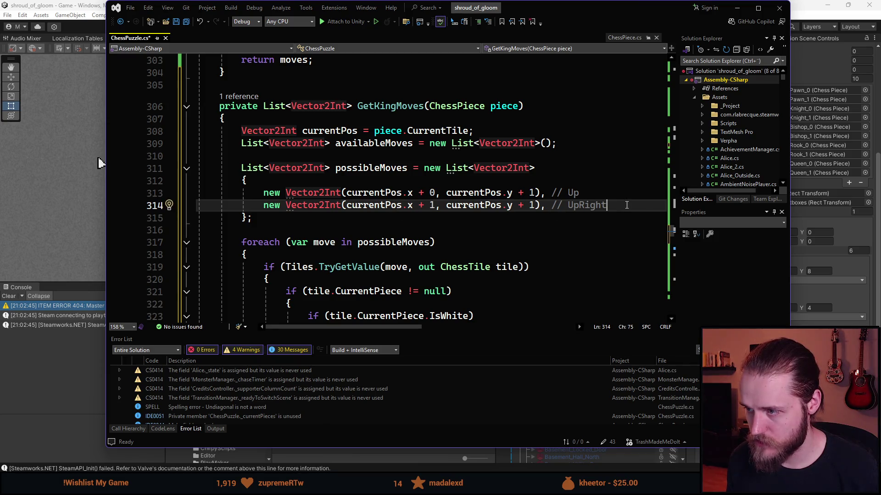
Step: Duplicate UpRight into a Right entry and set its x offset to 0
key(ctrl+d)
key(Left)
key(Left)
key(Left)
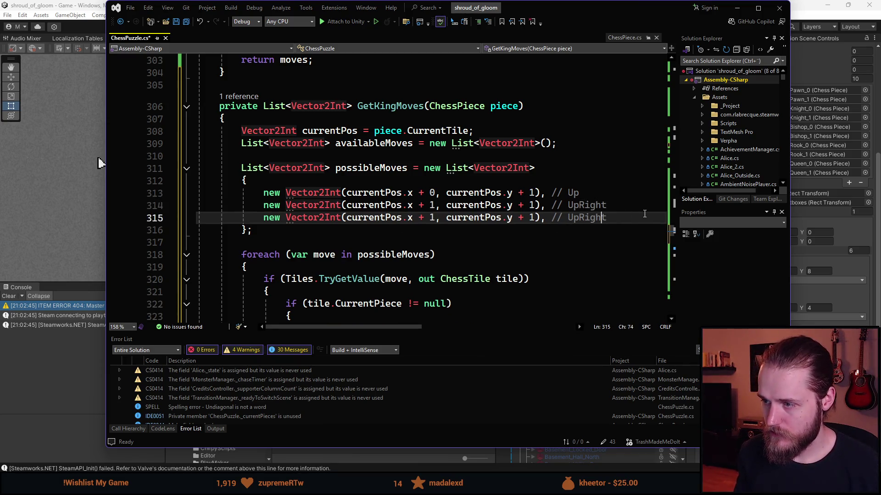
key(BackSpace)
key(BackSpace)
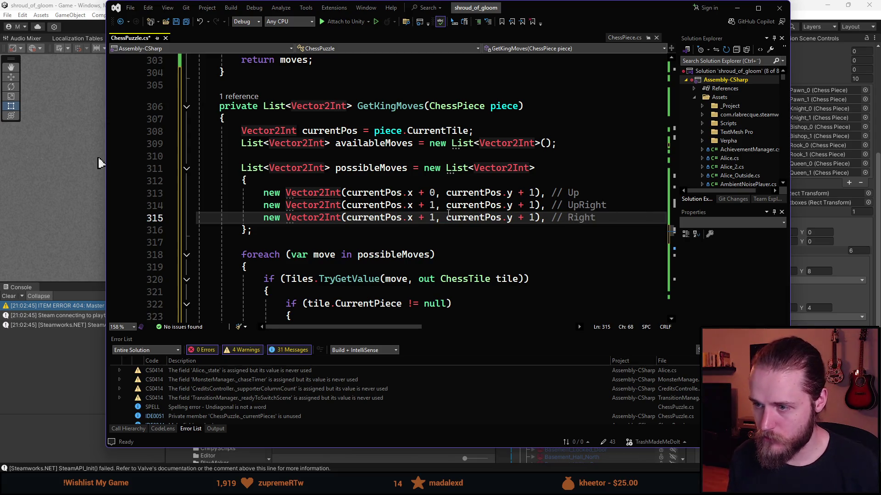
double_click(431, 217)
text(0)
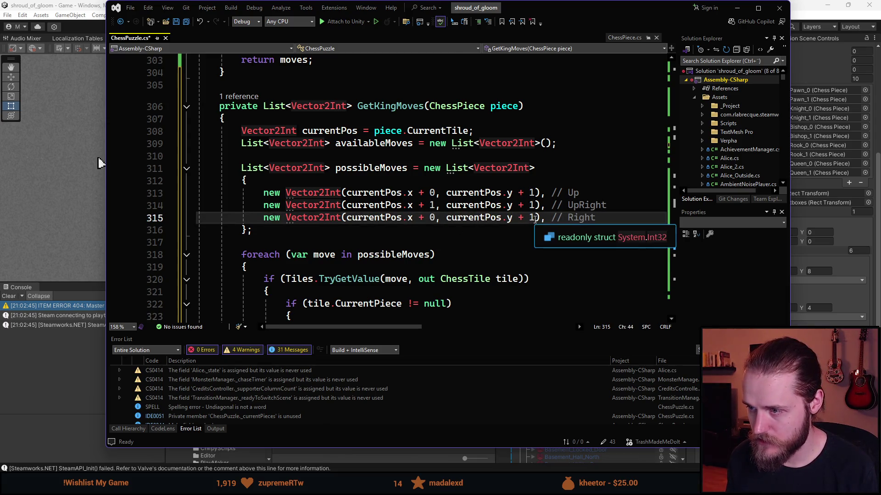
click(611, 222)
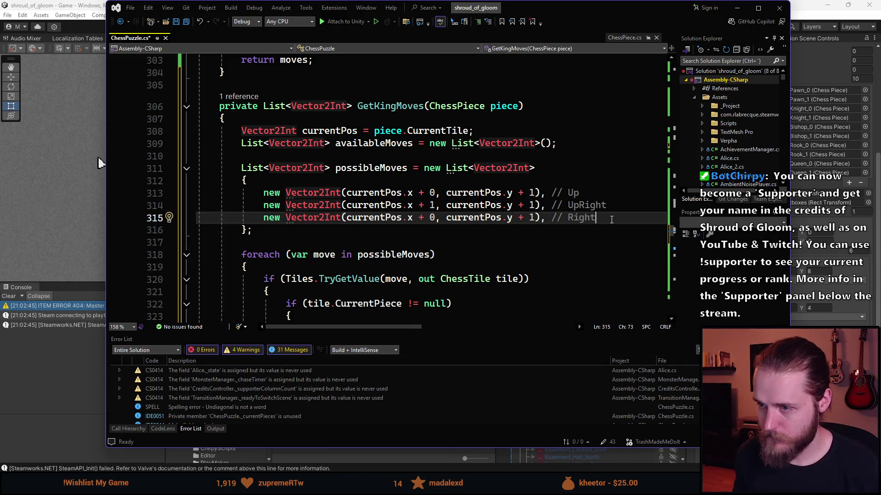
Step: Remove the redundant + 0 offsets from the Up and Right lines and duplicate the Right line
click(440, 192)
key(BackSpace)
key(BackSpace)
key(BackSpace)
click(434, 218)
key(BackSpace)
key(BackSpace)
key(BackSpace)
click(401, 234)
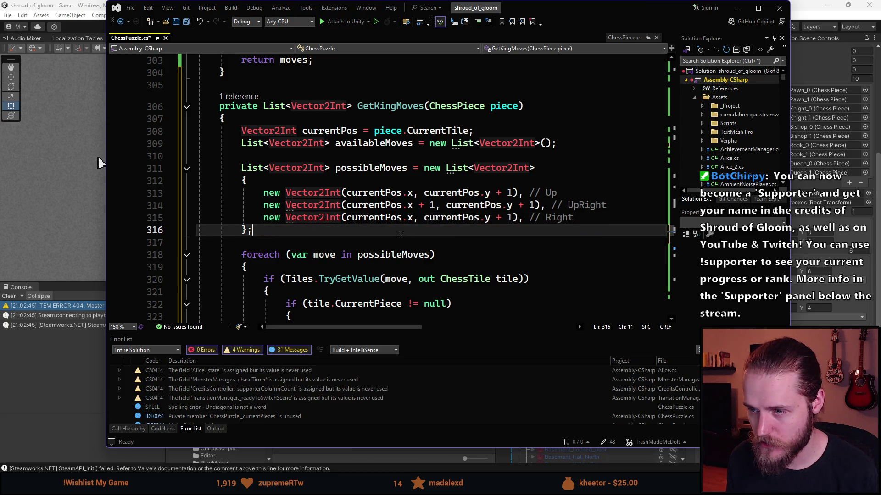
click(575, 222)
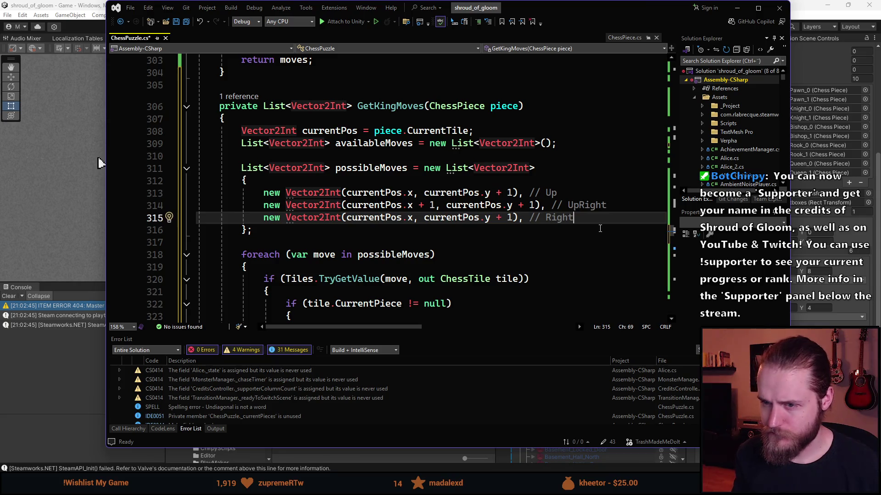
key(ctrl+d)
Step: Label the copied line DownRight and give the Right and DownRight entries x + 1 offsets
key(ctrl+BackSpace)
text(DownRight)
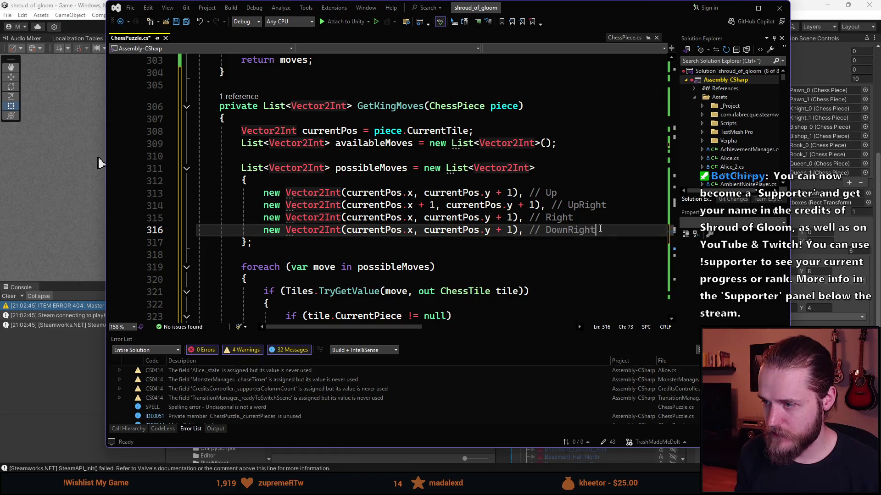
click(413, 229)
text(+ 1)
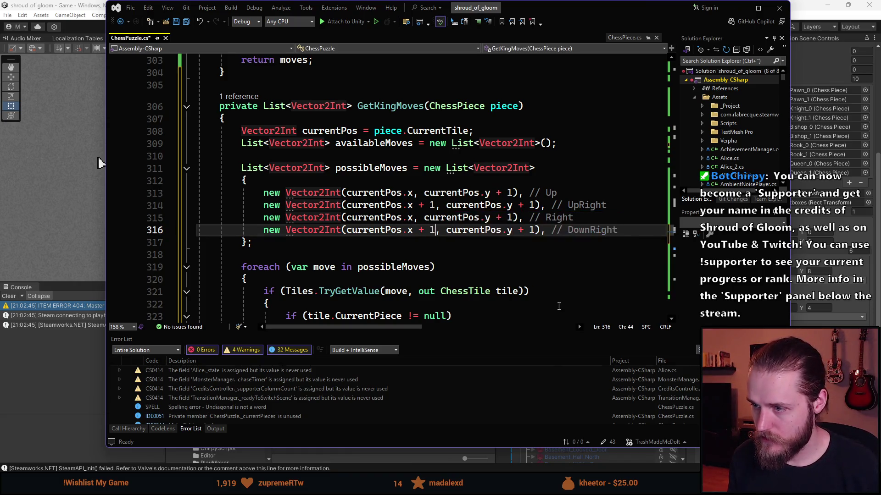
click(513, 219)
key(BackSpace)
key(BackSpace)
key(BackSpace)
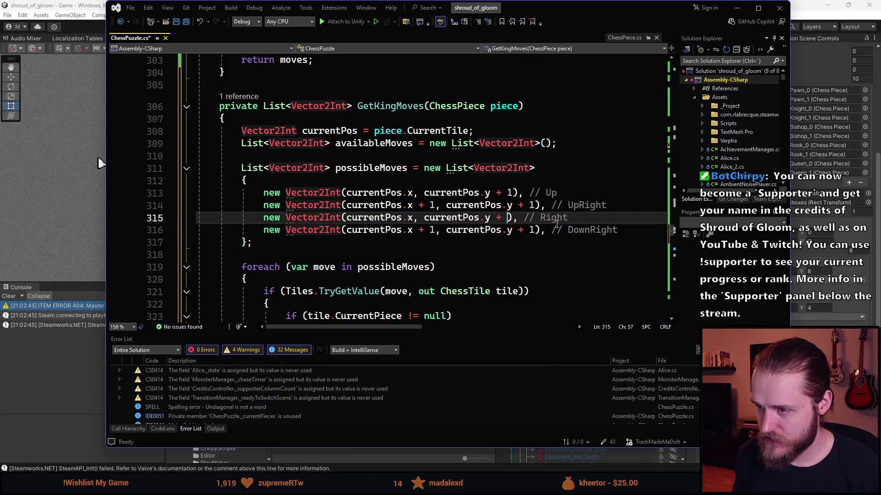
text(+ 1)
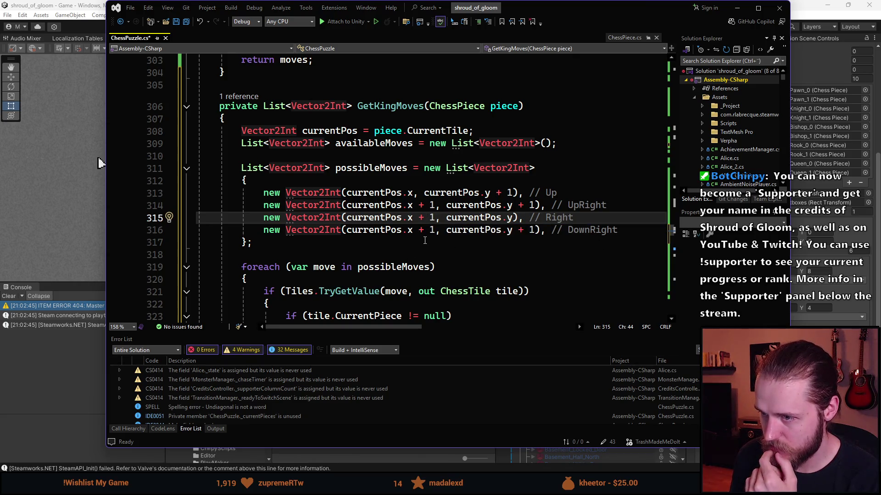
Step: Change the DownRight y offset to y - 1 and duplicate that line
click(523, 229)
key(BackSpace)
text(-)
key(Right)
key(Right)
key(End)
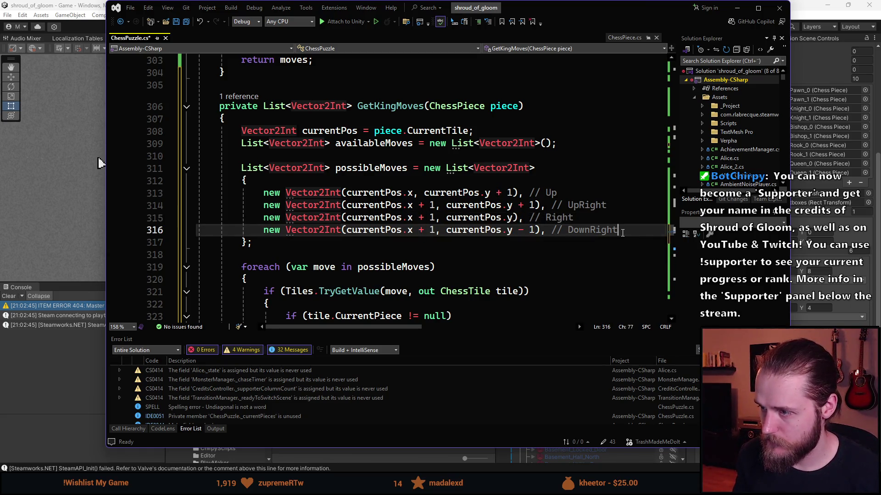
key(ctrl+d)
Step: Make the copy a Down entry (x, y - 1) and duplicate it as DownLeft
key(ctrl+BackSpace)
text(Down)
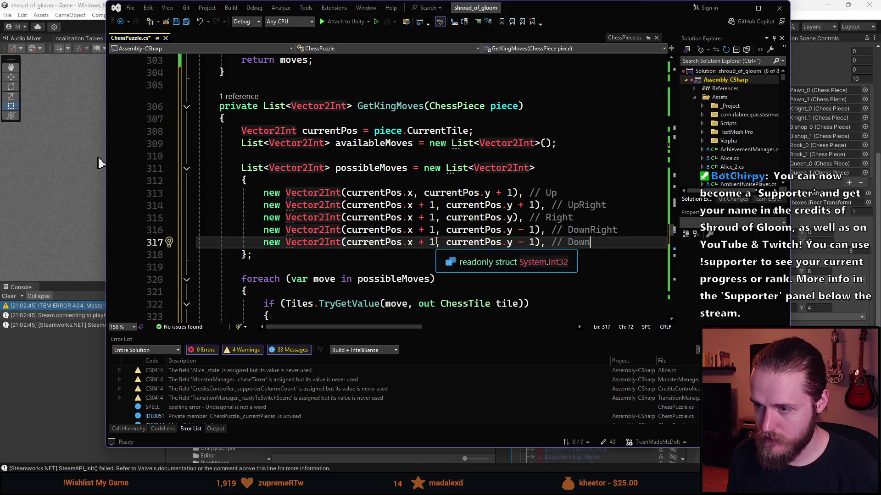
click(413, 242)
key(Delete)
key(Delete)
key(Delete)
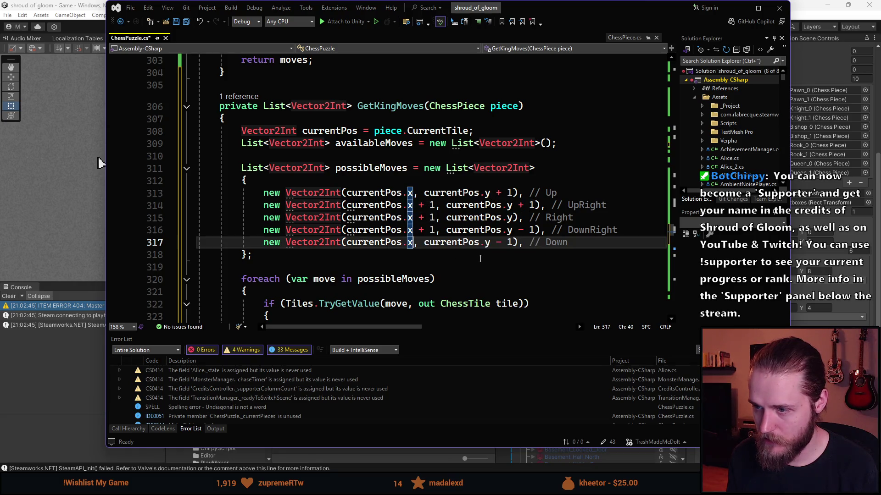
click(592, 243)
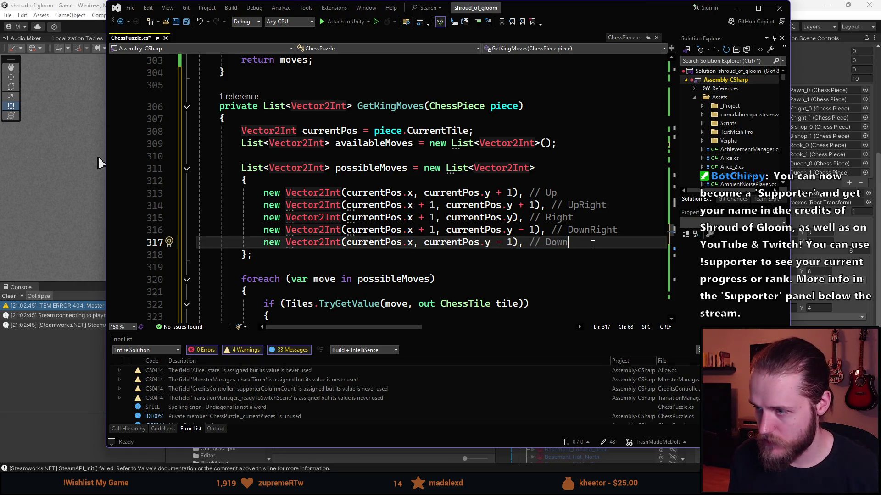
key(ctrl+d)
text(Left)
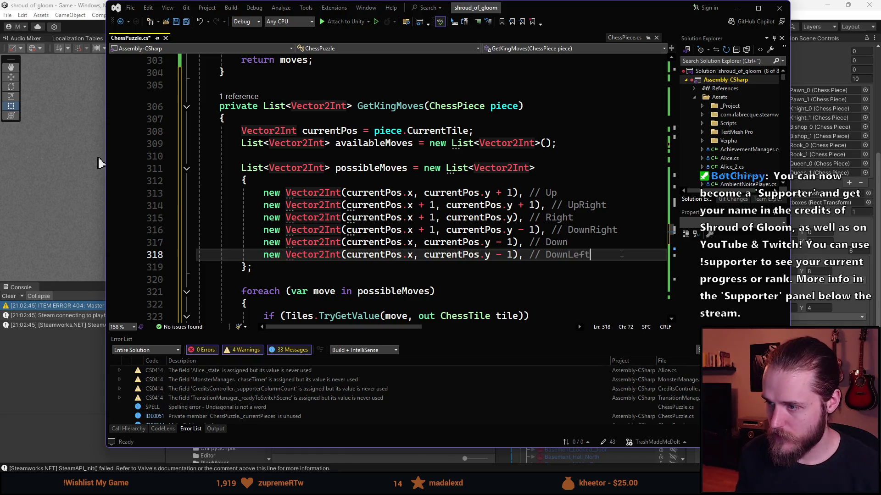
scroll(536, 221, down, 1)
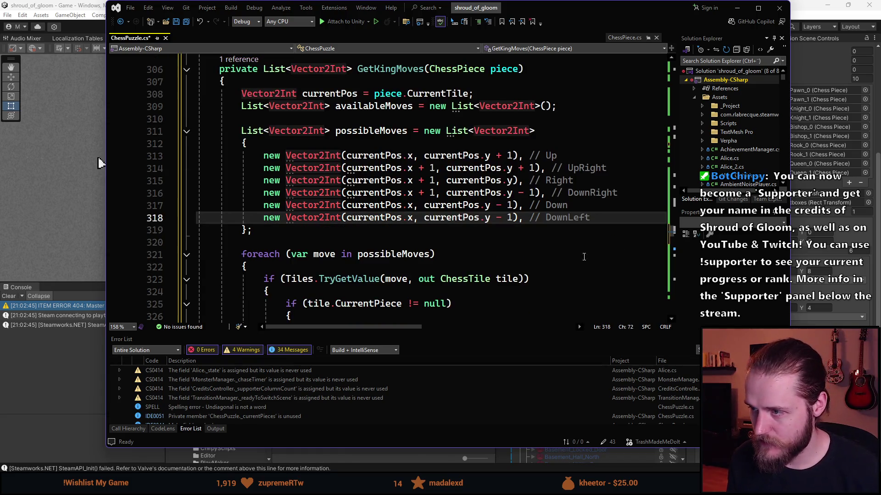
Step: Give DownLeft an x - 1 offset and duplicate it as a Left entry
click(411, 219)
text(- 1)
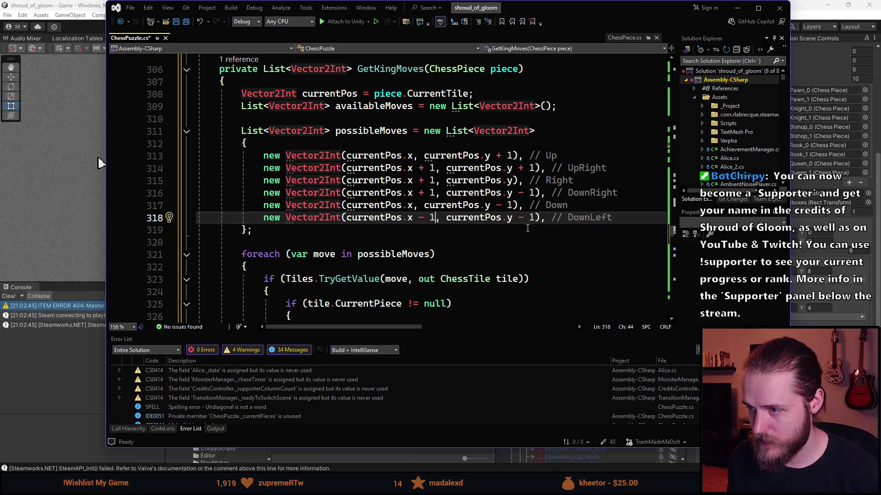
click(631, 222)
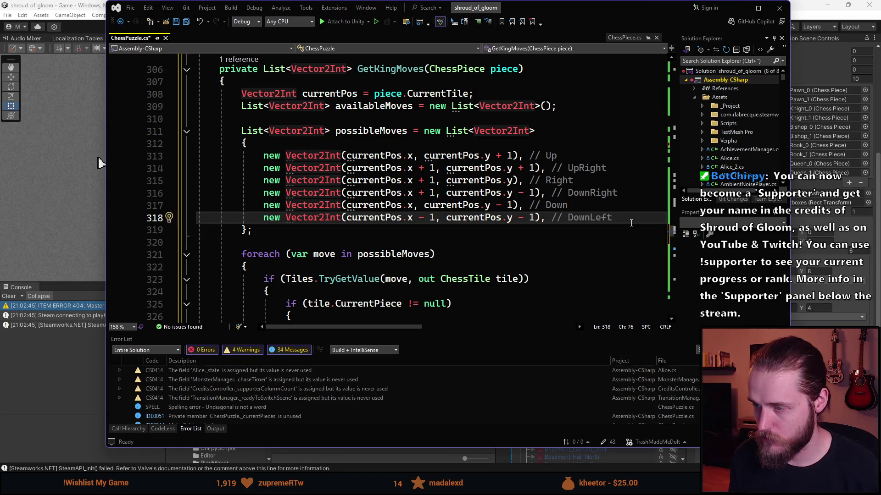
key(ctrl+d)
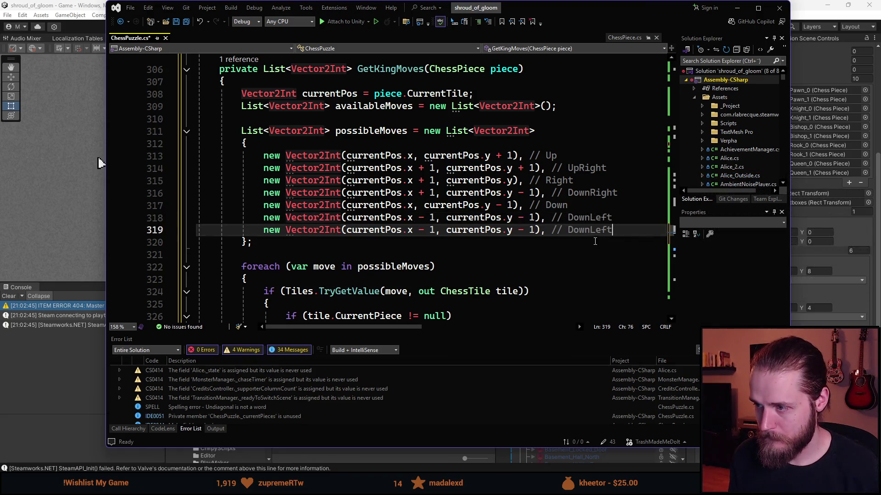
key(ctrl+BackSpace)
text(Left)
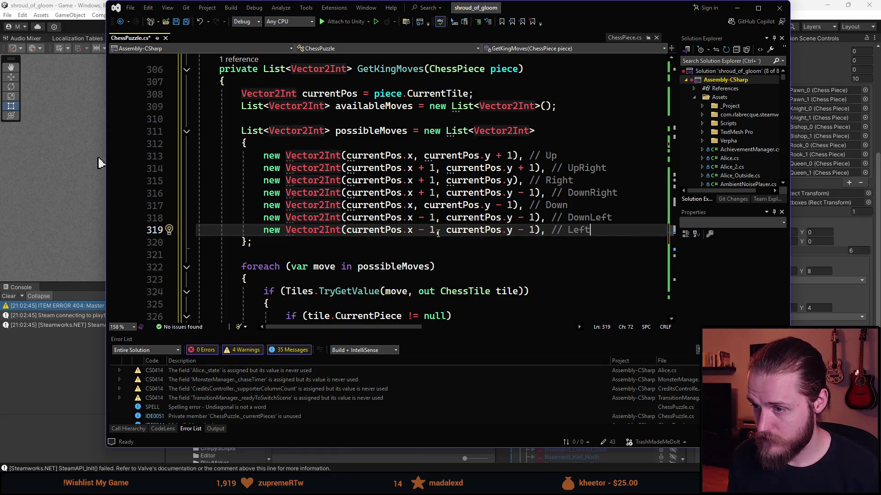
Step: Make Left (x - 1, y) and duplicate it as an UpLeft entry
click(520, 230)
key(Left)
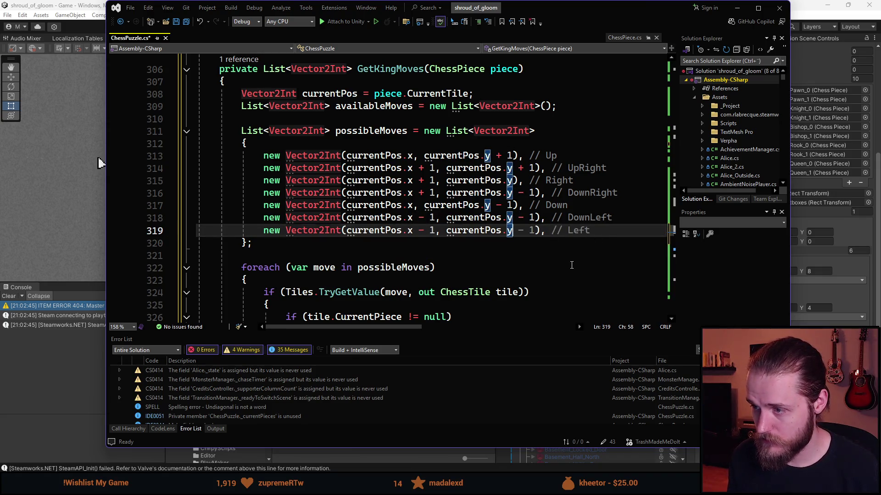
key(Delete)
key(Delete)
key(Delete)
click(594, 233)
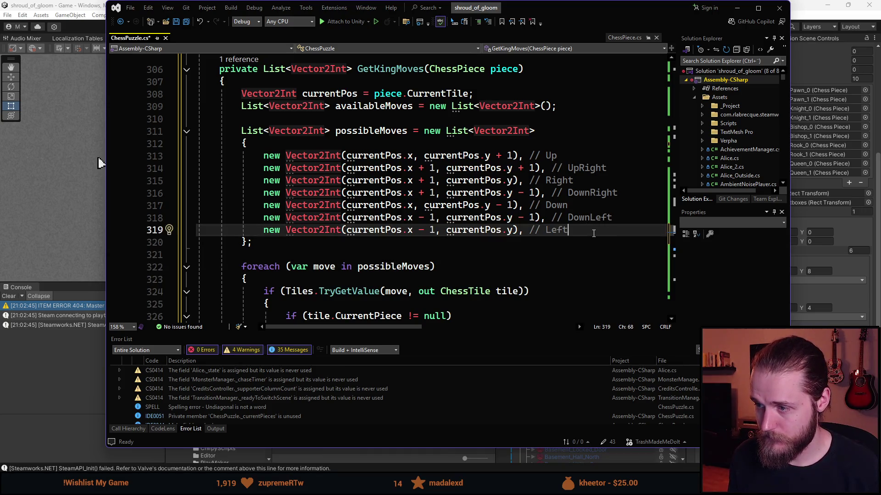
key(ctrl+d)
double_click(560, 246)
text(Up)
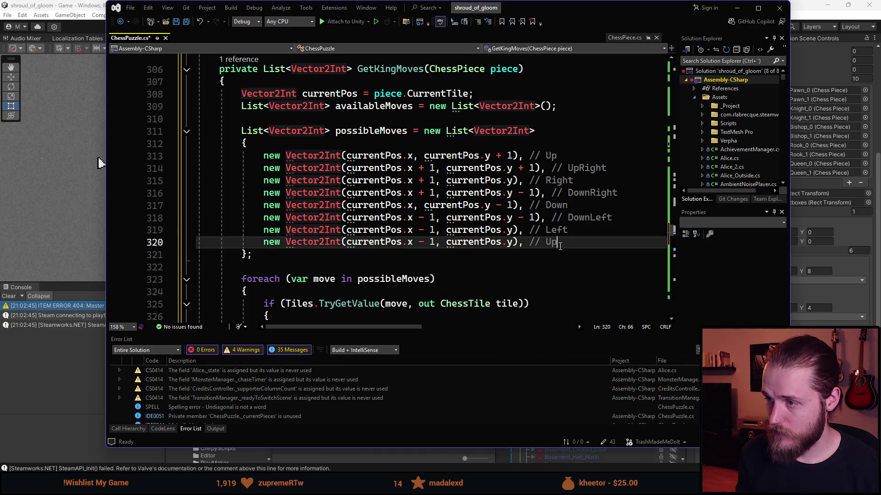
text(Left)
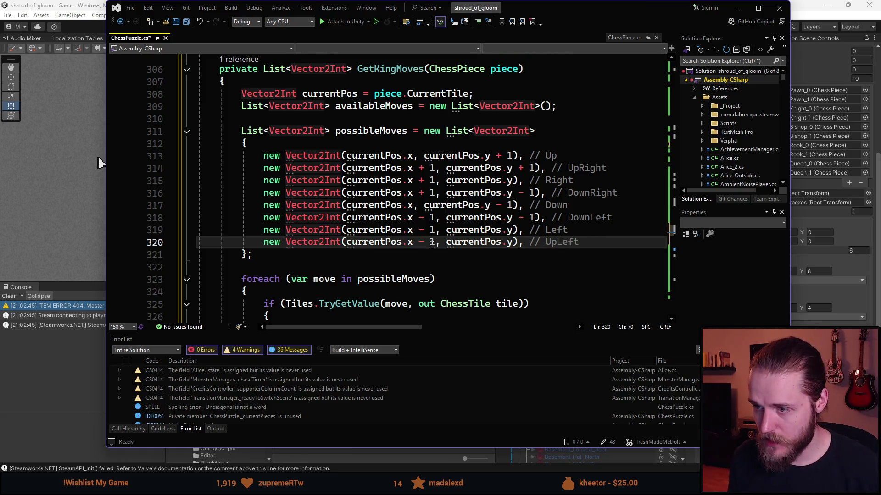
Step: Set UpLeft's y offset to currentPos.y + 1 and delete its trailing comma
mouse_move(425, 244)
click(512, 243)
text(- 1)
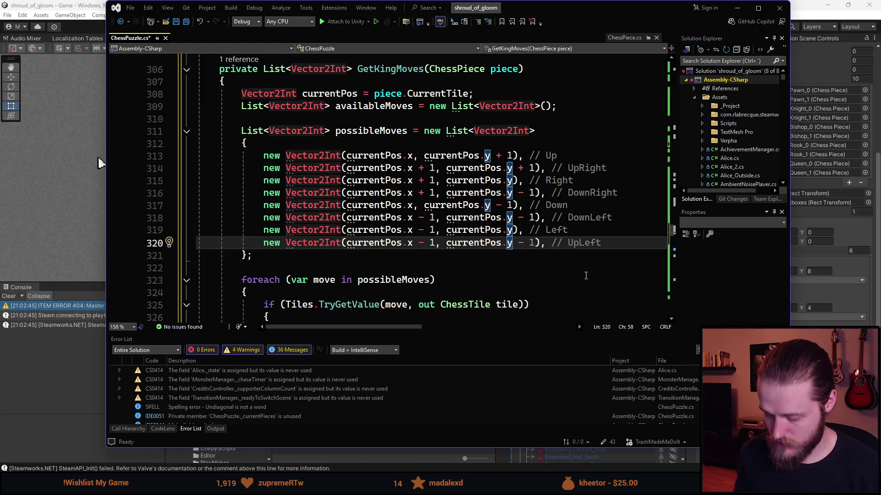
text(+ 1)
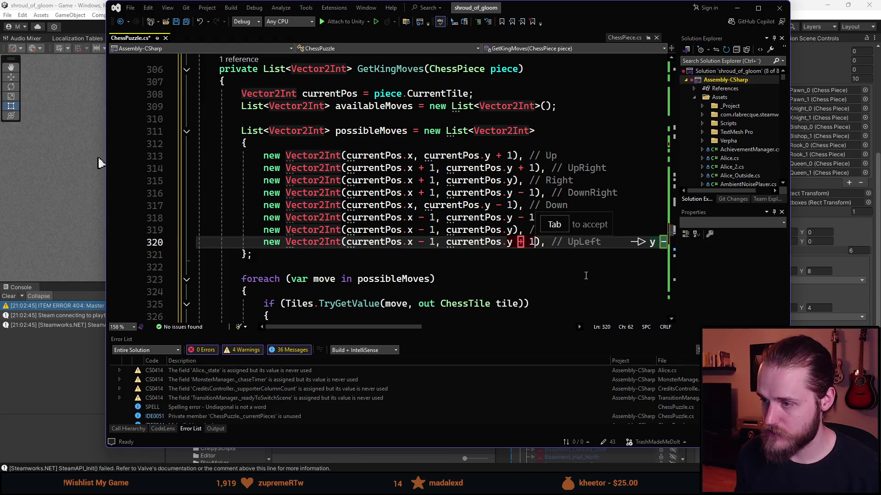
click(544, 272)
scroll(544, 272, down, 1)
scroll(504, 206, up, 1)
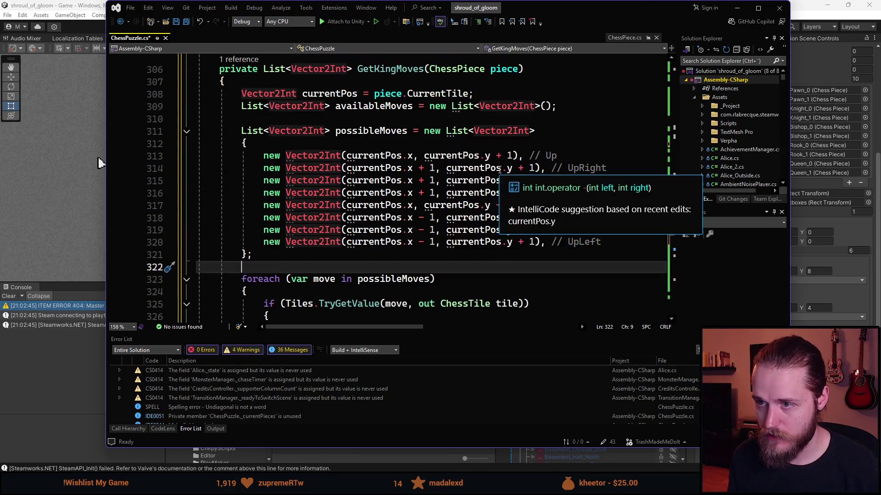
click(544, 244)
key(BackSpace)
Step: Look over the possibleMoves loop below, then bring the Unity editor forward
click(498, 260)
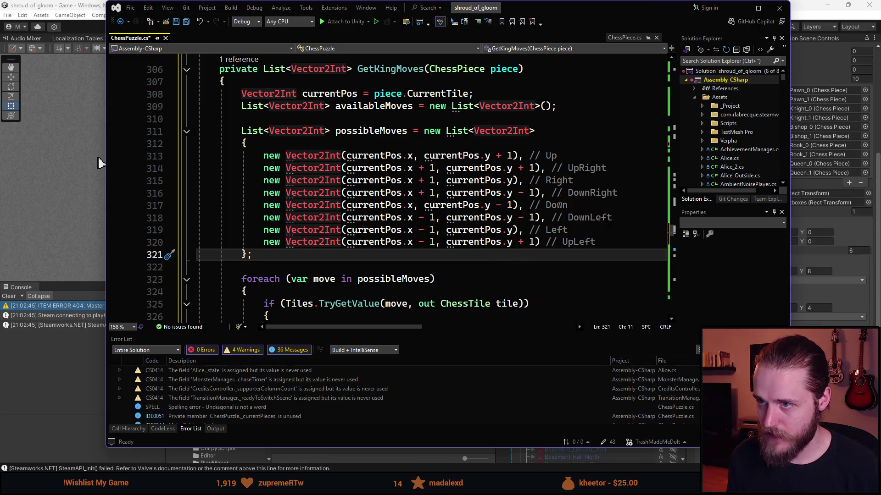
scroll(433, 120, down, 4)
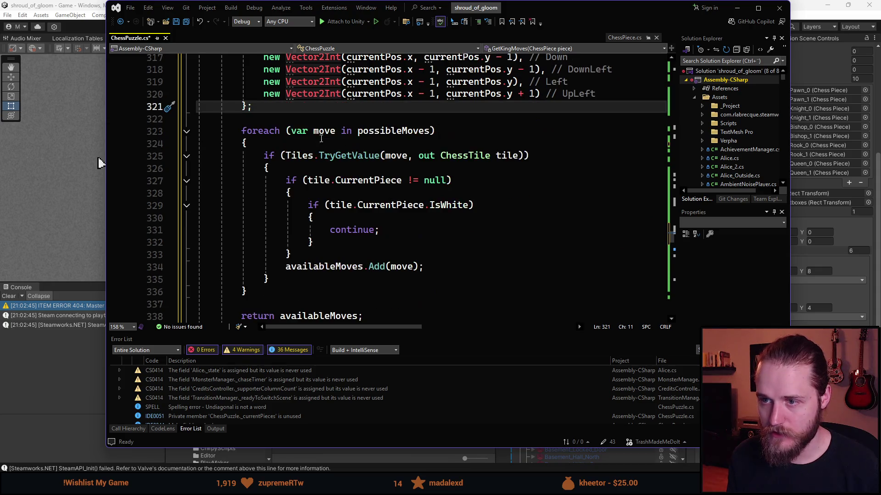
click(390, 131)
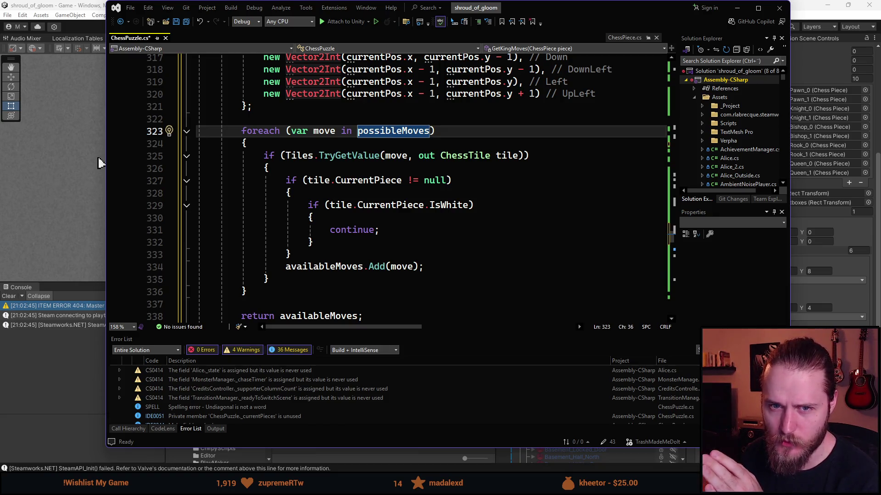
click(101, 163)
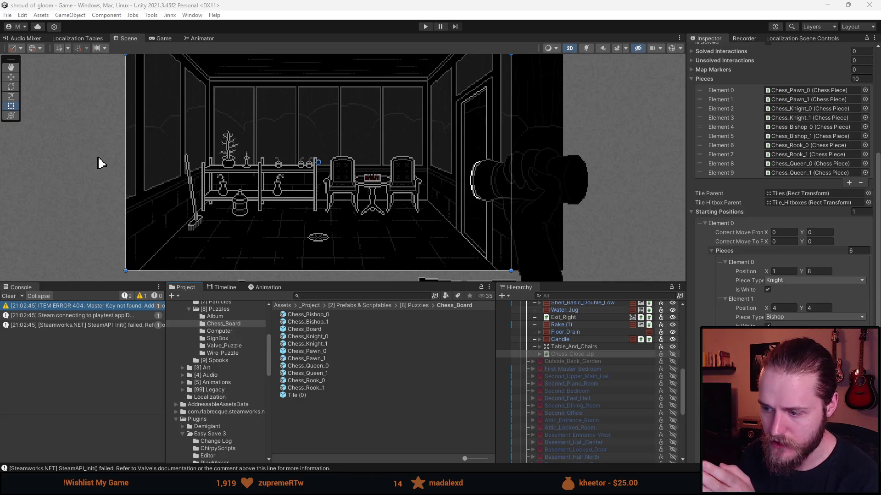
Step: Switch from Unity back to the ChessPuzzle.cs script in Visual Studio
key(alt+Tab)
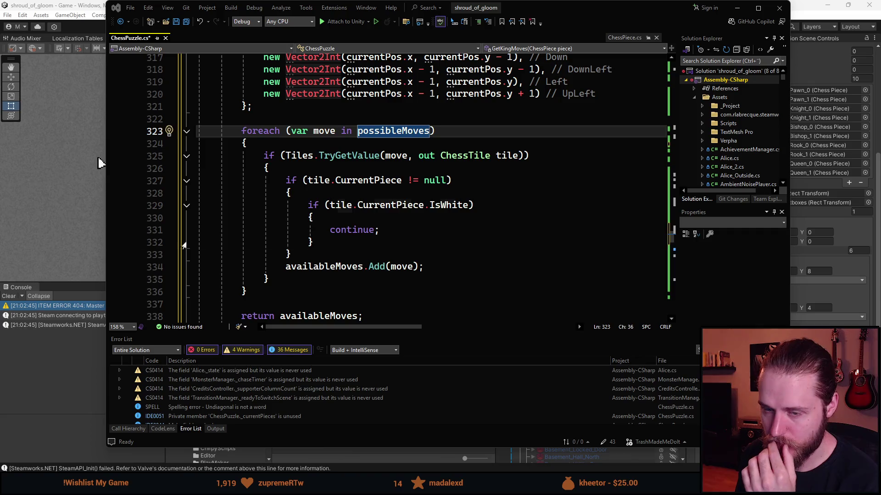
Step: Review the foreach loop's CurrentPiece null check, IsWhite continue, and availableMoves.Add line
click(308, 183)
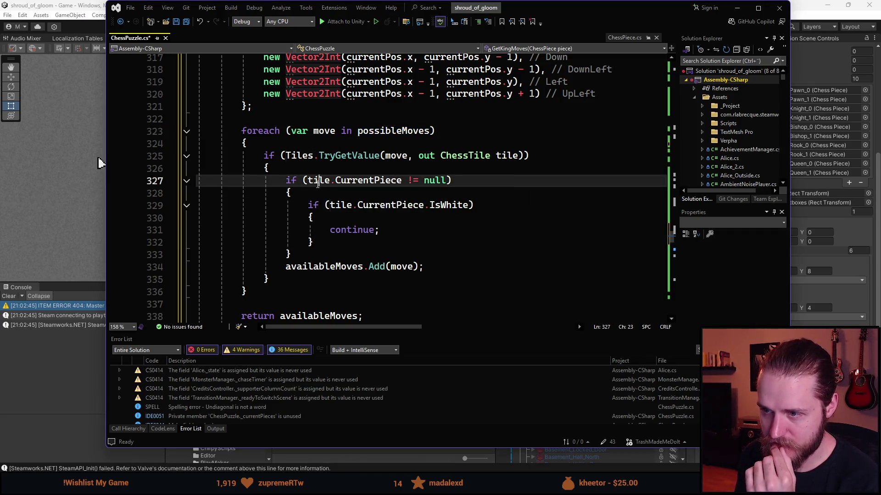
click(401, 184)
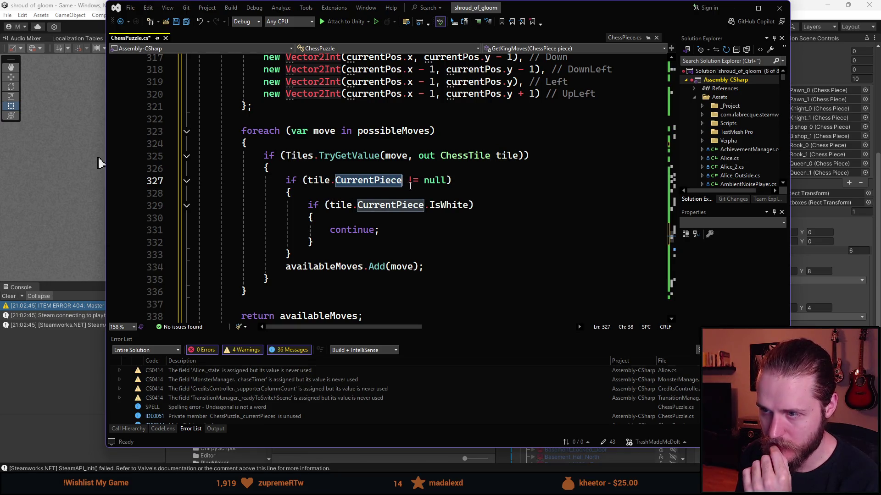
click(412, 185)
click(439, 184)
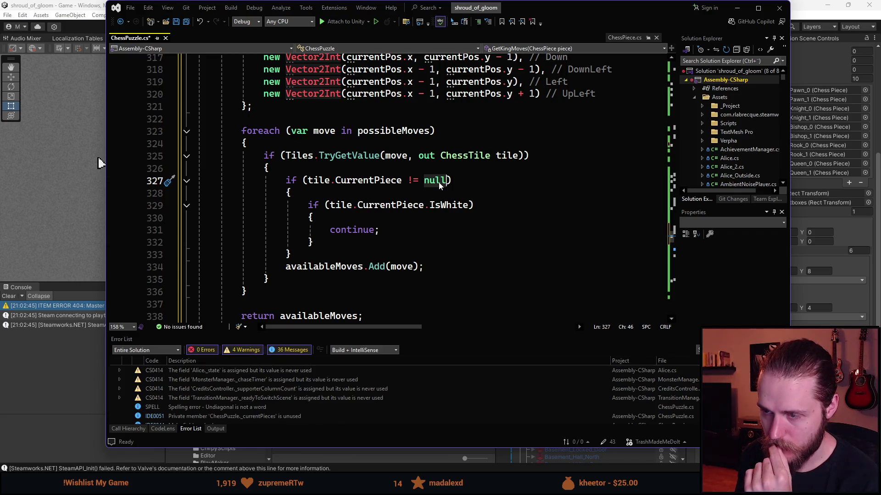
drag(309, 205, 467, 206)
double_click(355, 230)
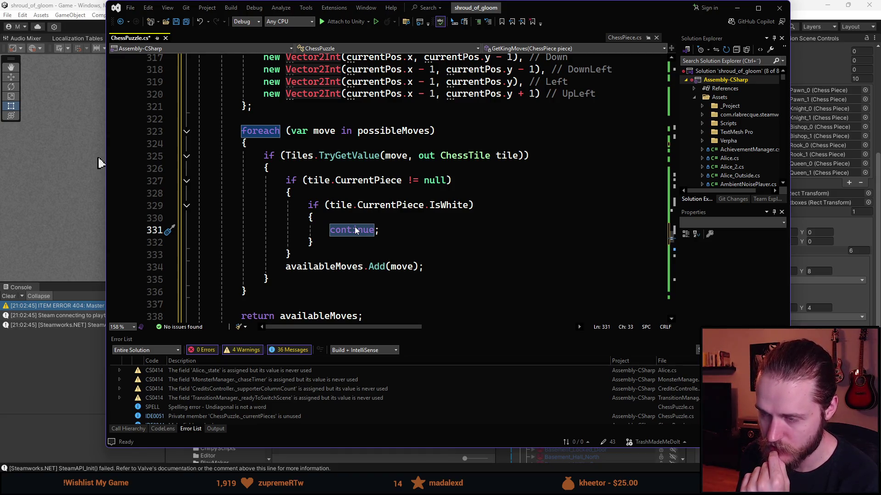
scroll(356, 229, down, 1)
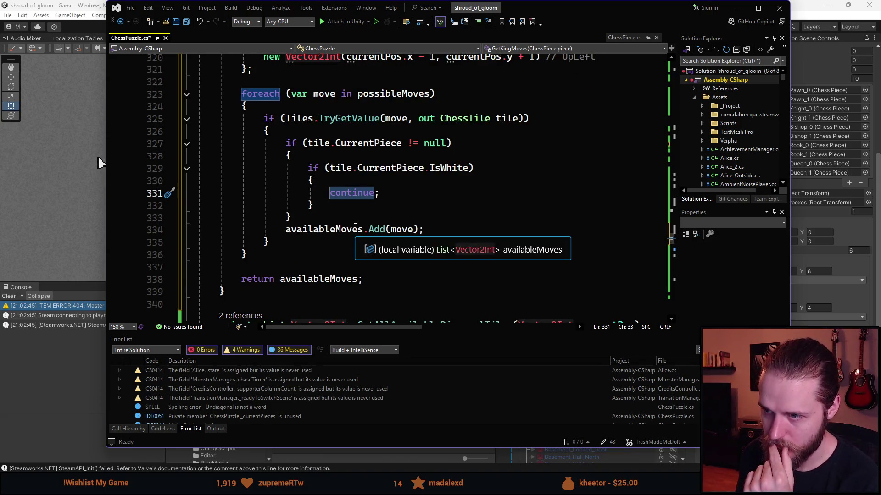
drag(304, 143, 402, 146)
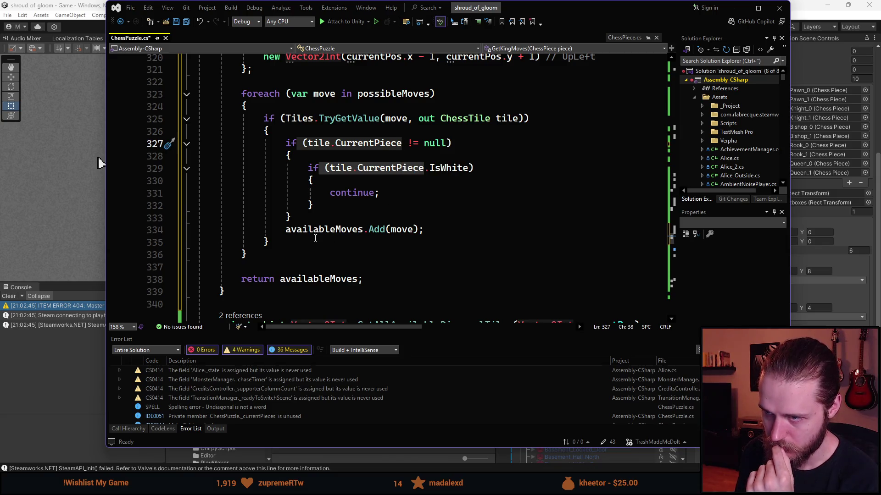
click(327, 167)
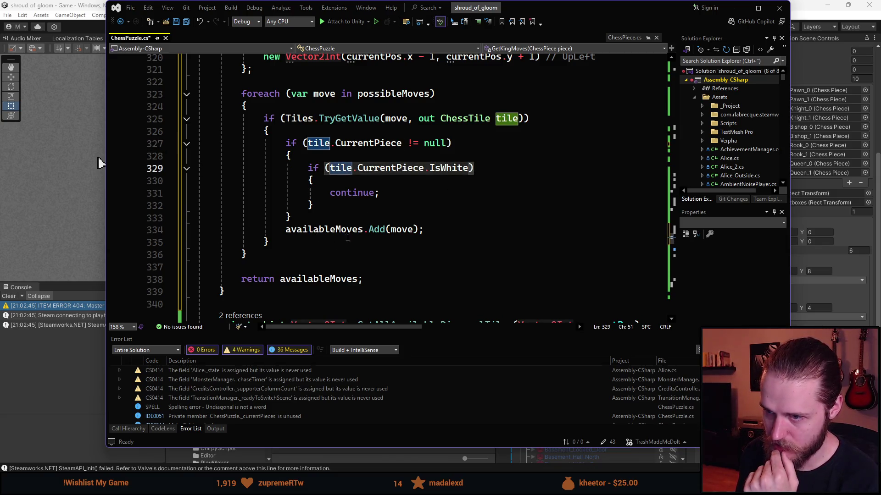
click(307, 229)
click(435, 235)
scroll(388, 267, down, 1)
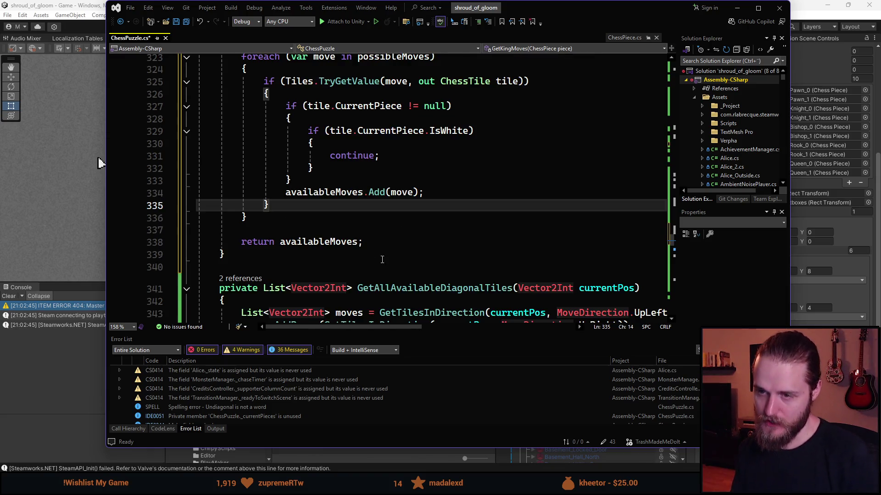
scroll(519, 73, up, 2)
Step: Save ChessPuzzle.cs and return to Unity so the scripts reload
key(ctrl+s)
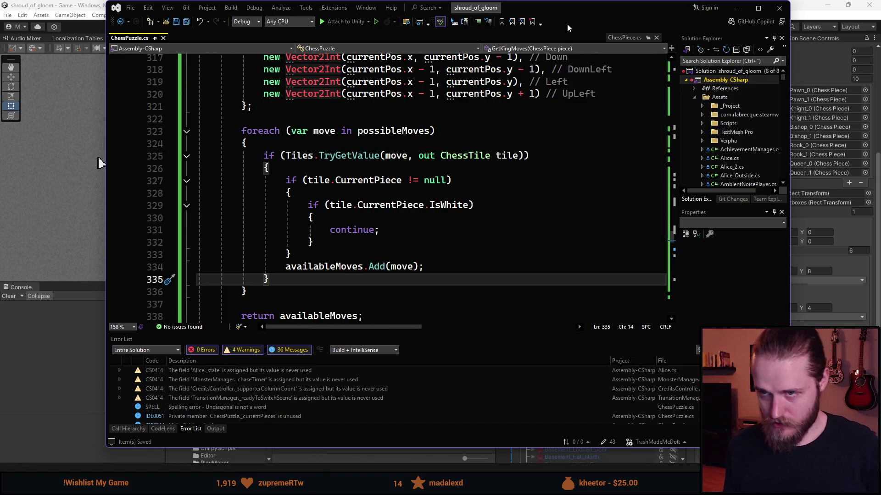
scroll(441, 137, down, 4)
scroll(439, 151, up, 6)
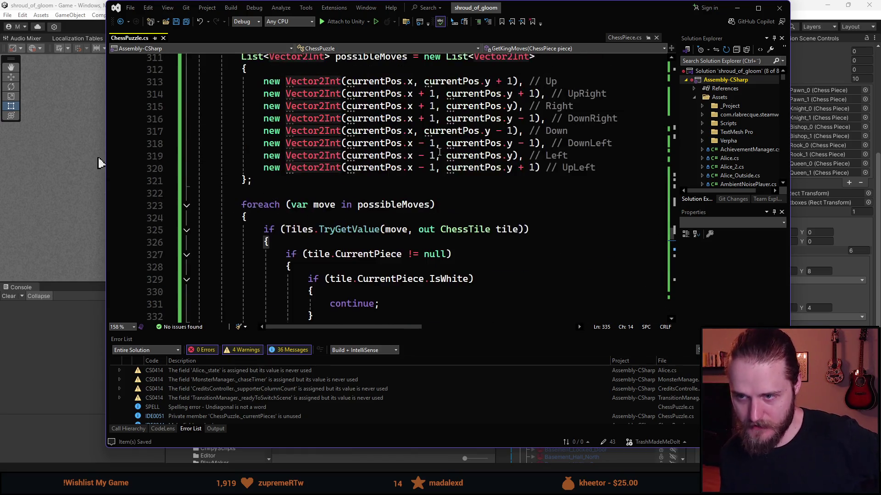
scroll(439, 151, up, 3)
key(alt+Tab)
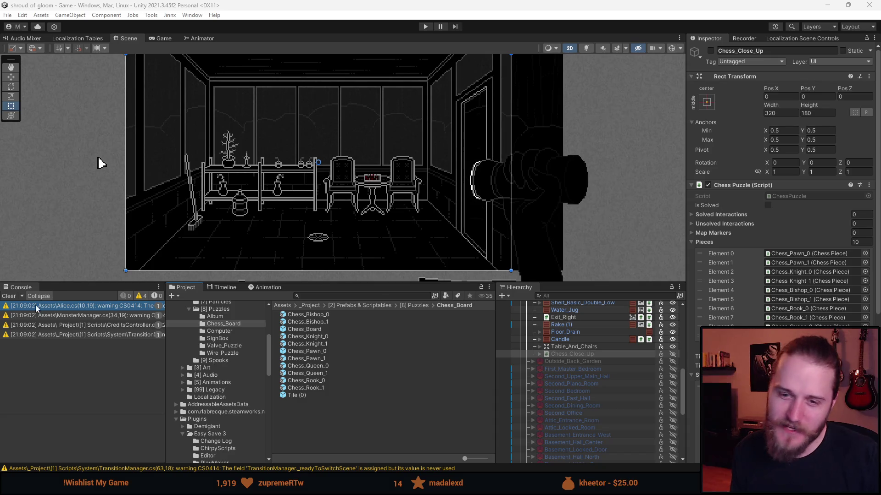
Step: Clear the Console warnings and grow the Starting Positions Pieces list from 6 to 7
click(8, 297)
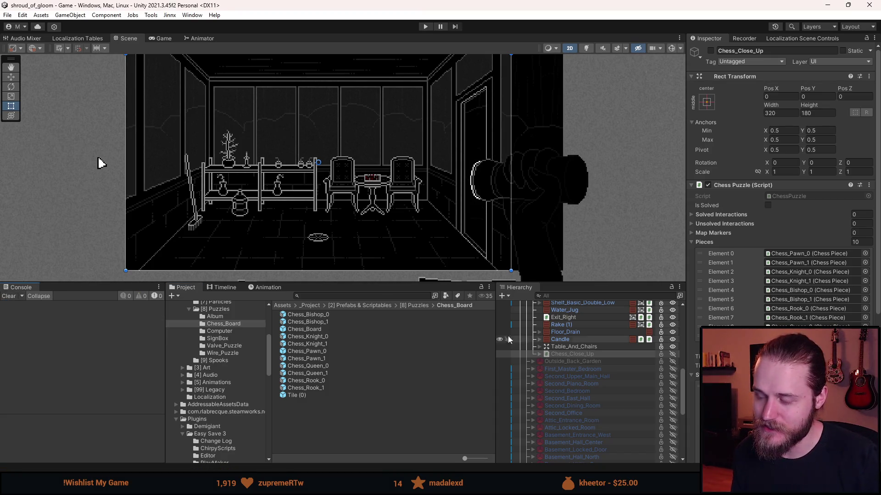
scroll(780, 229, down, 6)
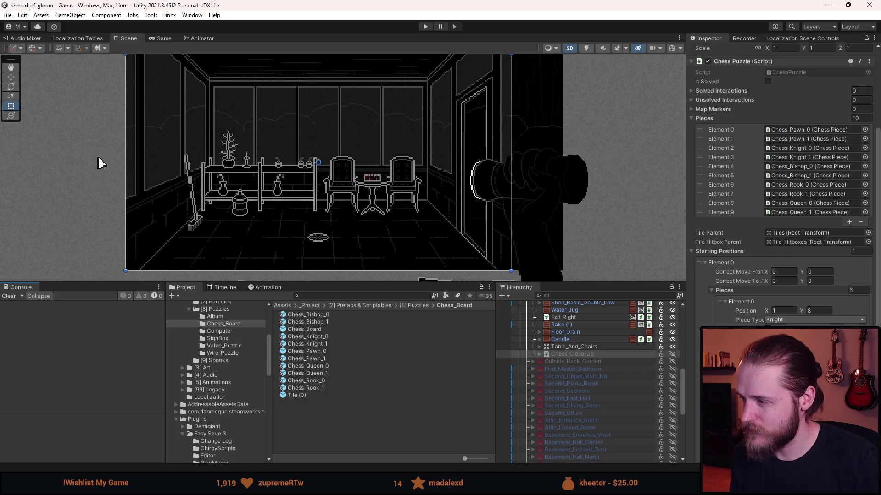
key(ctrl+z)
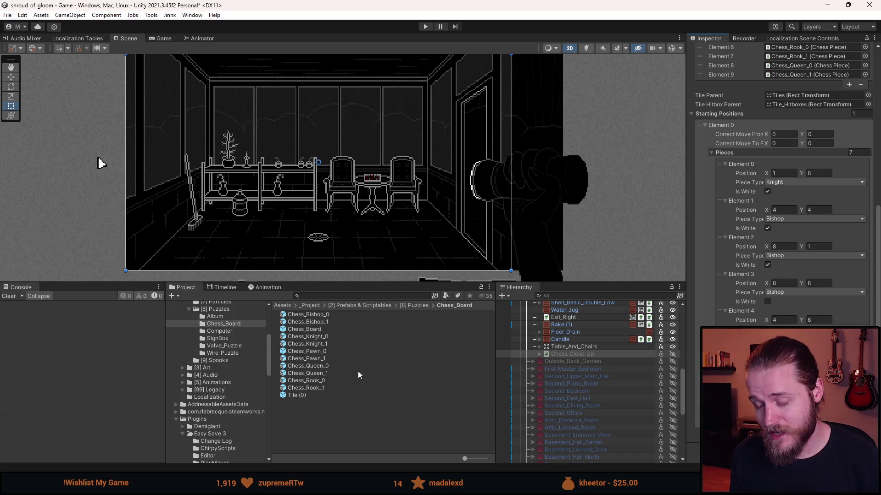
right_click(322, 351)
Step: Create a prefab variant of Chess_Pawn_0 named Chess_King_0
mouse_move(385, 87)
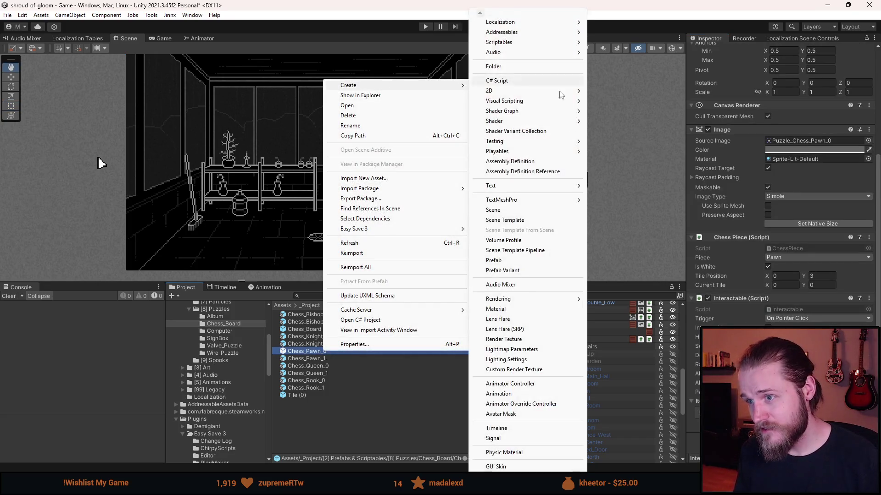
click(499, 270)
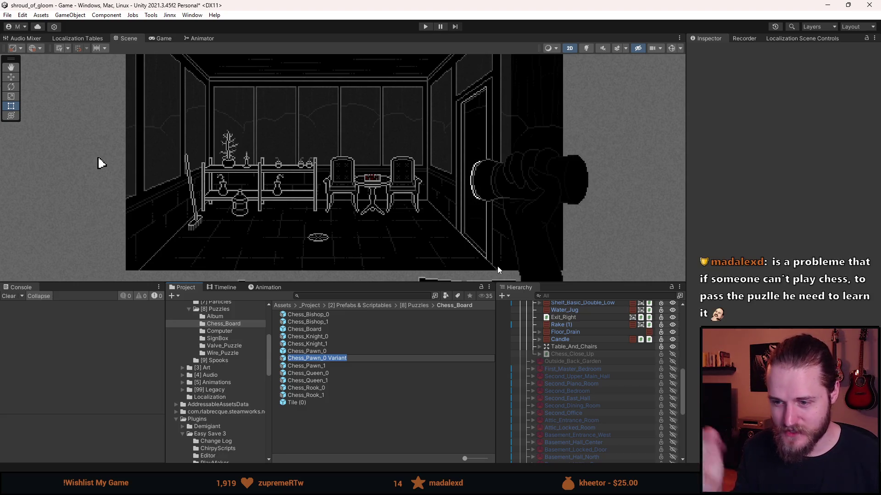
key(Right)
key(ctrl+BackSpace)
key(BackSpace)
key(BackSpace)
key(BackSpace)
text(_0)
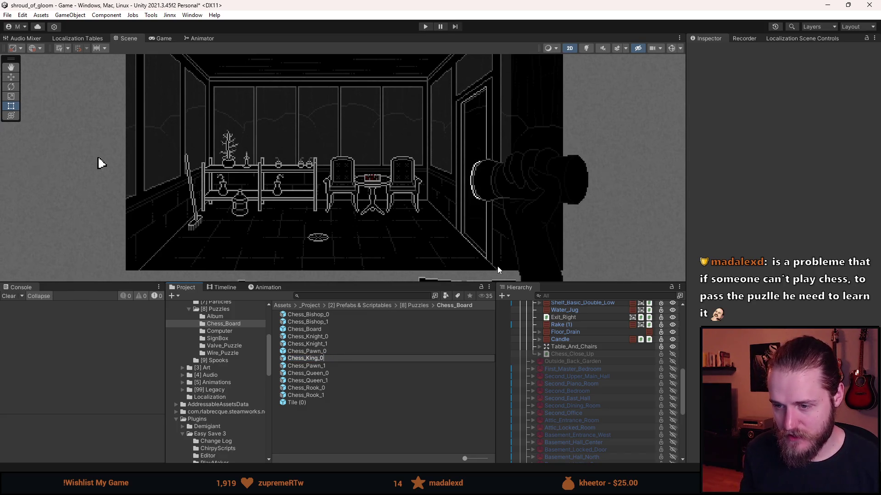
key(Return)
Step: Give the prefab's Non_Lit_Layer the king sprite at native size with Pos Y 3.5
double_click(321, 337)
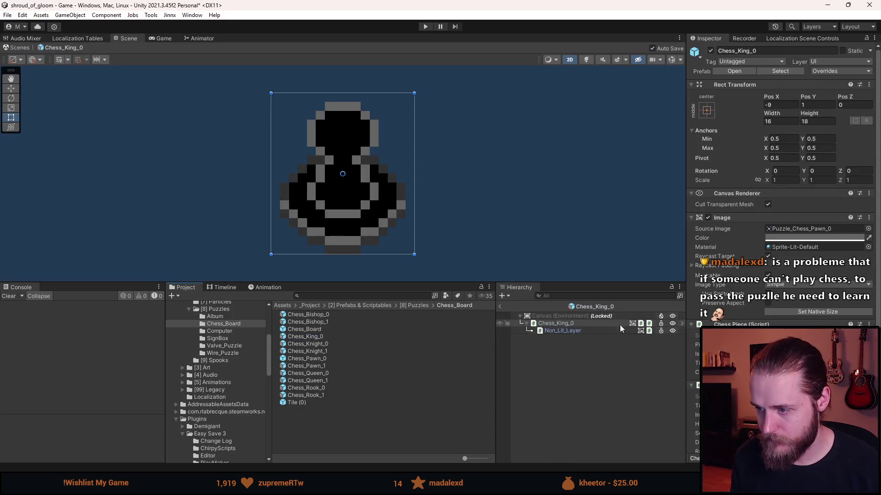
click(562, 331)
click(874, 220)
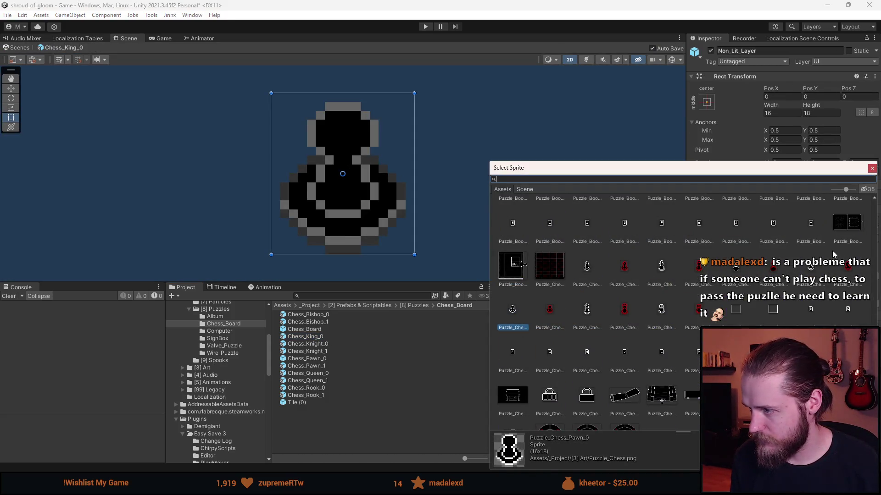
click(662, 267)
double_click(661, 267)
click(820, 303)
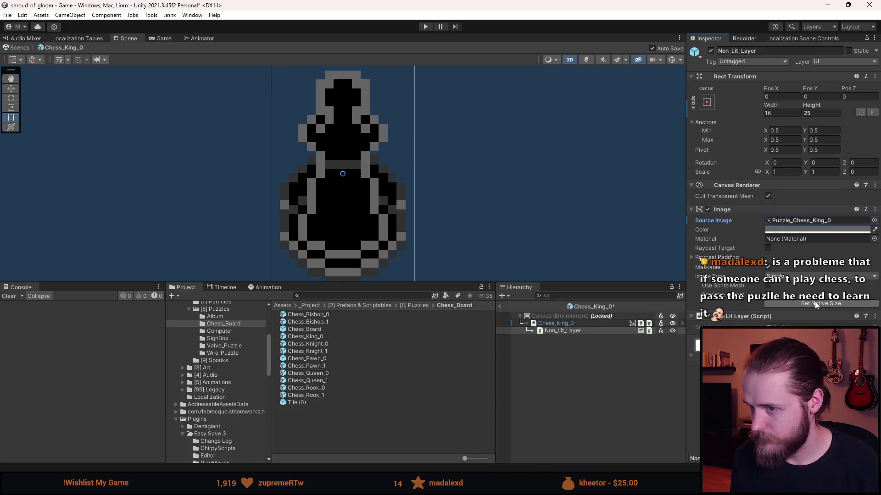
click(831, 97)
text(2,5)
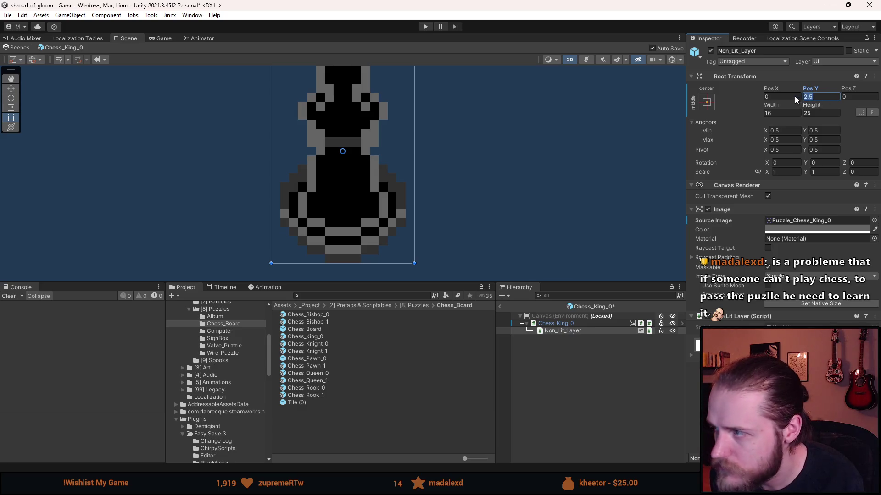
text(3,5)
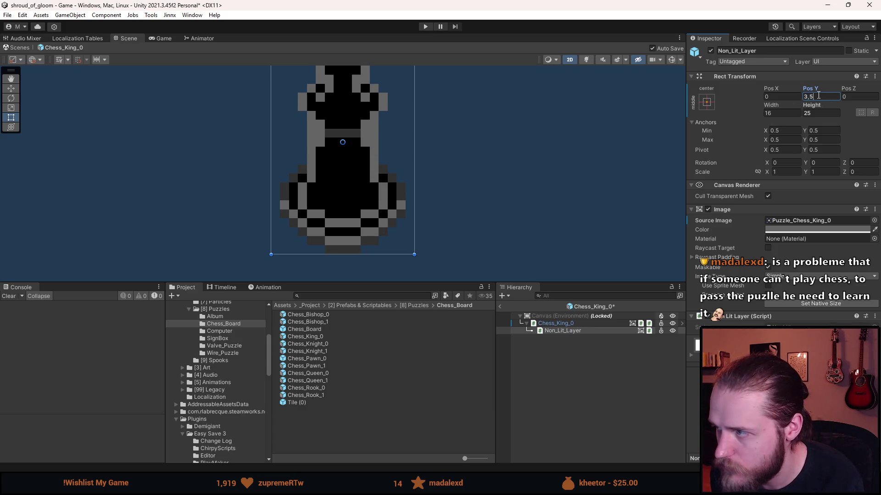
key(Return)
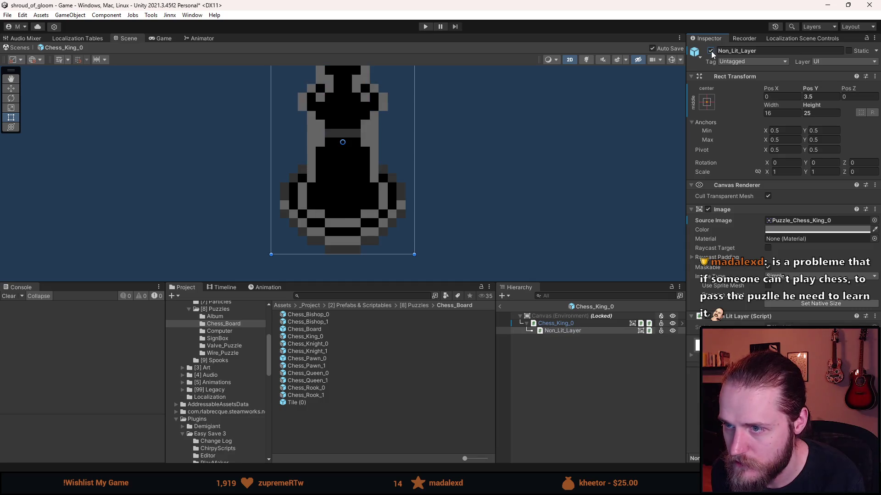
text(0)
Step: Set the root Chess_King_0 image to Puzzle_Chess_King_0 and exit Prefab Mode
click(554, 323)
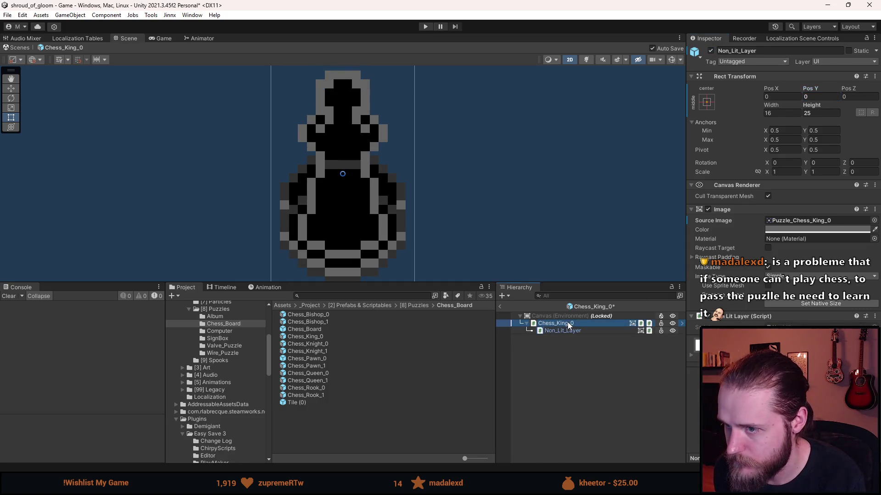
click(768, 362)
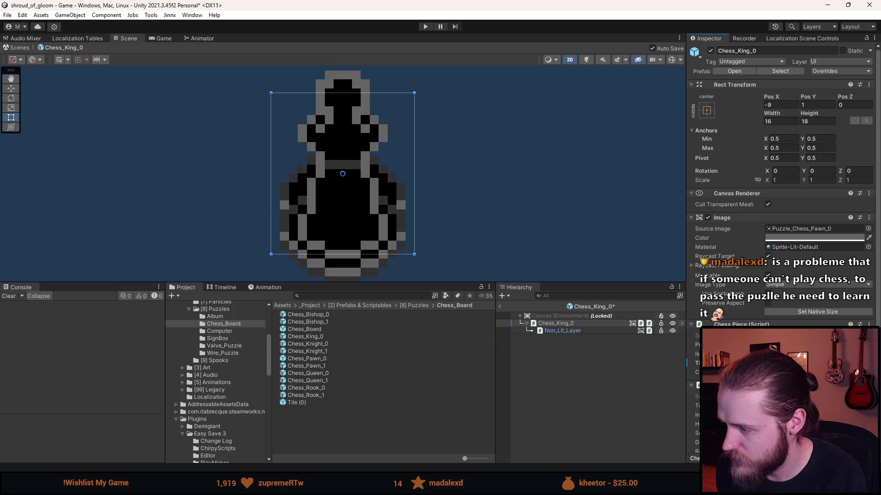
click(574, 331)
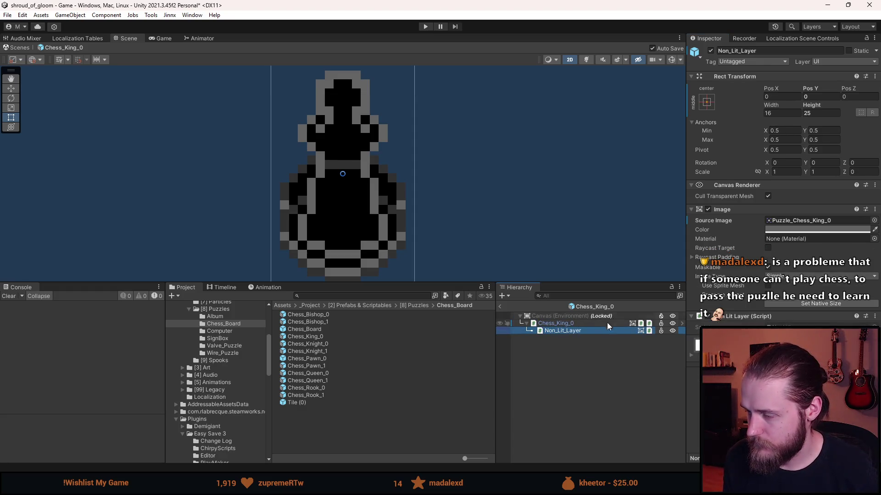
click(825, 220)
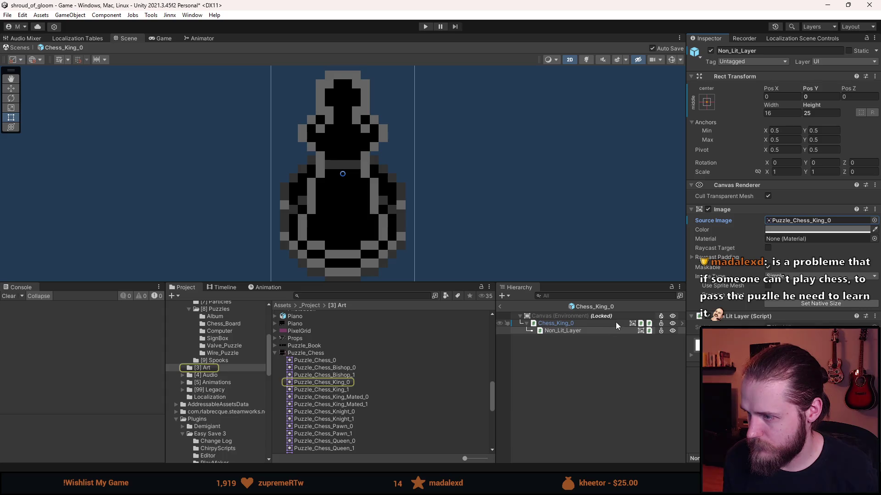
click(613, 324)
click(825, 229)
key(ctrl+v)
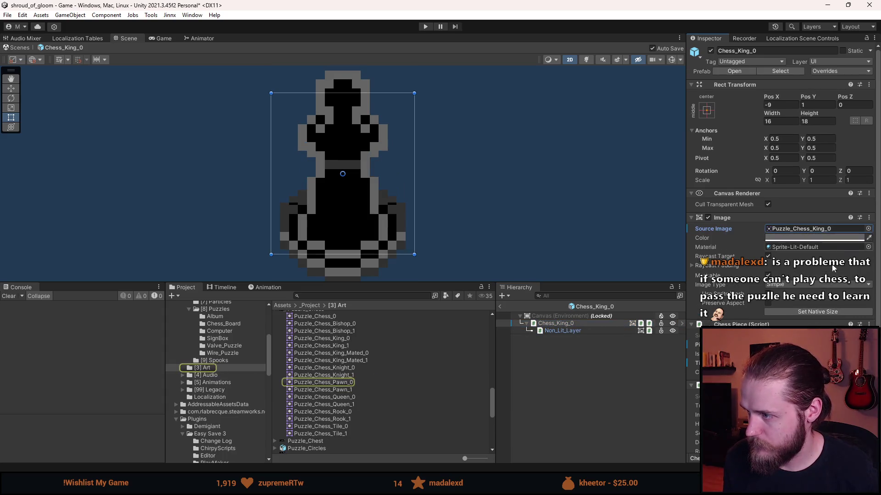
click(821, 312)
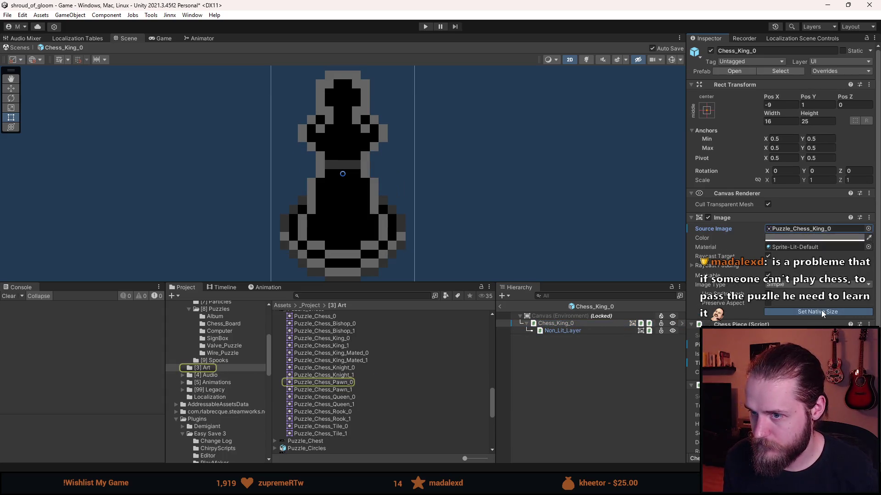
click(499, 307)
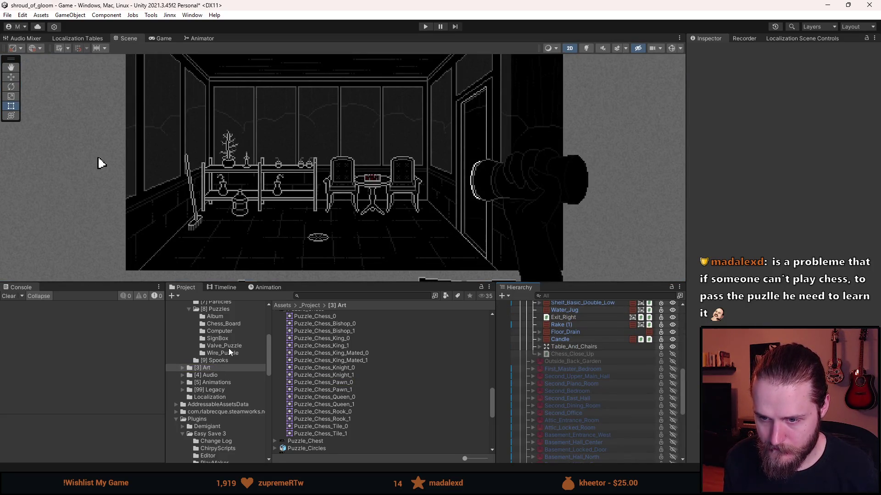
Step: Create a prefab variant of Chess_King_0 in Chess_Board named Chess_King_1
click(227, 323)
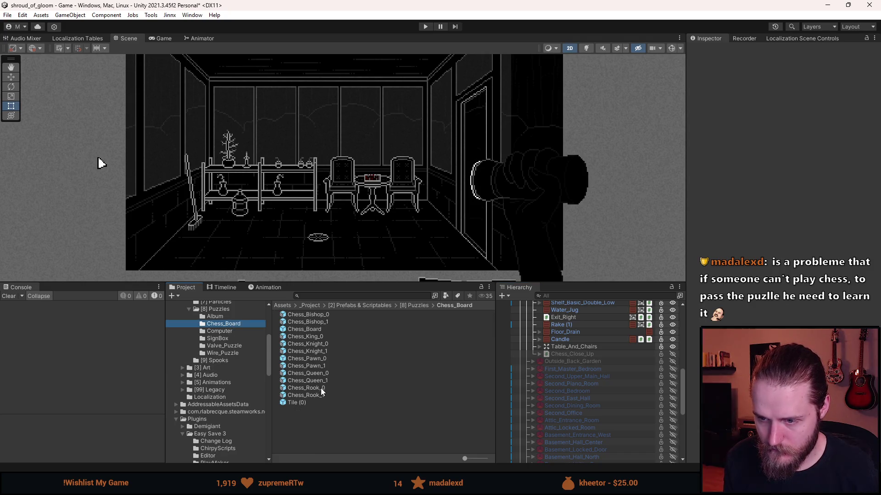
right_click(315, 337)
mouse_move(394, 69)
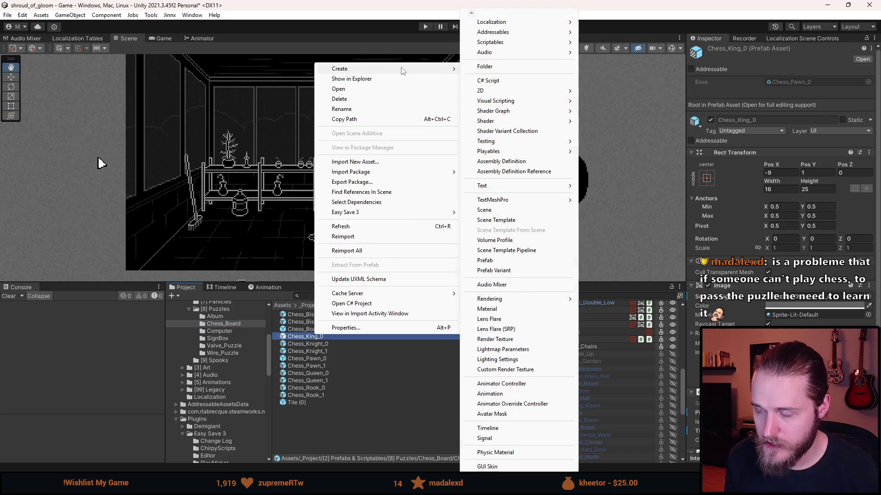
mouse_move(515, 114)
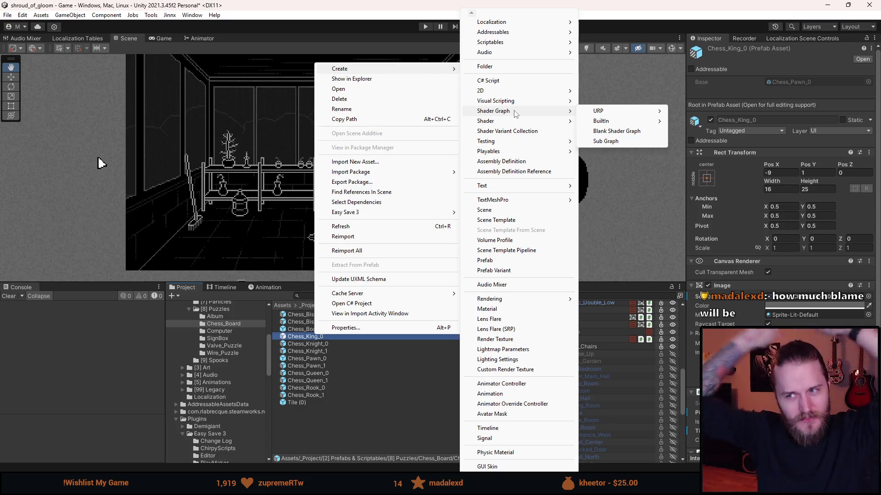
click(503, 272)
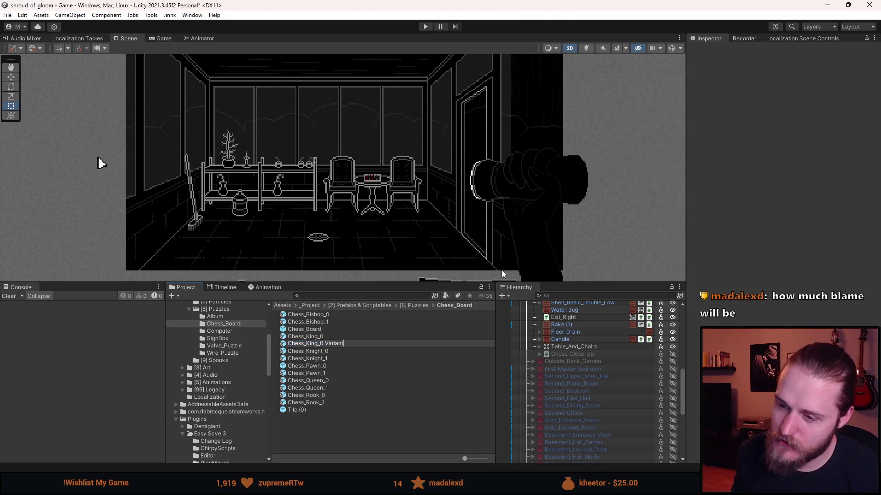
key(BackSpace)
text(1)
key(Return)
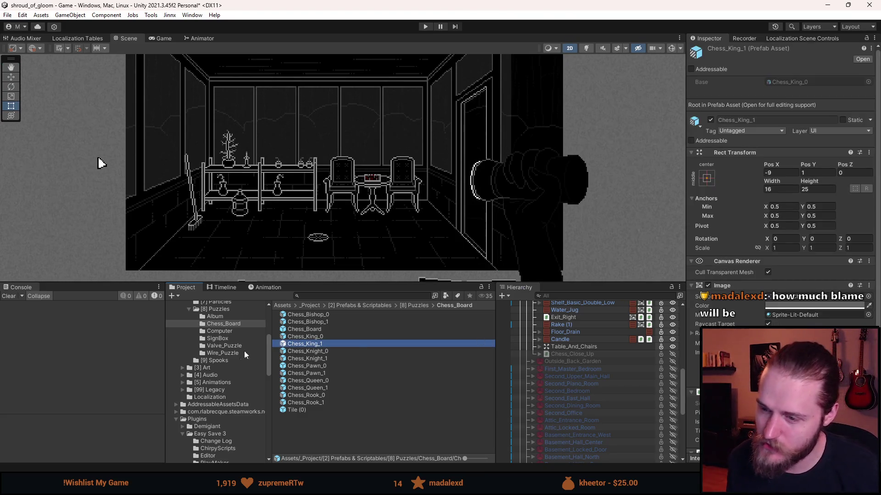
Step: Set Chess_King_1's root and Non_Lit_Layer images to Puzzle_Chess_King_1, then exit Prefab Mode
double_click(332, 347)
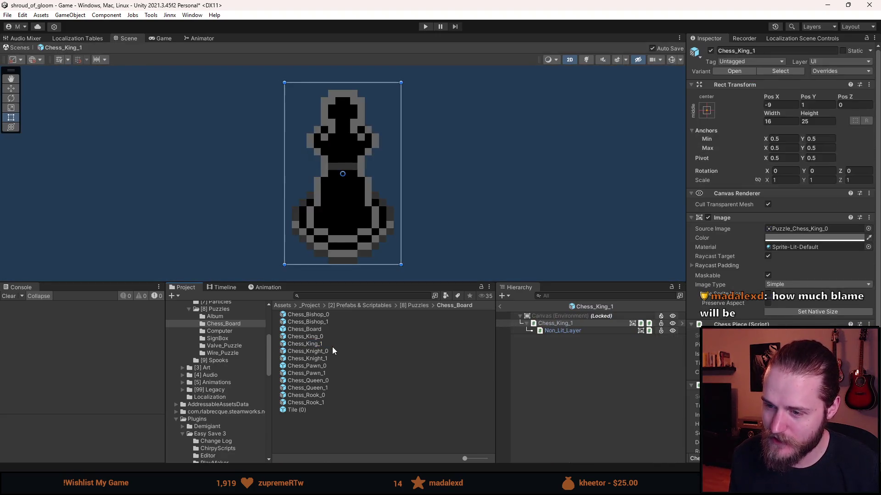
click(563, 324)
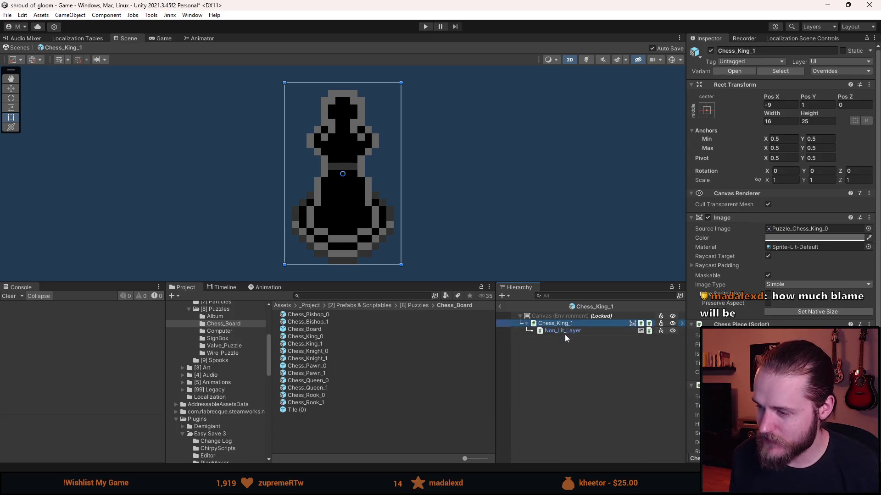
ctrl+click(569, 331)
click(873, 224)
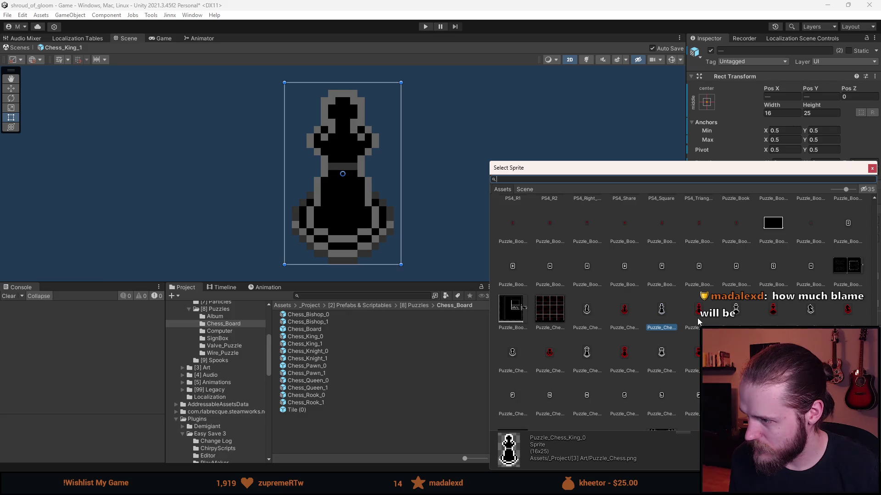
double_click(697, 317)
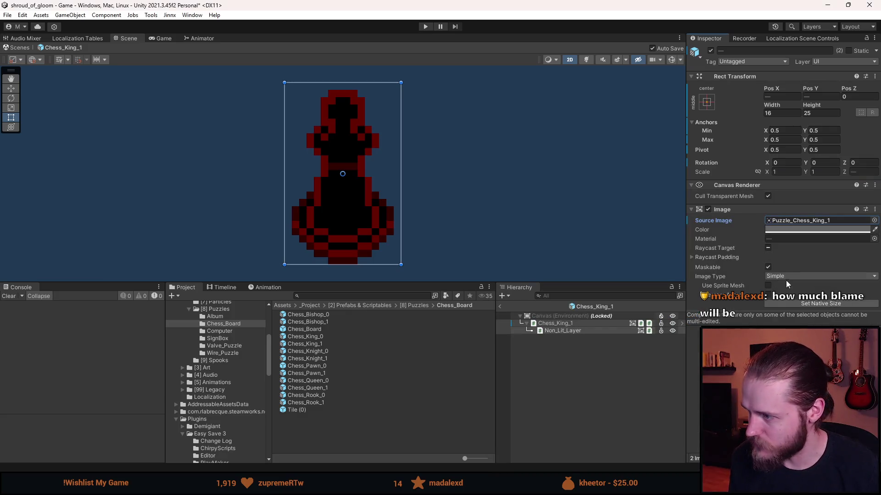
click(555, 323)
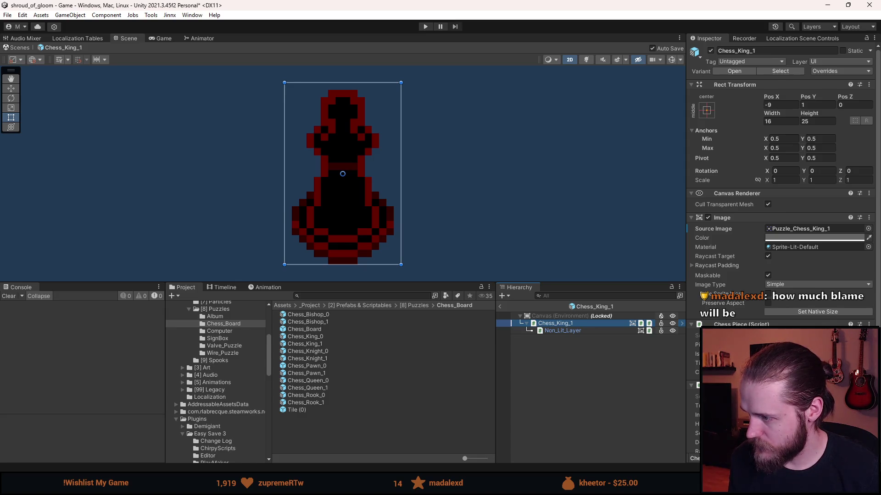
click(539, 392)
click(500, 306)
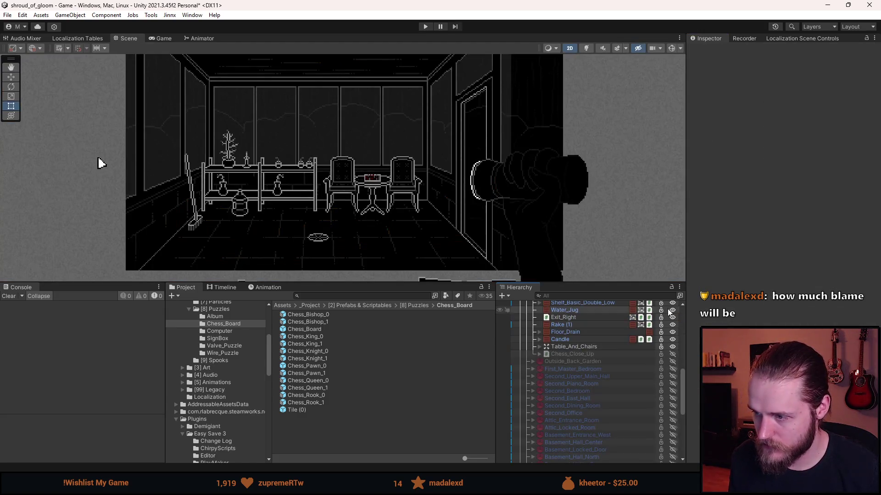
Step: Add Chess_King_0 and Chess_King_1 to the Chess_Close_Up puzzle's Pieces array
click(592, 353)
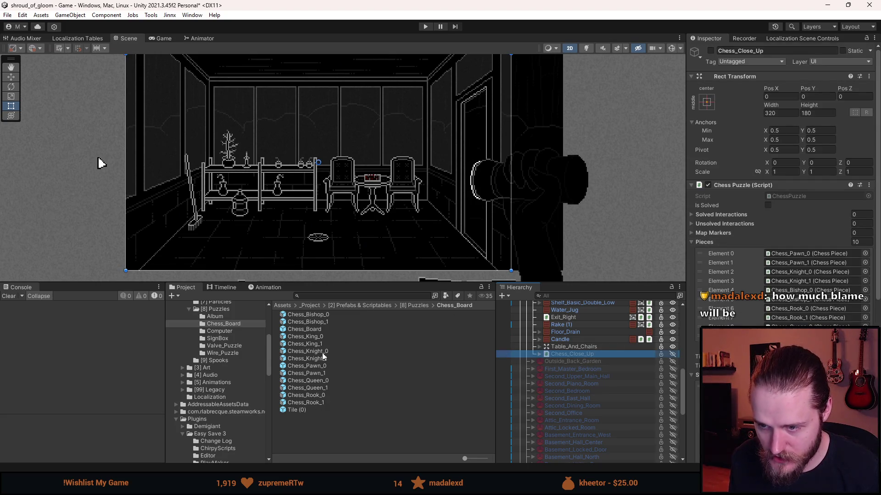
mouse_move(314, 337)
mouse_down()
mouse_move(747, 244)
mouse_move(706, 247)
mouse_up()
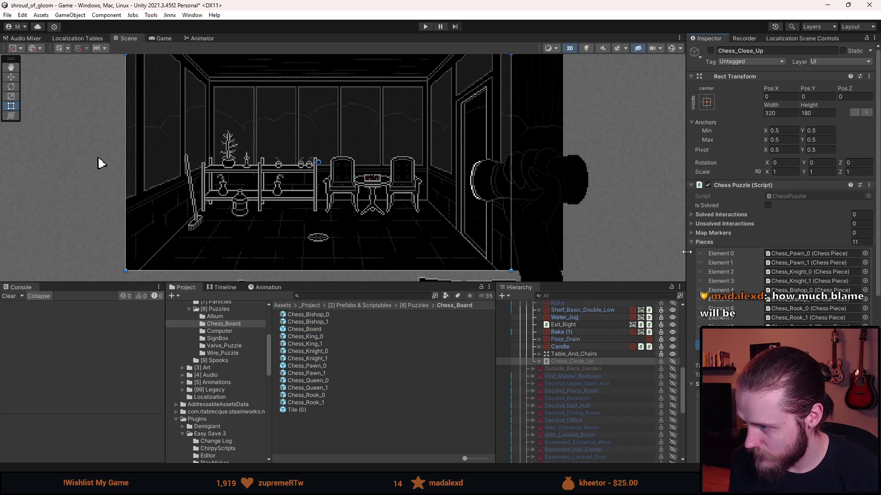
drag(315, 344, 725, 240)
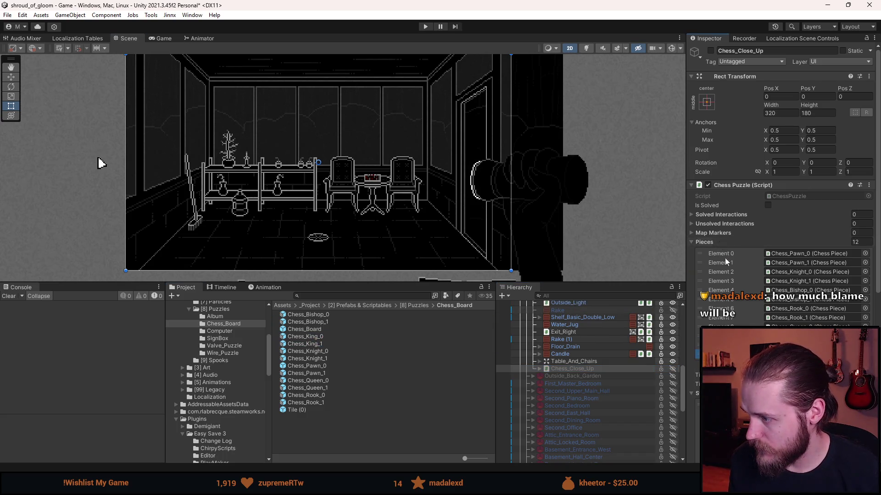
Step: Inspect the red King, Bishop, Knight, Pawn and Queen _1 prefabs in turn
scroll(750, 317, down, 10)
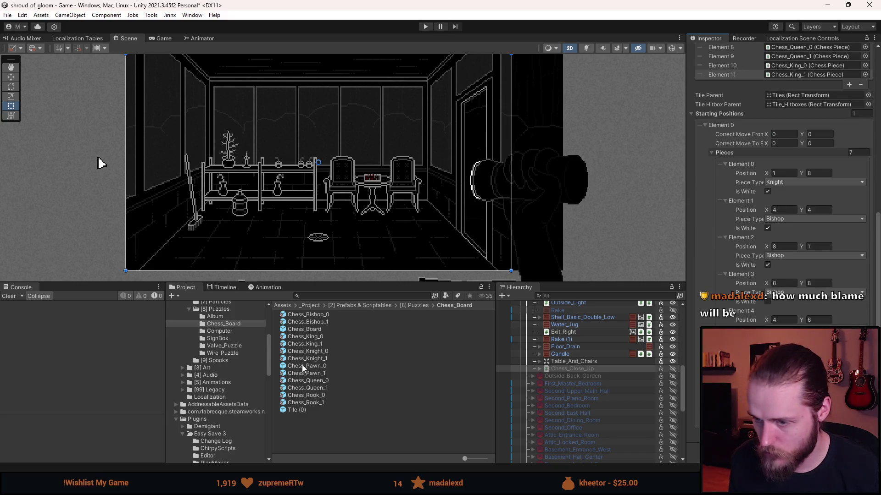
double_click(319, 344)
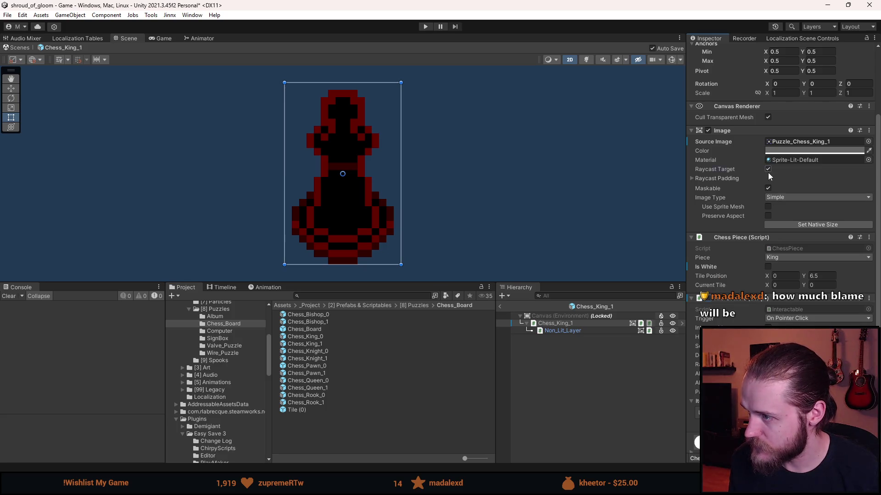
click(546, 403)
click(500, 306)
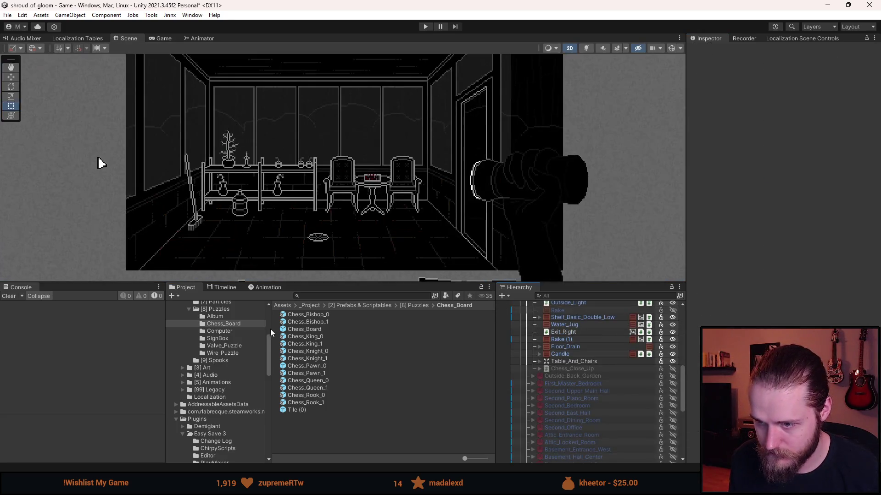
double_click(320, 322)
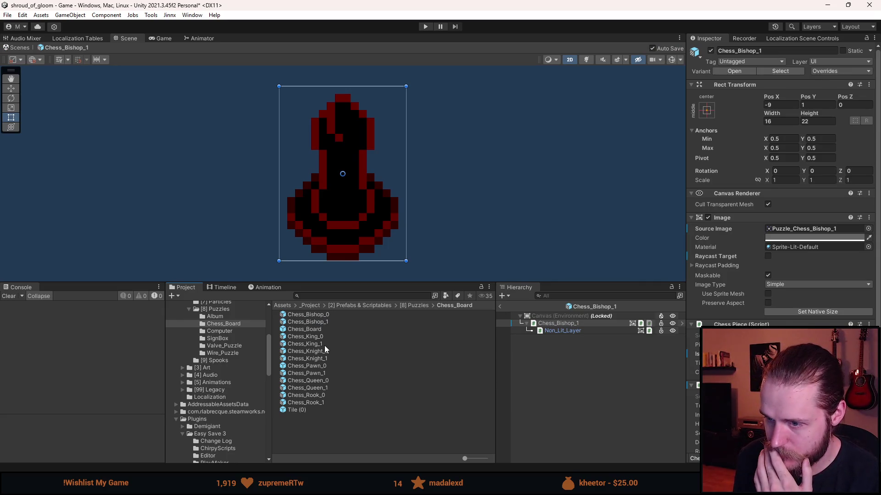
double_click(321, 344)
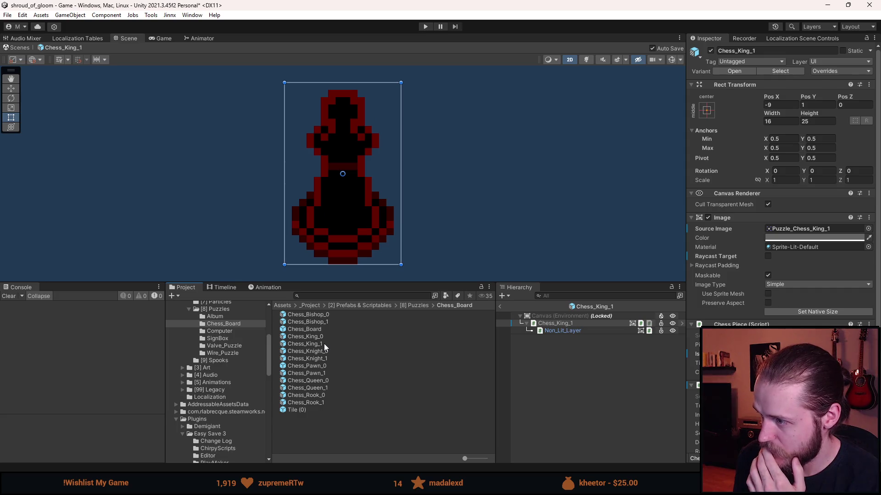
double_click(326, 359)
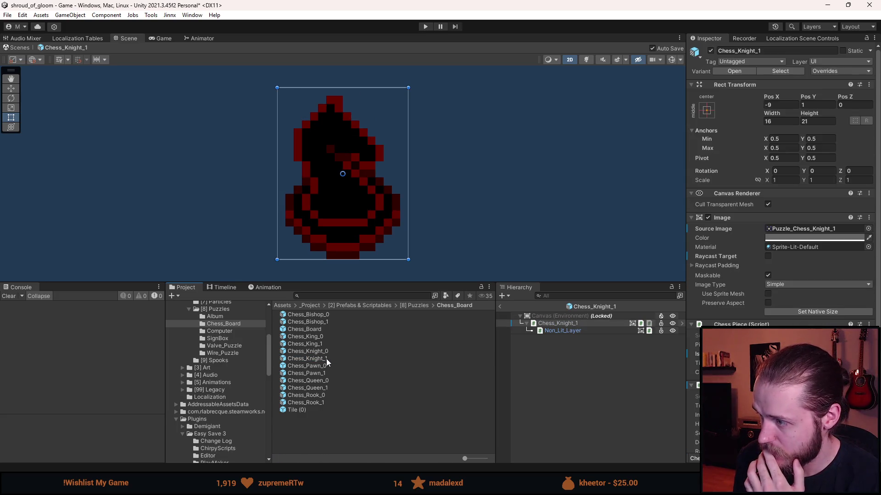
double_click(325, 373)
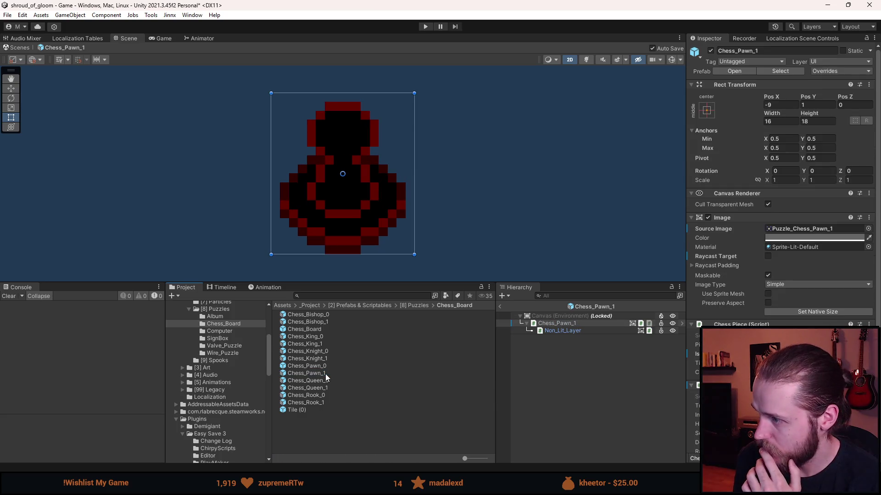
double_click(327, 389)
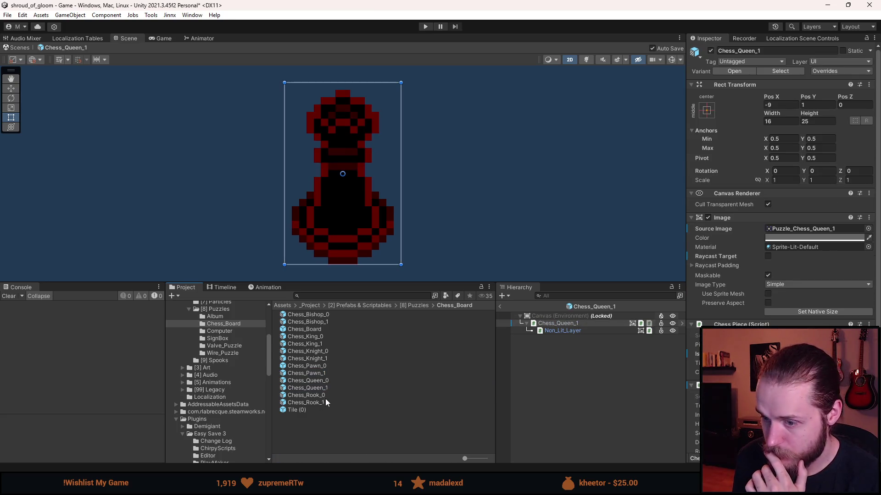
Step: Inspect the Chess_Rook_1 prefab, then return to the room scene
double_click(325, 403)
click(577, 395)
click(500, 306)
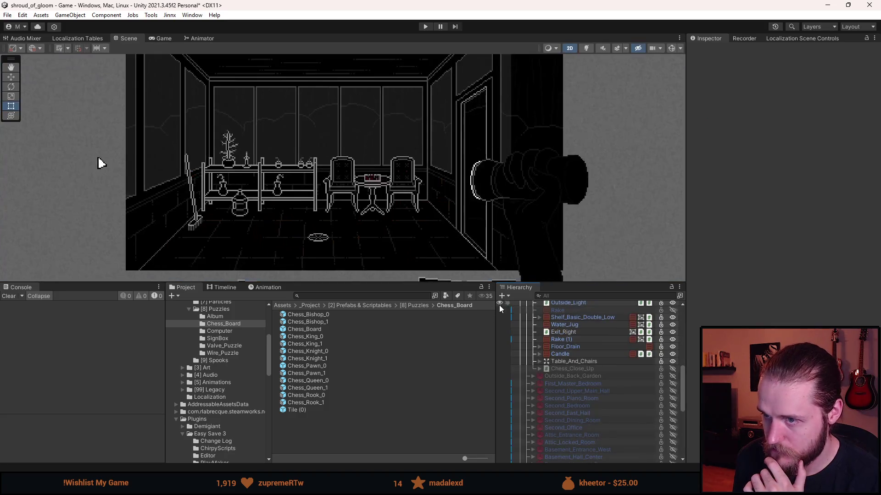
Step: Set Chess_Close_Up's Pieces size to 8, revert it to 7, and start play mode
click(572, 368)
scroll(780, 183, down, 8)
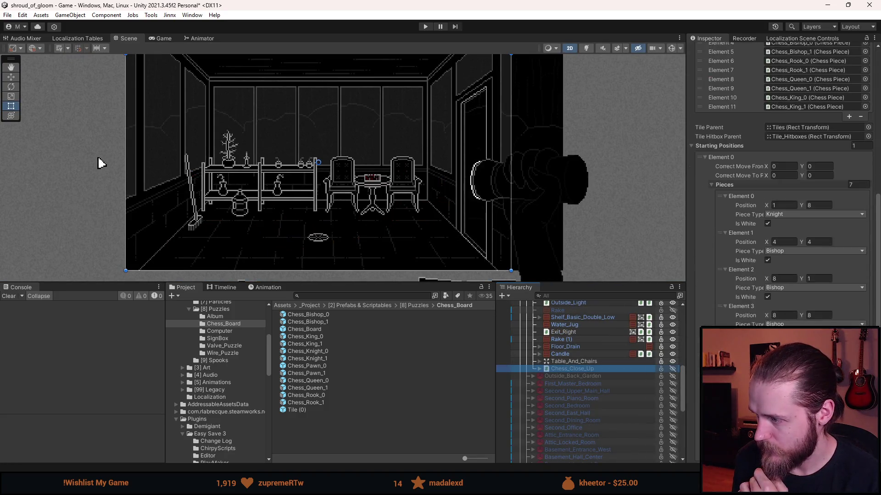
text(8)
key(Return)
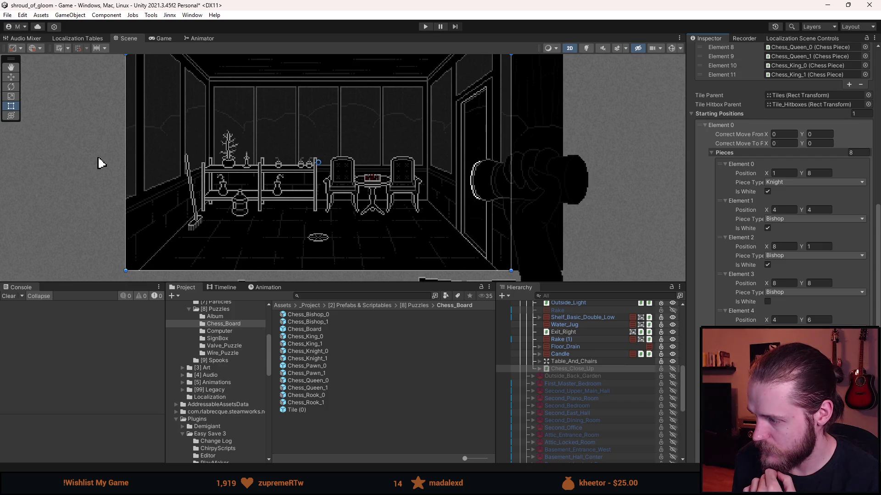
key(ctrl+z)
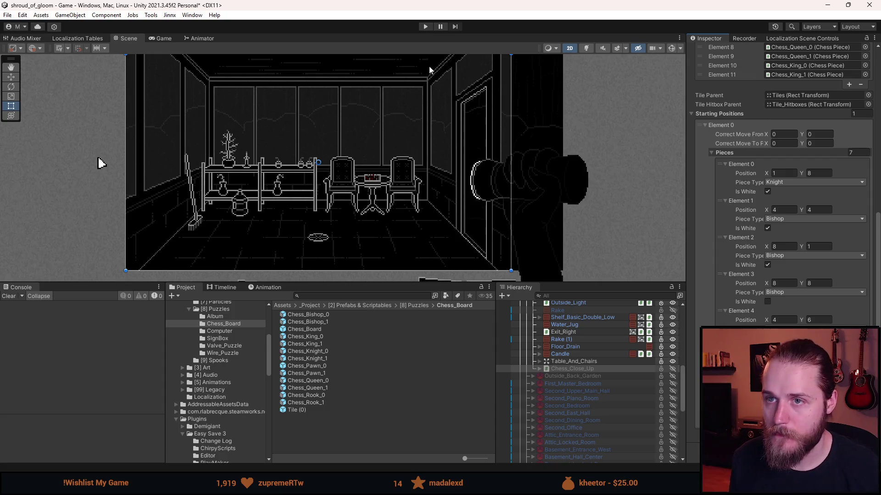
click(426, 27)
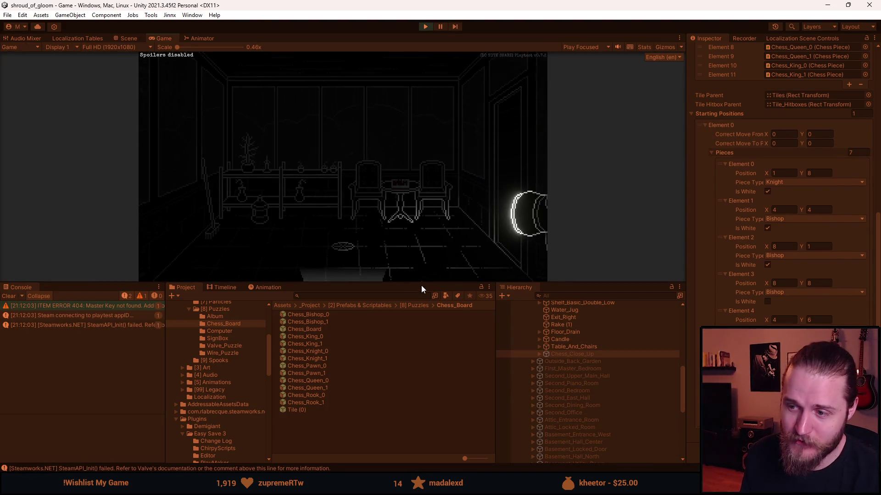
Step: Enlarge the Game view, open the chessboard close-up, then stop and restart play mode
drag(421, 281, 421, 417)
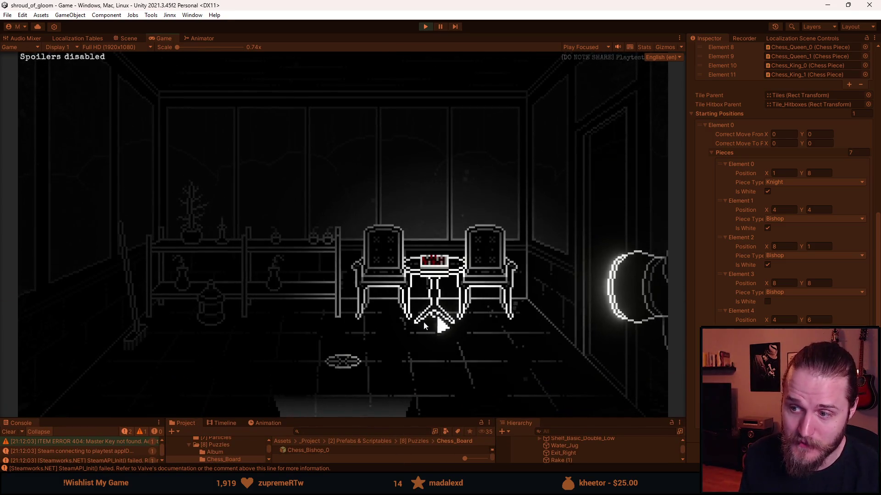
click(430, 270)
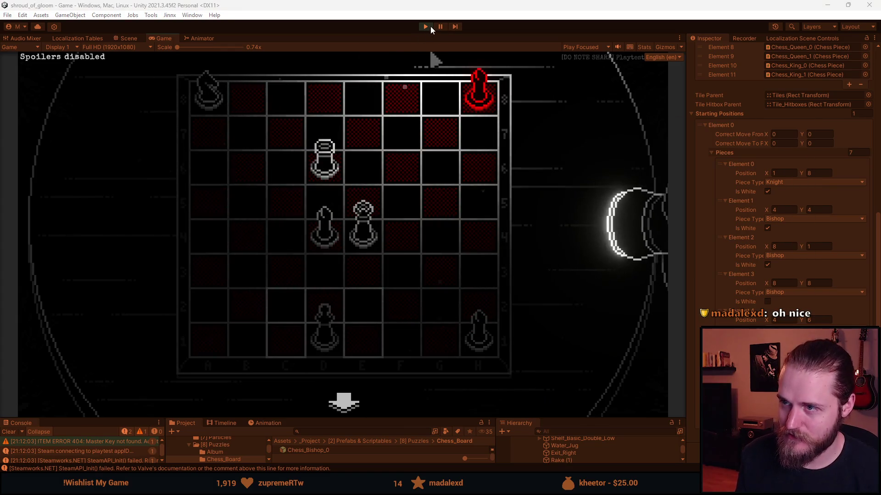
click(428, 27)
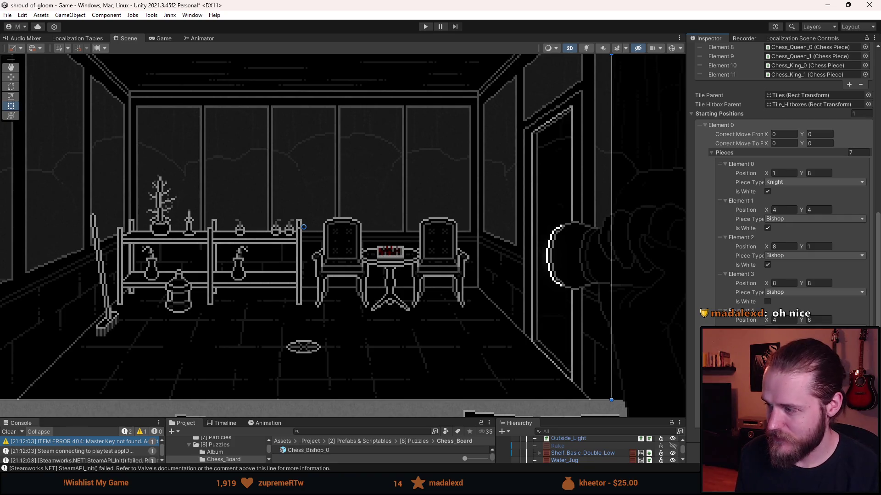
click(429, 26)
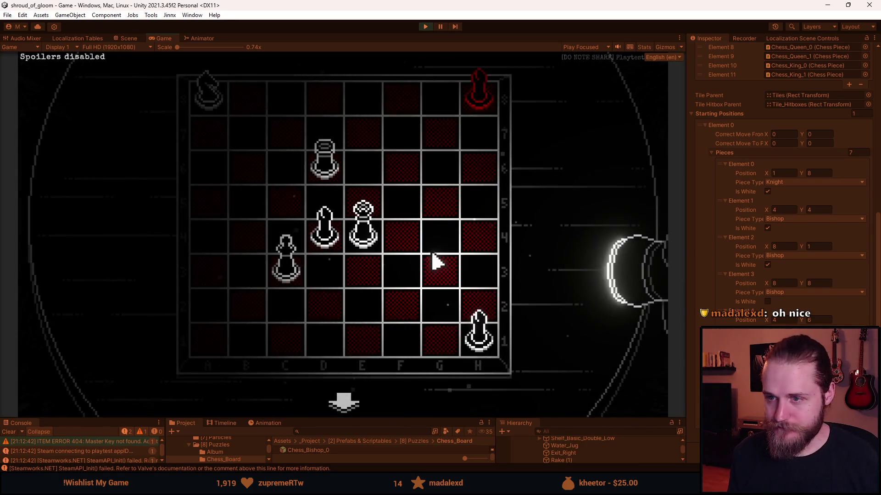
Step: Check the move highlights of the C3 pawn, D4 bishop, E4 piece and H1 bishop
click(292, 285)
click(219, 321)
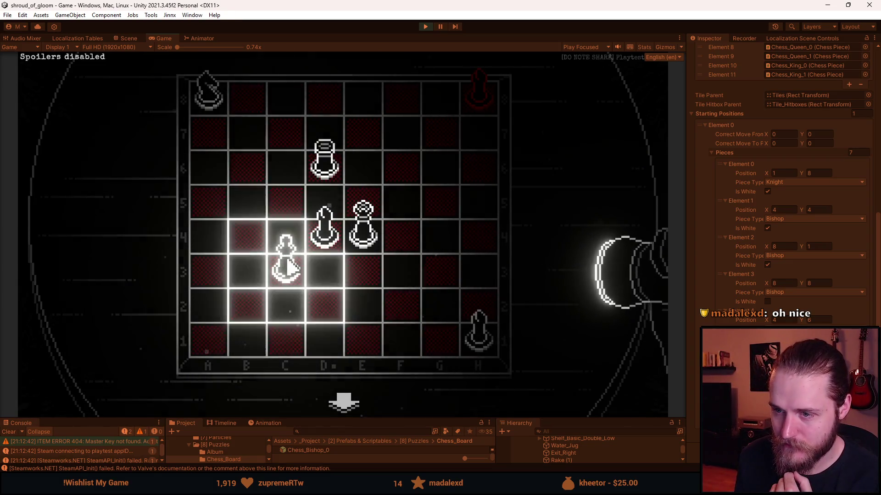
click(285, 268)
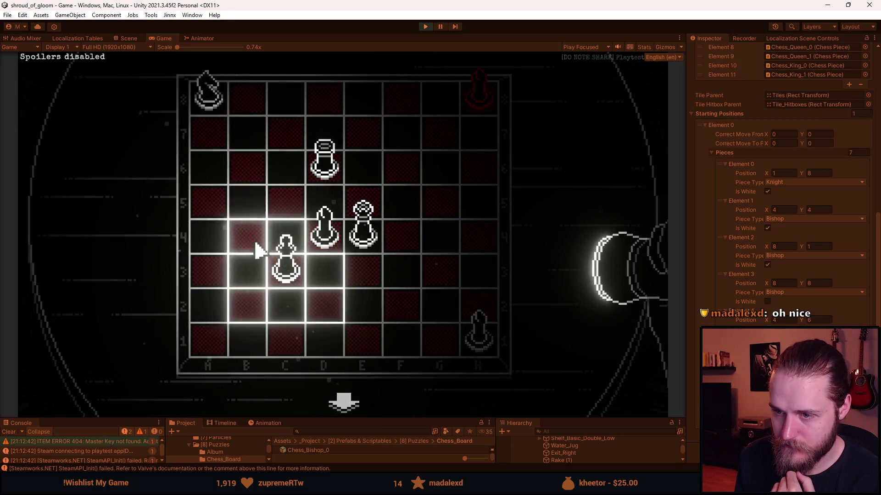
drag(256, 319, 271, 311)
drag(334, 330, 289, 297)
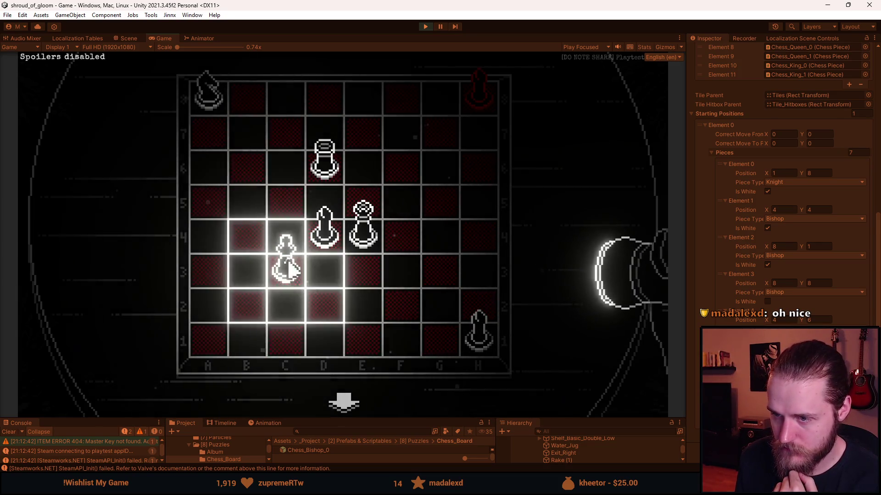
click(326, 229)
click(291, 270)
click(337, 238)
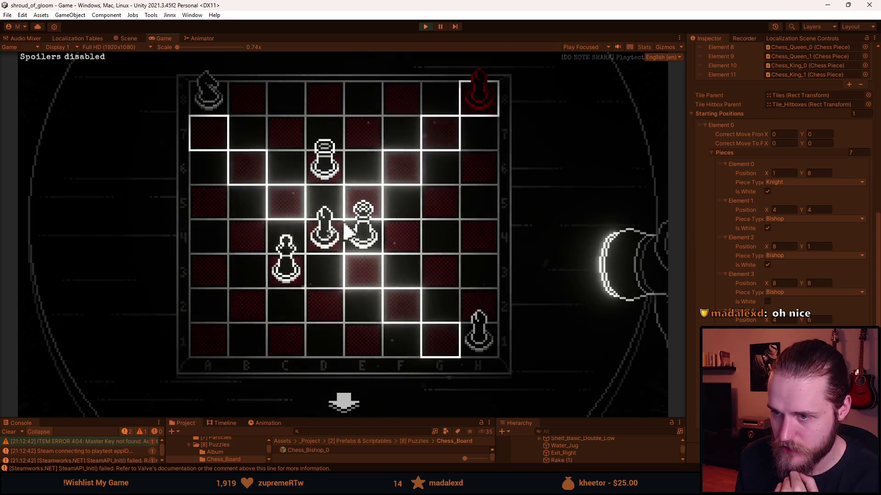
click(364, 232)
click(491, 138)
click(477, 330)
click(387, 273)
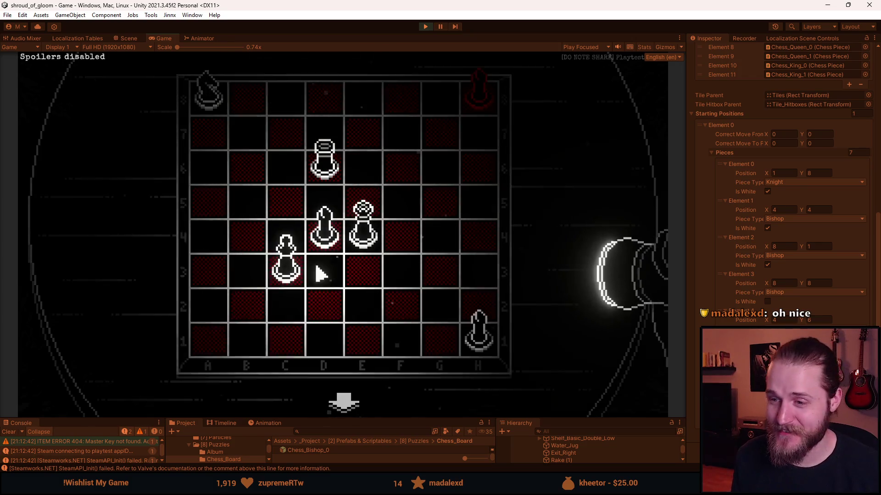
Step: Try wrong moves: D4 bishop to G7, D6 rook to A6, E4 piece to E8 and H7
click(322, 240)
click(441, 136)
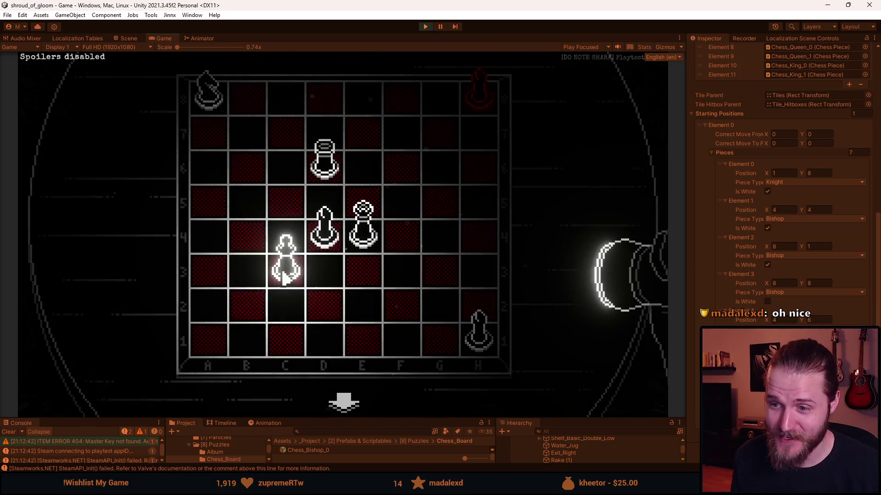
click(324, 160)
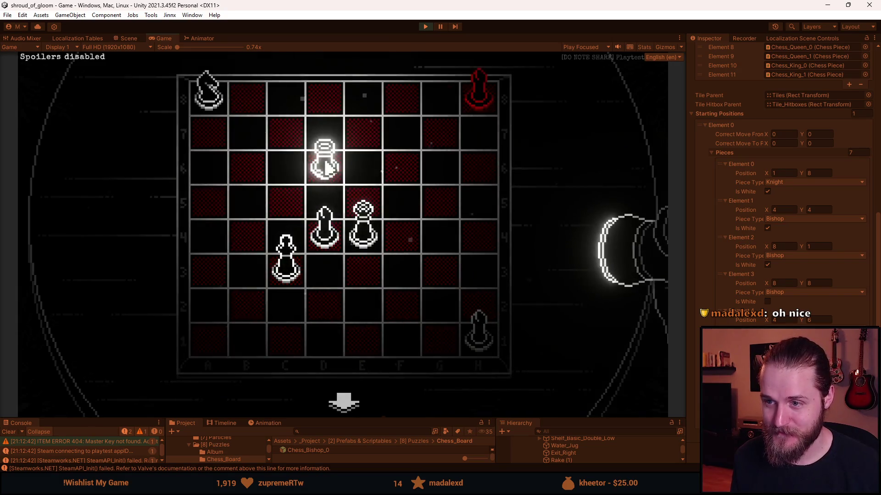
click(211, 170)
click(363, 224)
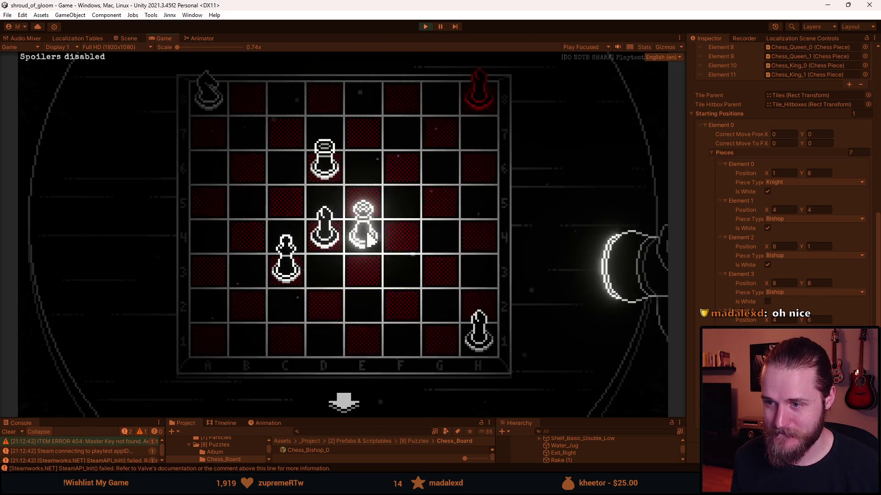
click(374, 113)
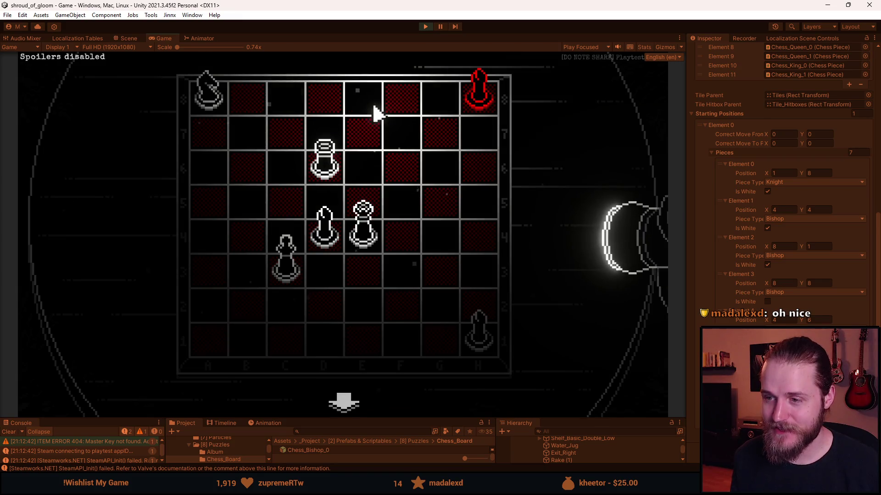
click(367, 236)
click(491, 133)
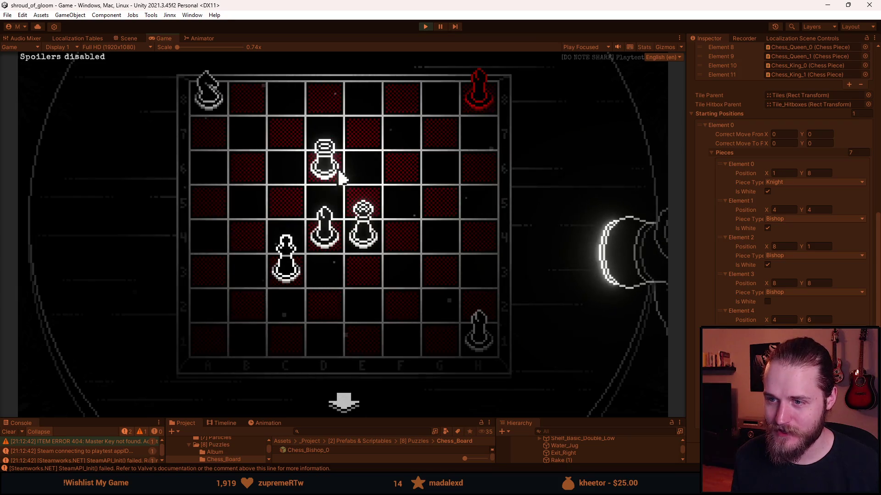
Step: Move the D6 rook to A6, H6 and A6 again, then stop play mode
click(337, 173)
click(219, 175)
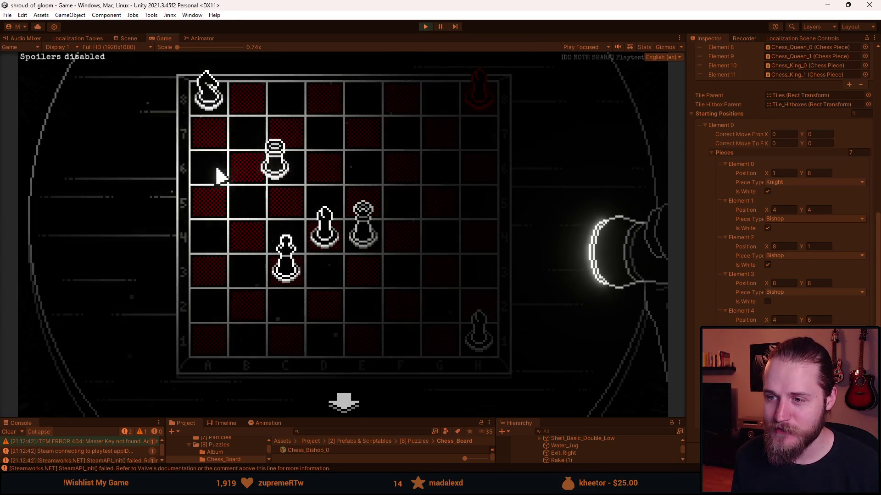
click(334, 173)
click(470, 177)
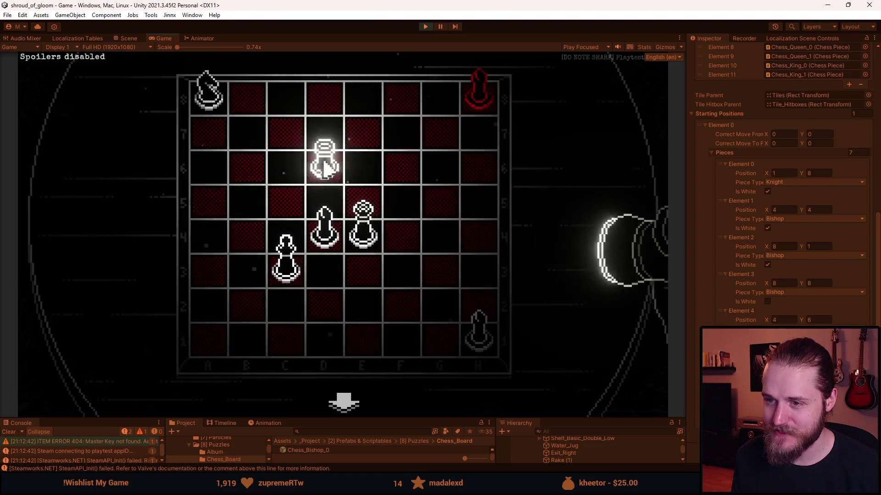
click(337, 171)
click(219, 175)
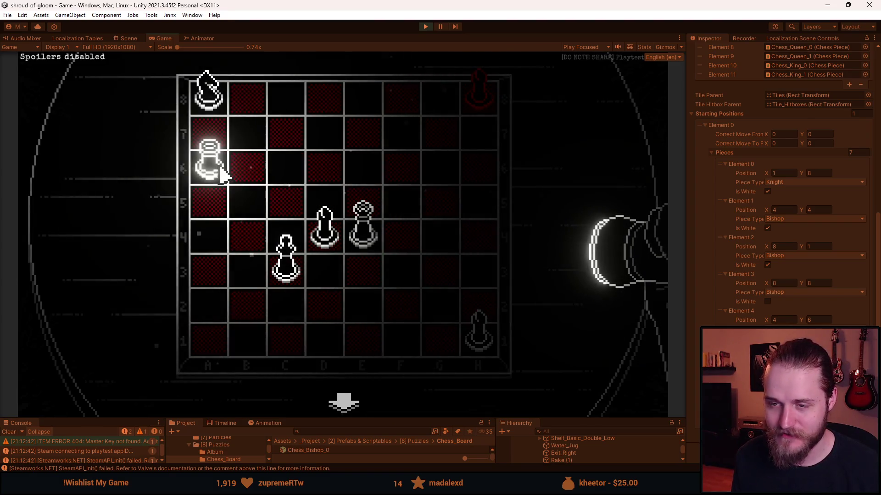
click(308, 143)
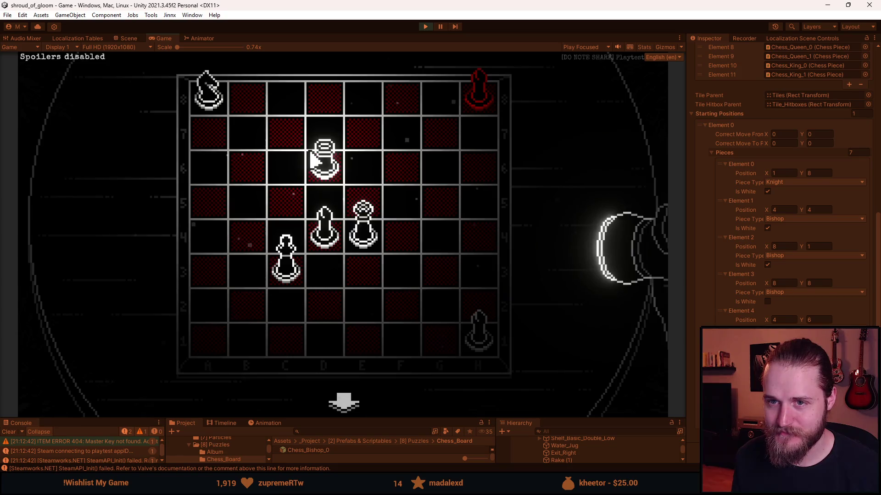
click(335, 350)
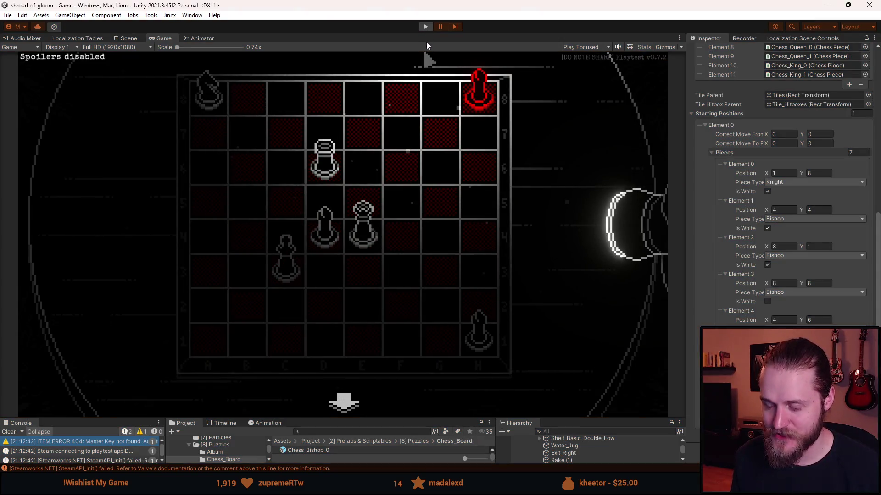
key(ctrl+p)
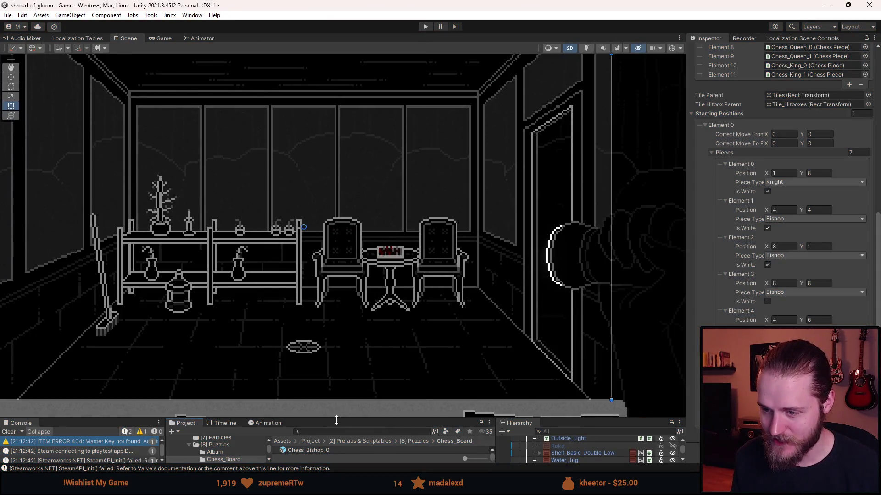
Step: Make the bottom Project and Hierarchy panels taller, then return to Visual Studio
drag(336, 420, 336, 344)
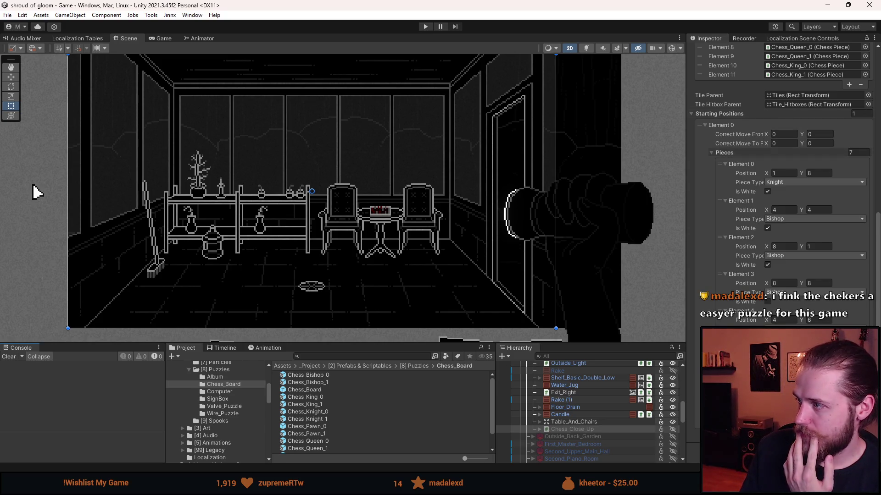
key(alt+Tab)
scroll(308, 244, up, 10)
Step: Scroll ChessPuzzle.cs back up to the field declarations at the top of the file
scroll(308, 244, down, 5)
scroll(308, 244, up, 5)
scroll(308, 244, up, 8)
scroll(321, 257, down, 6)
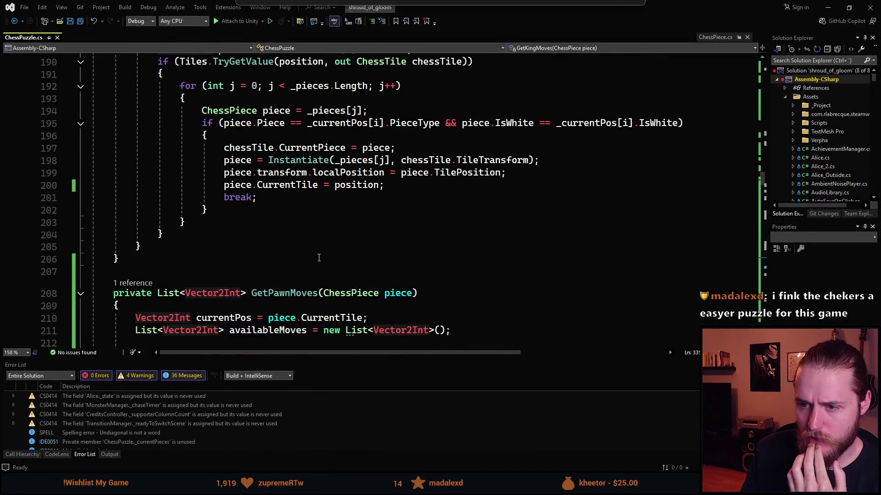
scroll(337, 275, up, 8)
scroll(337, 274, up, 15)
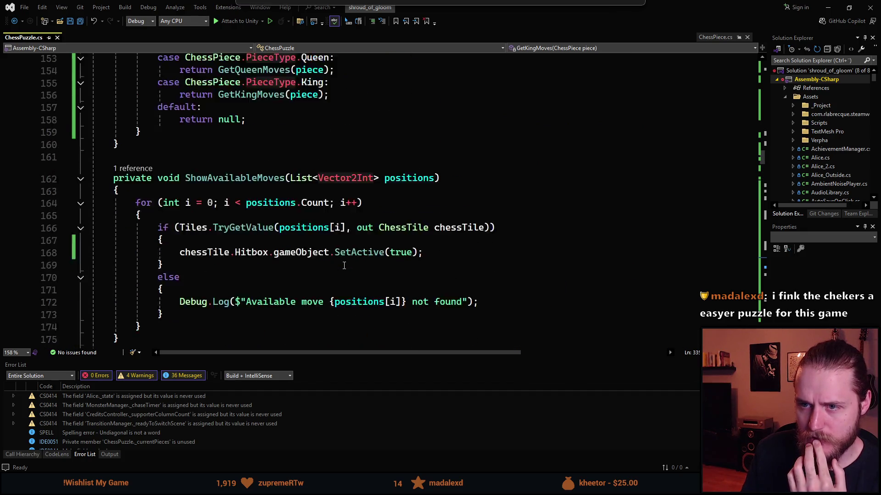
scroll(344, 265, down, 3)
scroll(343, 266, up, 20)
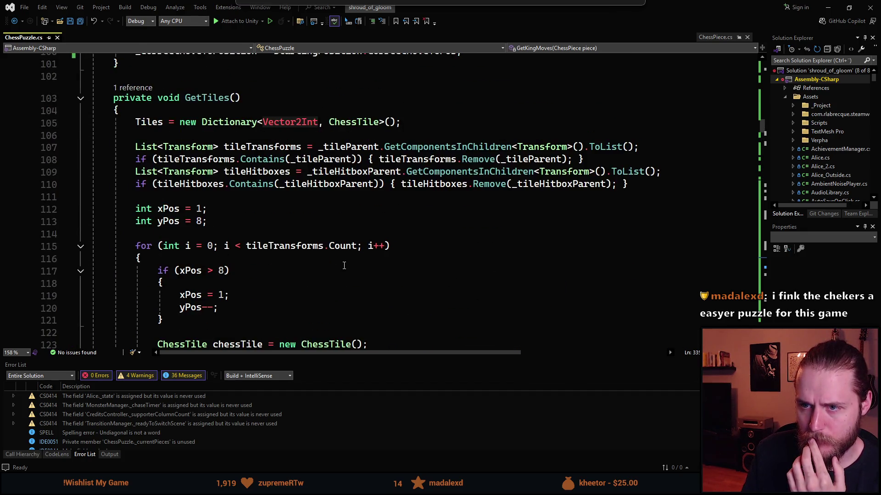
scroll(344, 265, up, 6)
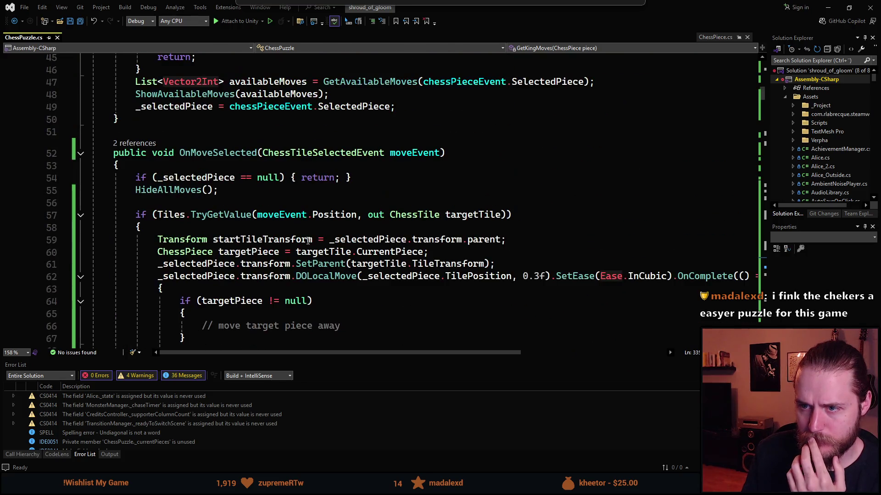
scroll(255, 193, down, 5)
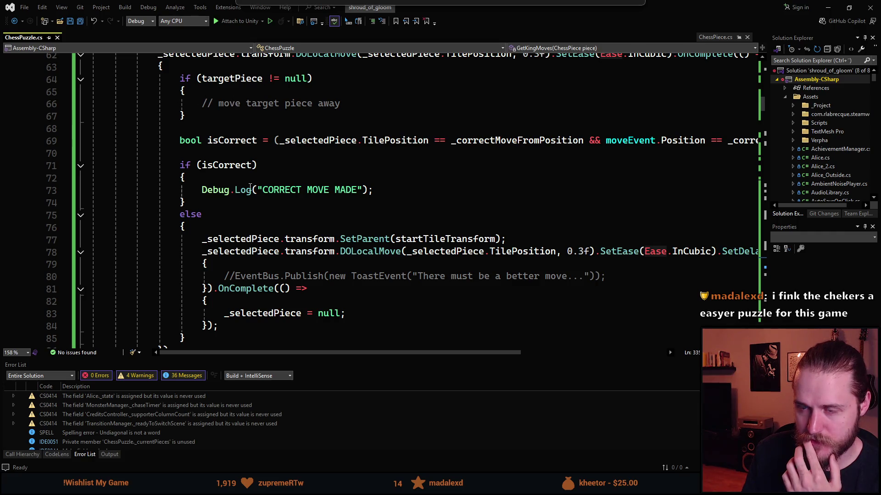
scroll(251, 185, down, 2)
scroll(257, 220, up, 20)
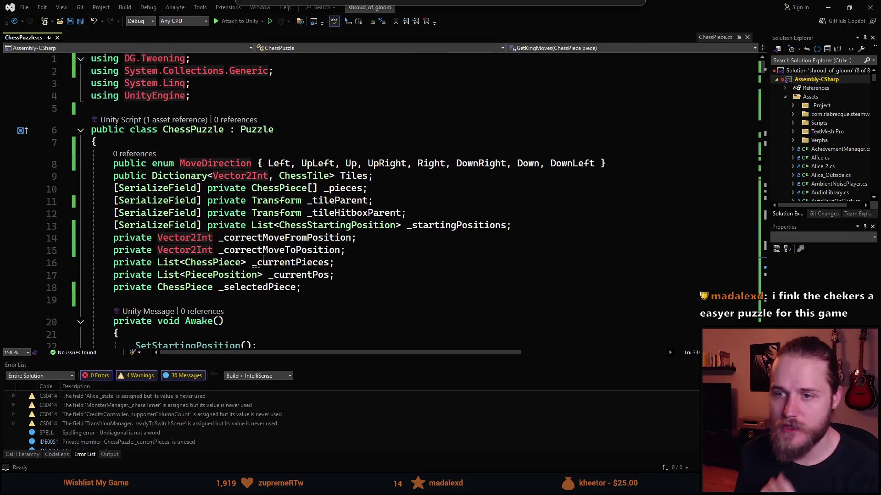
Step: Declare [SerializeField] private SFX _moveSFX and _takeSFX after line 13 and save
click(557, 225)
key(Return)
text(sfpr)
key(Tab)
text(SFX _)
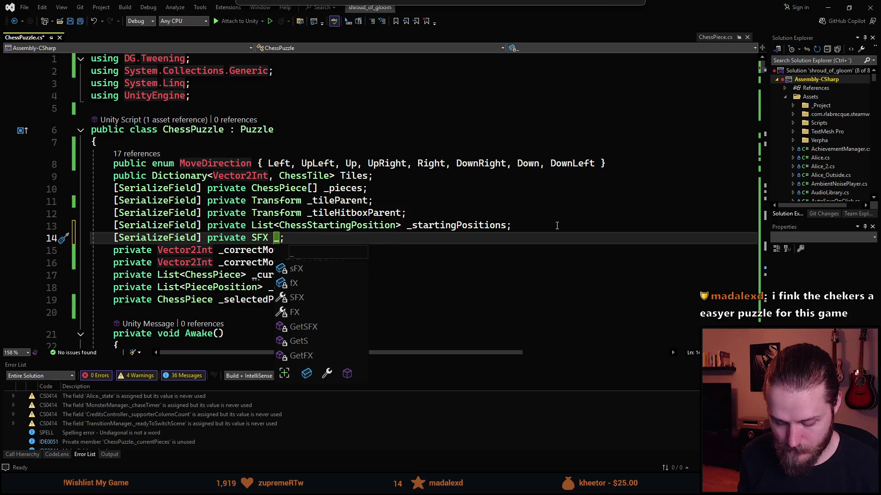
text(move)
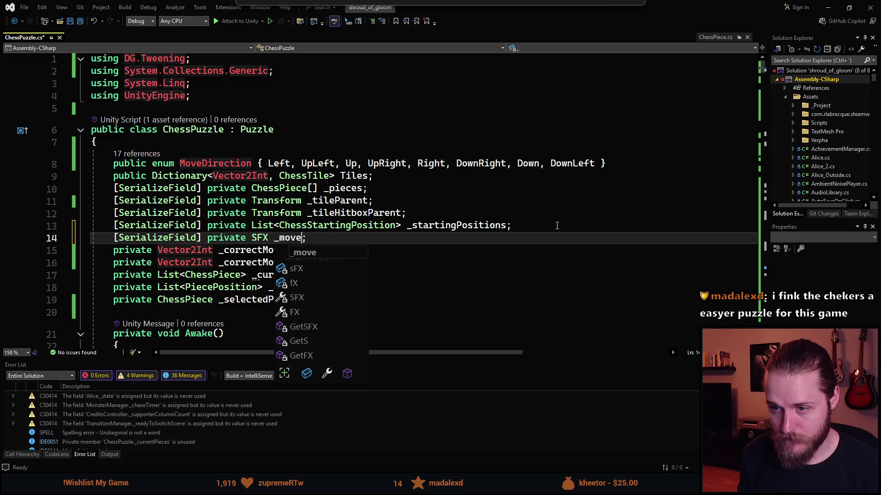
text(SFX)
key(End)
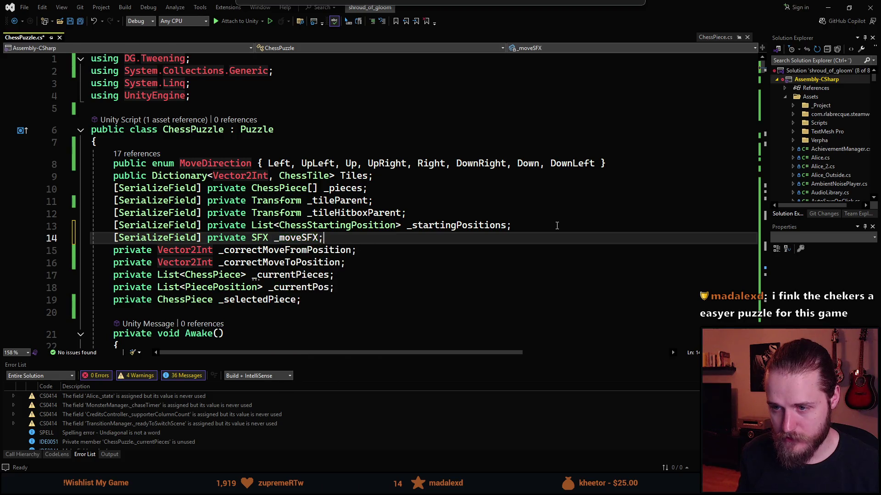
key(ctrl+d)
key(ctrl+shift+Left)
text(_takeSF)
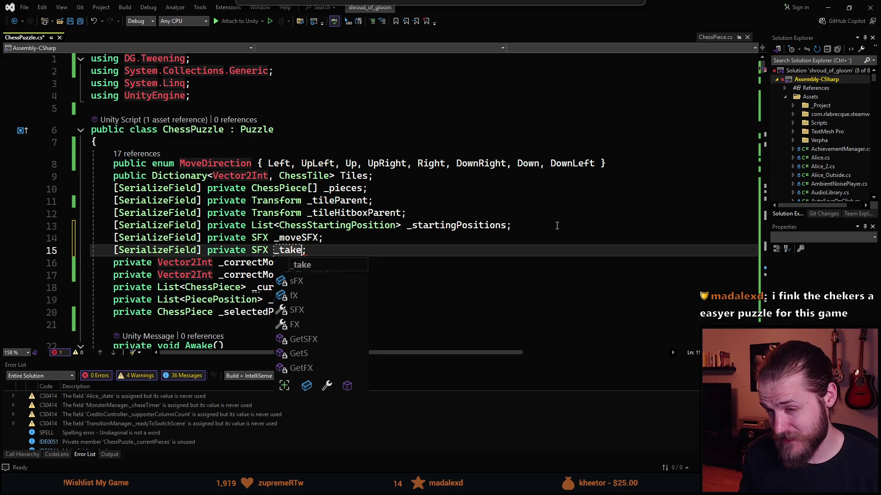
text(X)
key(ctrl+s)
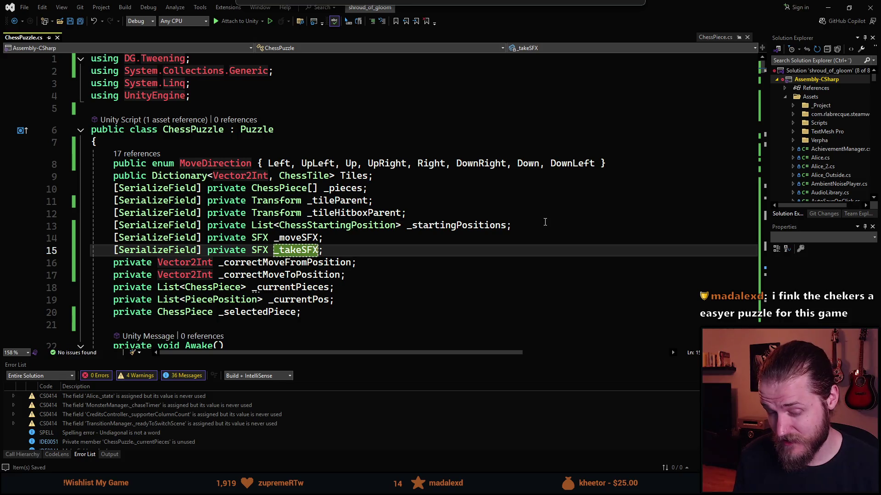
scroll(349, 228, down, 14)
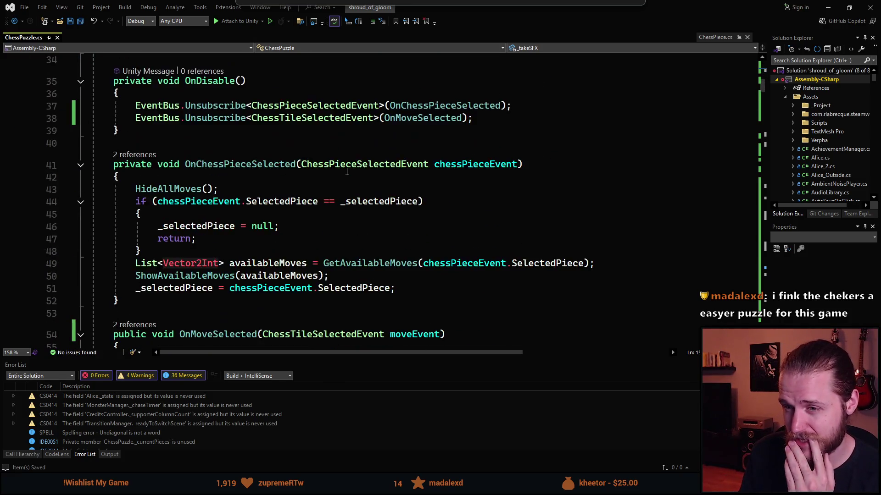
Step: Add an empty else block after the capture if block in OnMoveSelected
scroll(346, 171, down, 6)
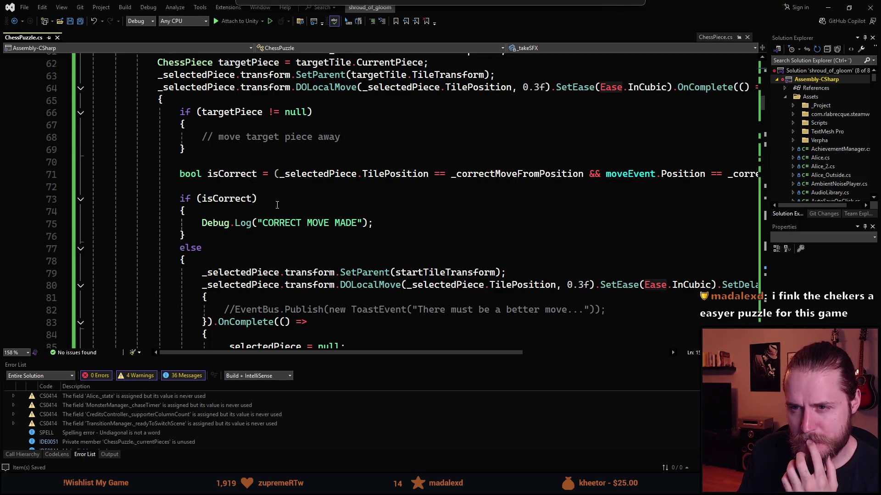
scroll(277, 205, up, 1)
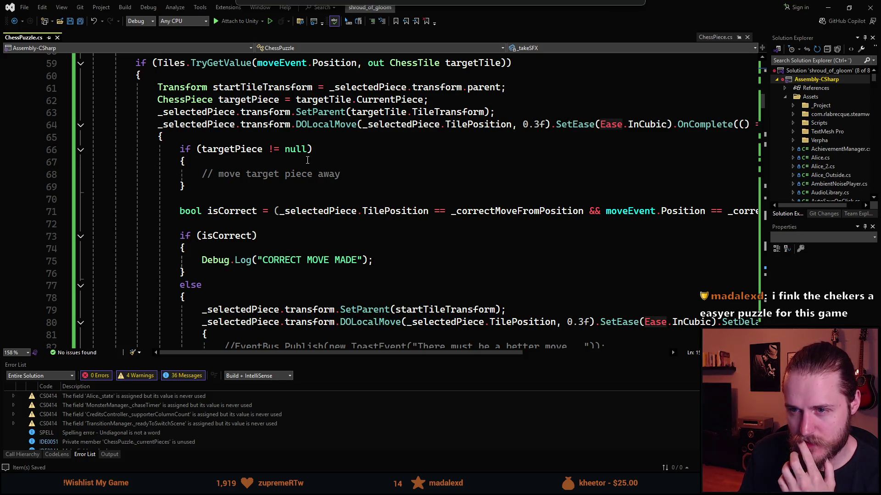
click(230, 184)
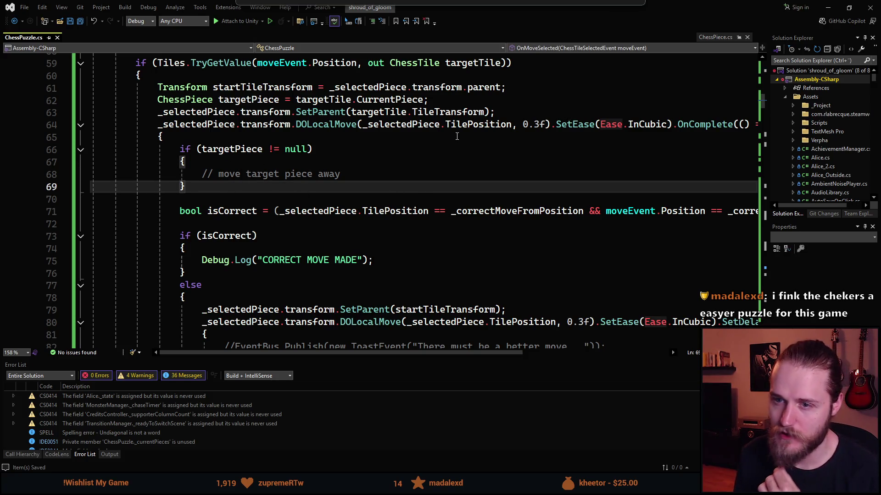
key(Return)
text(else)
key(Return)
text({)
key(Return)
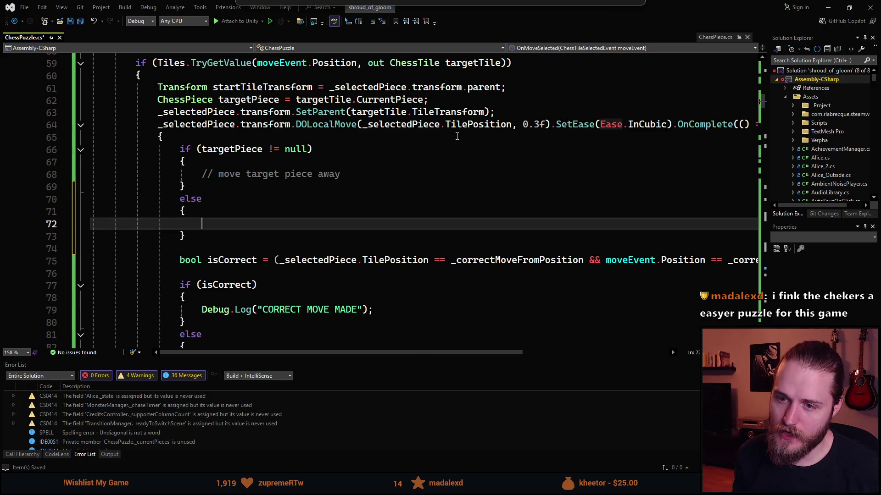
Step: In the capture branch, call AudioPlayer.Play(_takeSFX, 0f, 1f, 1f, targetPiece.transform.position)
click(214, 158)
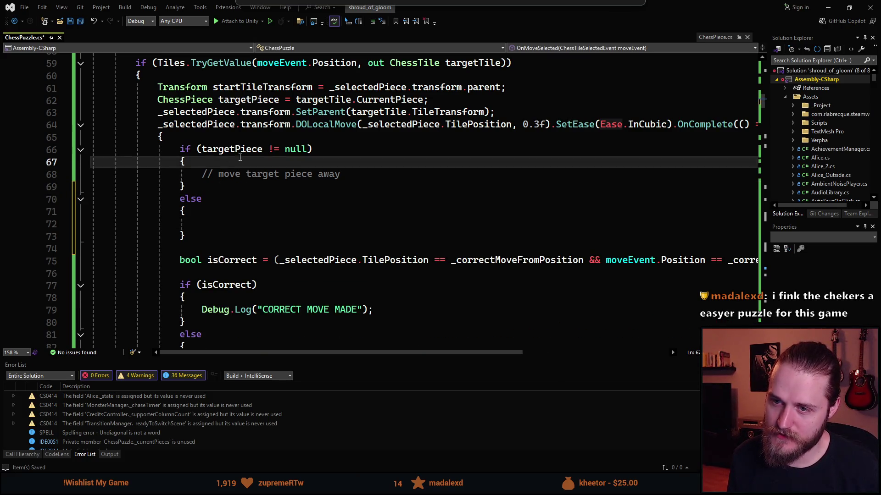
key(Return)
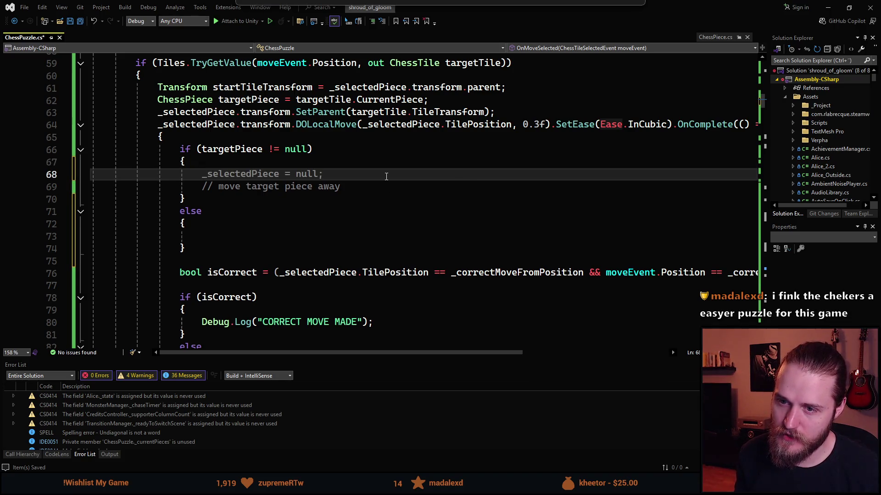
text(AudioPlayer.Play(_tak)
key(Tab)
text(.)
key(BackSpace)
text(, 0f, 1f)
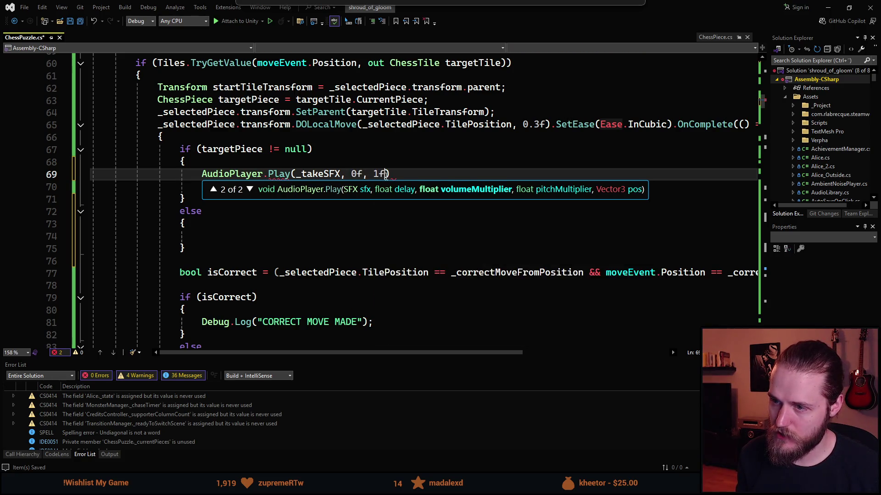
text(, 1f,)
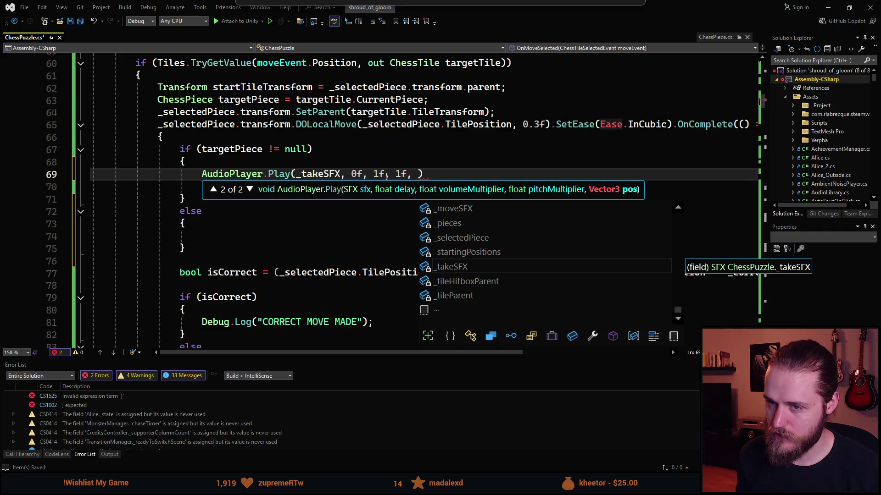
text( target)
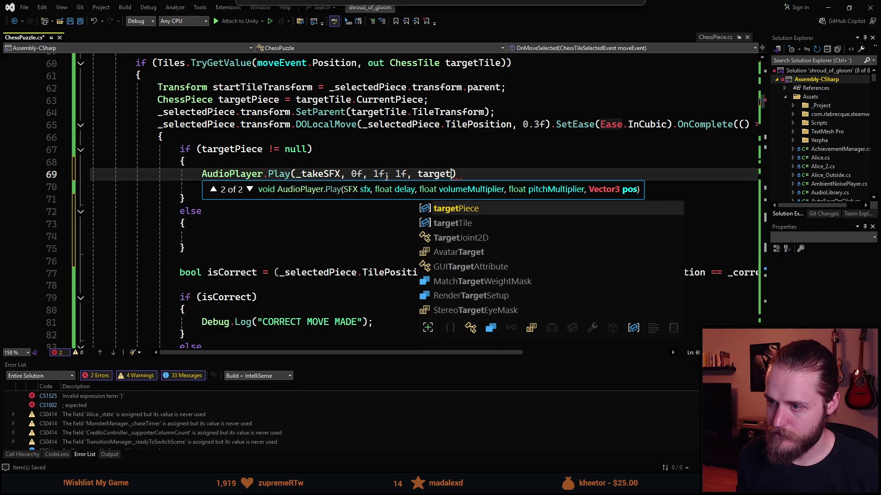
key(Tab)
text(.)
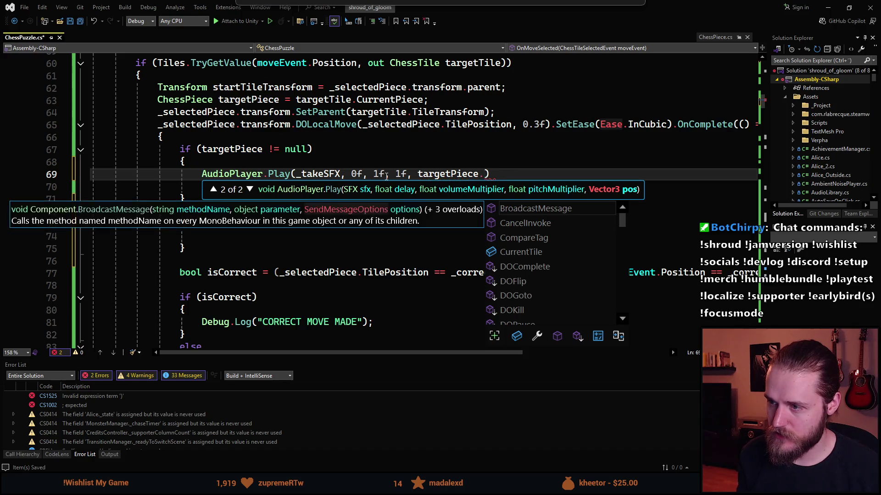
text(tr)
key(Tab)
text(.pos)
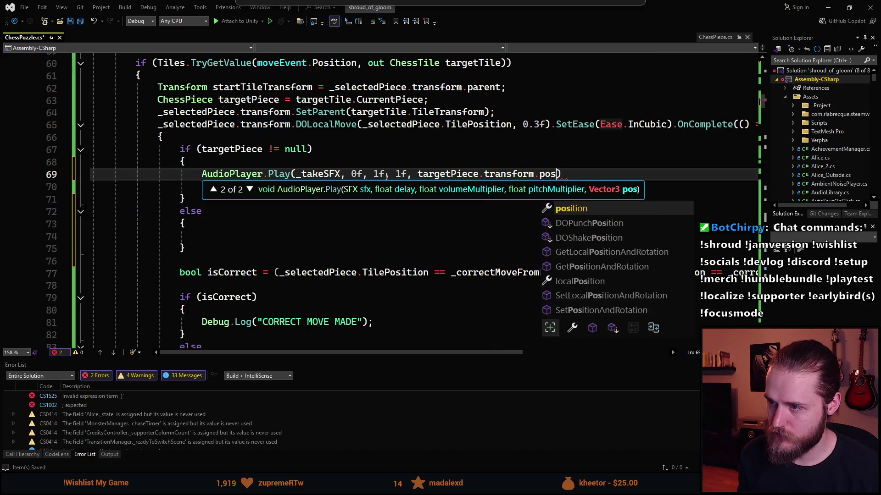
key(Tab)
text();)
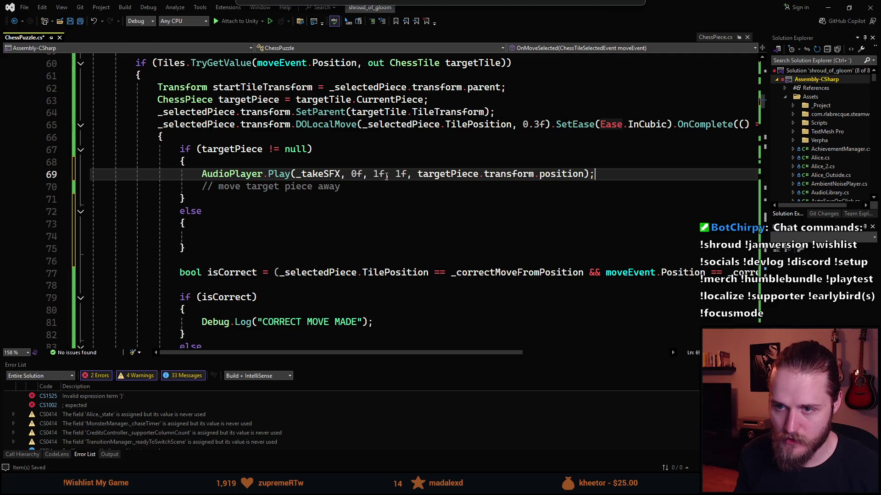
key(alt)
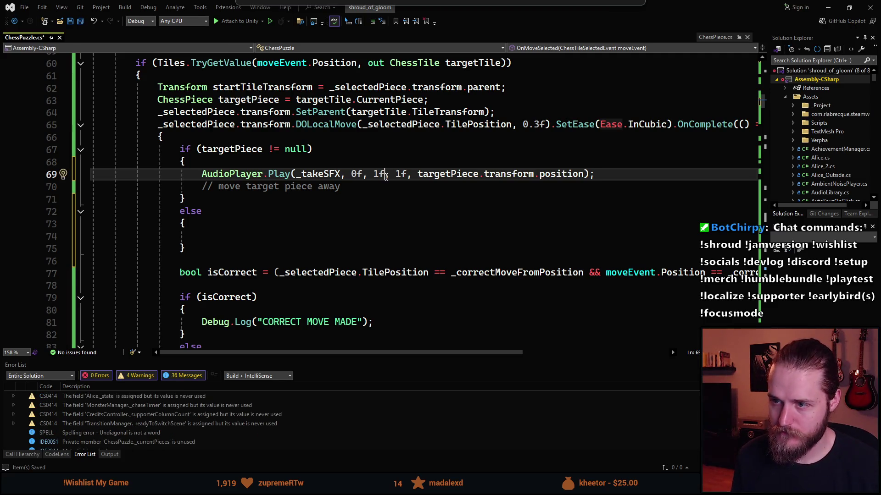
Step: Copy the call into the else block using _moveSFX and _selectedPiece's position, then save
key(ctrl+d)
key(alt+Down)
key(alt+Down)
key(alt+Down)
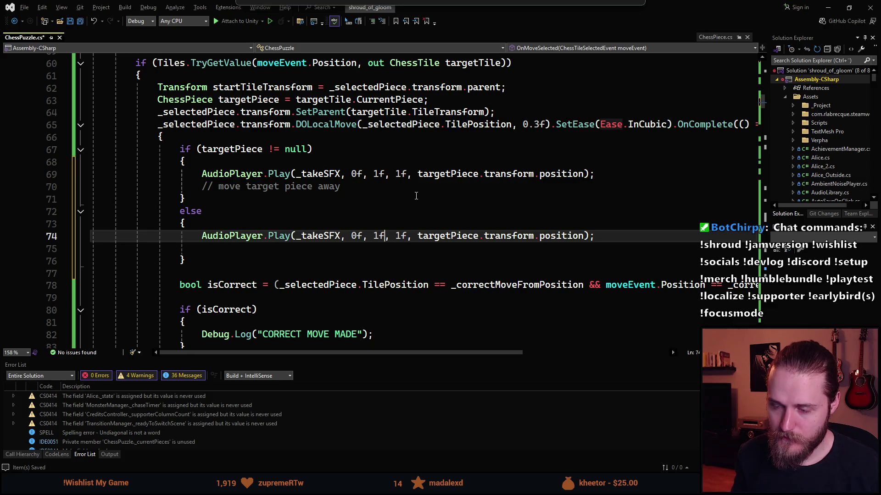
key(ctrl+Left)
key(ctrl+Left)
key(ctrl+Left)
double_click(430, 233)
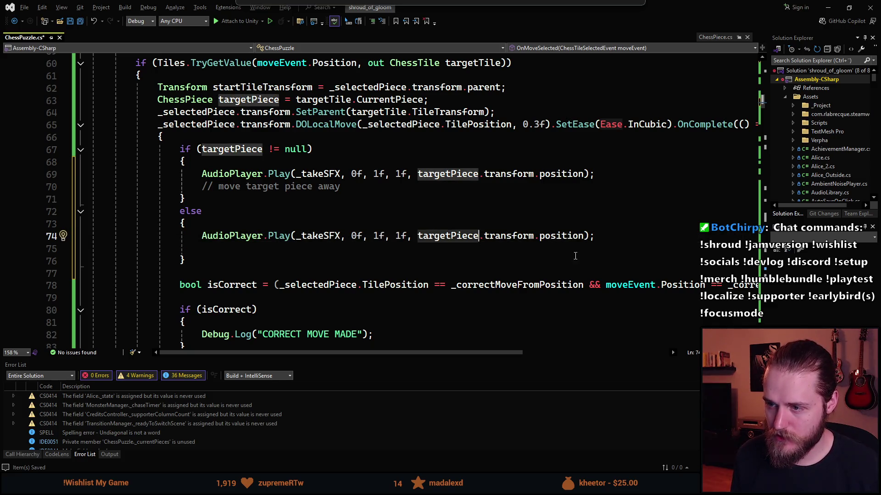
key(Delete)
text(_se)
key(Tab)
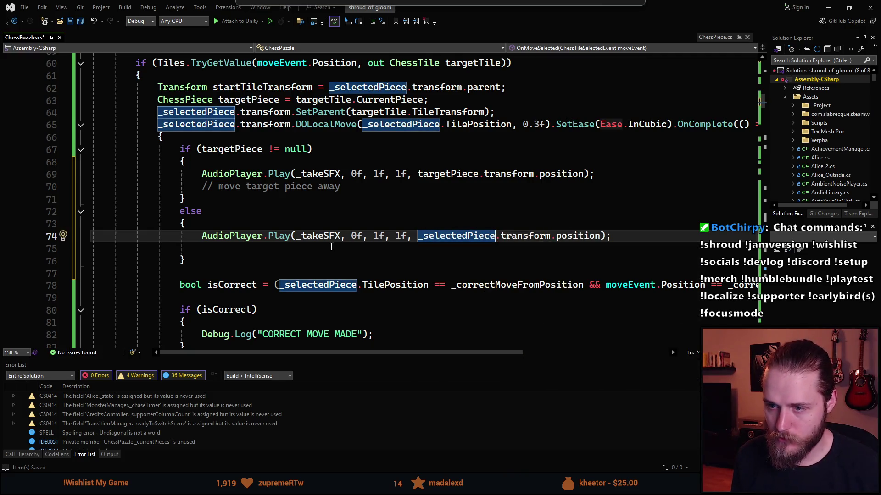
double_click(318, 236)
text(_mov)
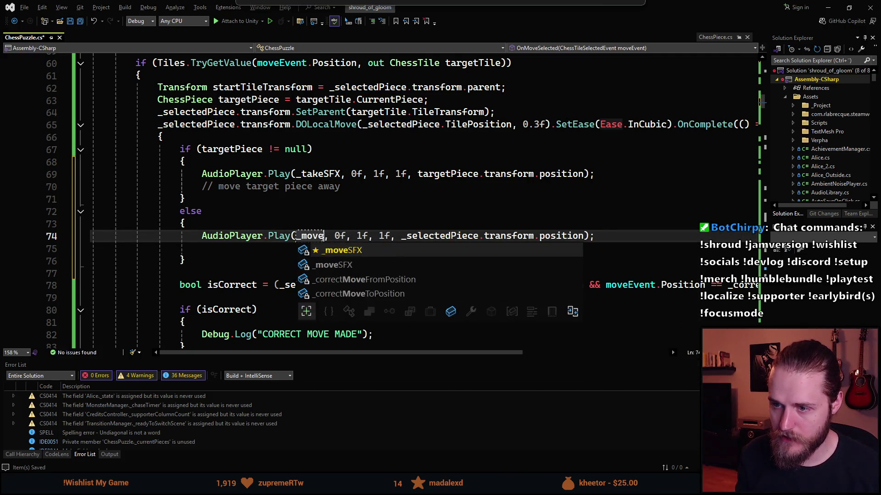
key(Tab)
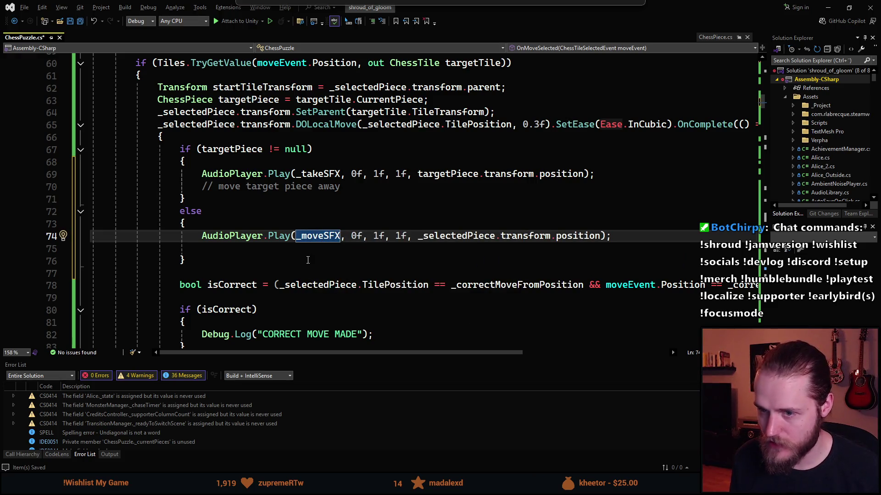
key(Down)
key(BackSpace)
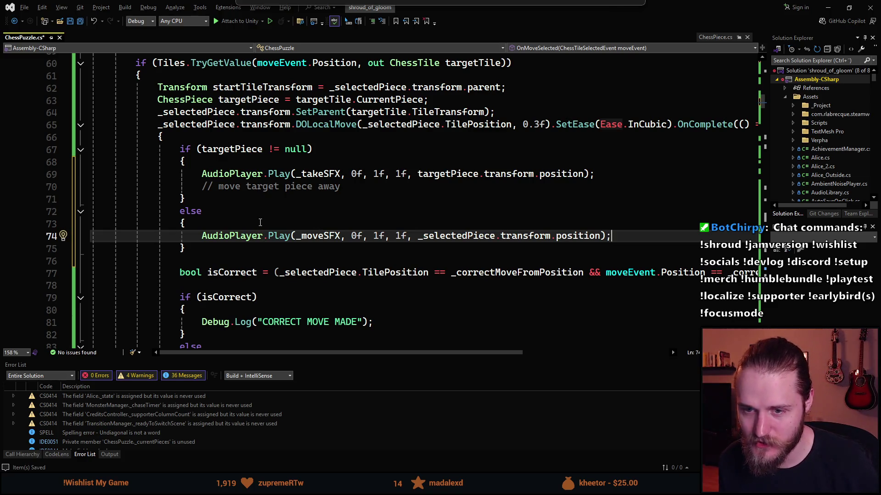
key(ctrl+s)
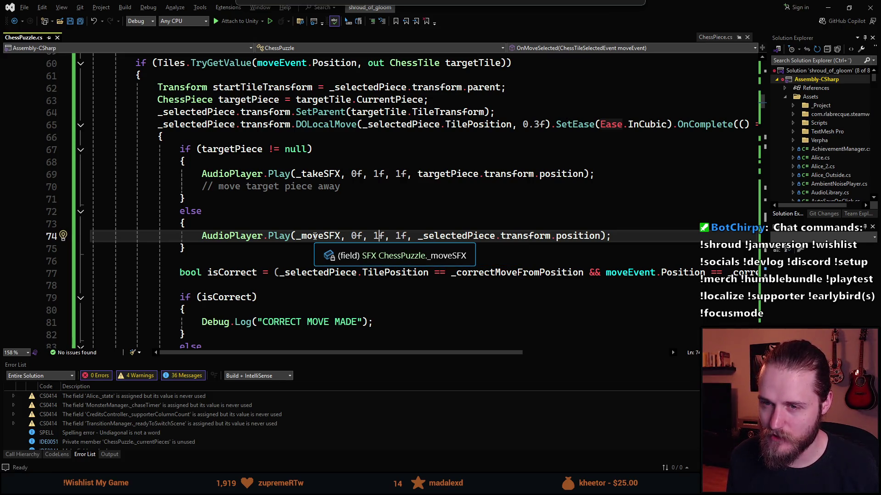
scroll(266, 162, down, 2)
scroll(266, 162, up, 2)
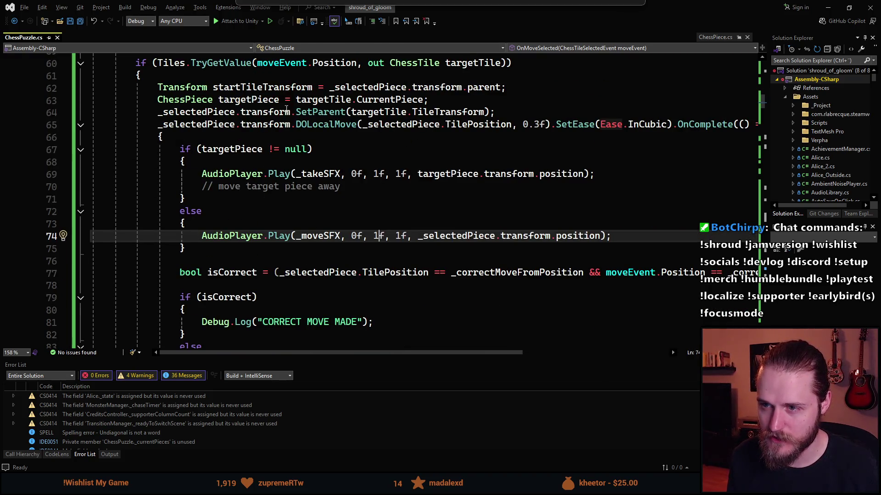
scroll(242, 182, down, 6)
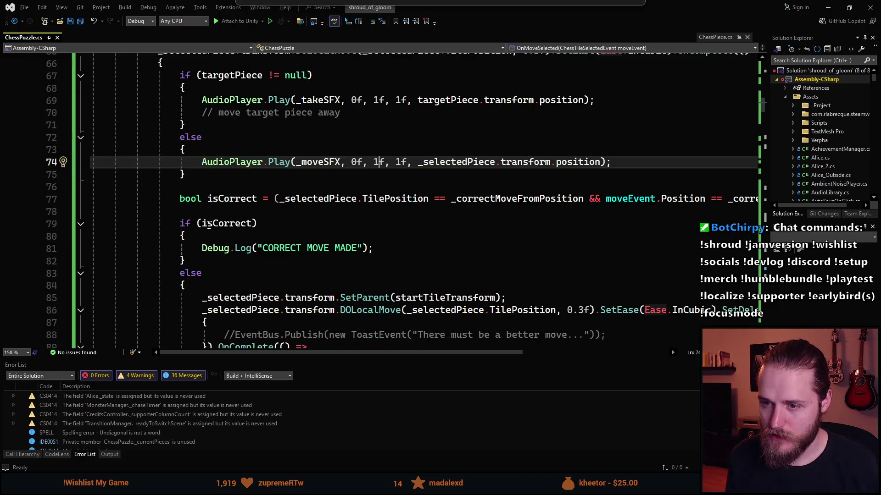
scroll(324, 210, up, 4)
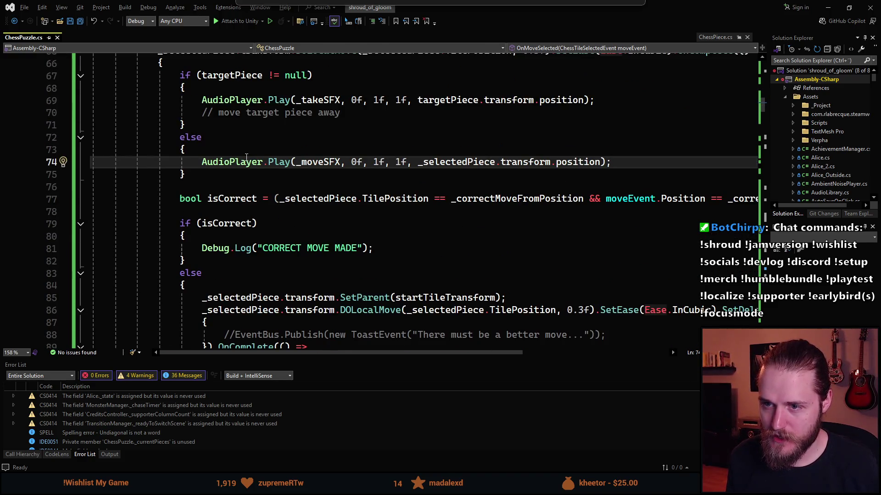
key(ctrl+d)
scroll(384, 216, down, 3)
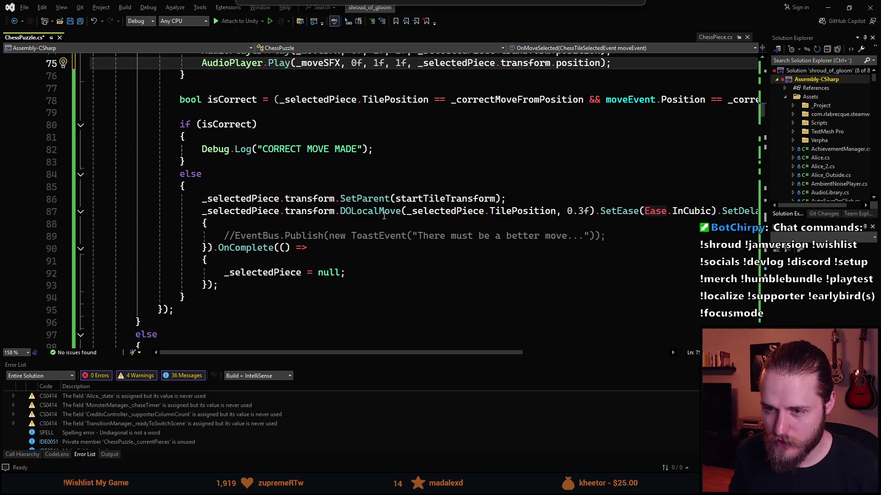
key(alt+Down)
key(alt+Down)
key(alt+Down)
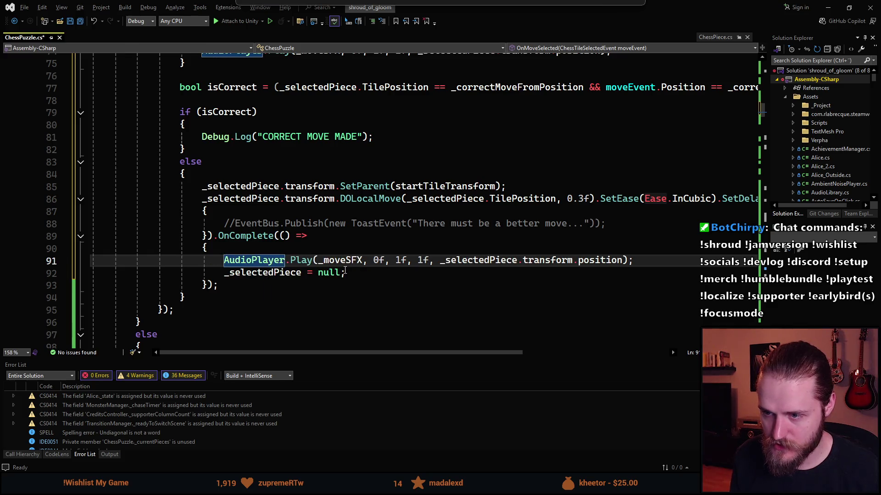
scroll(367, 267, up, 10)
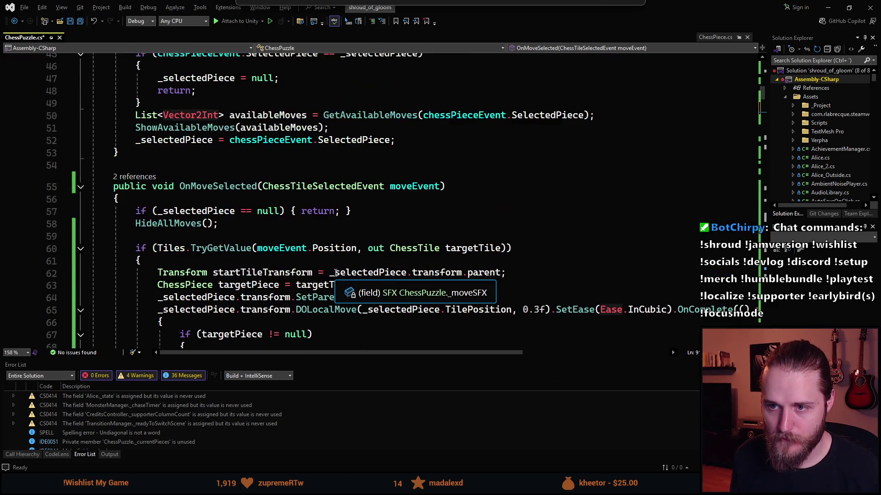
scroll(174, 219, down, 1)
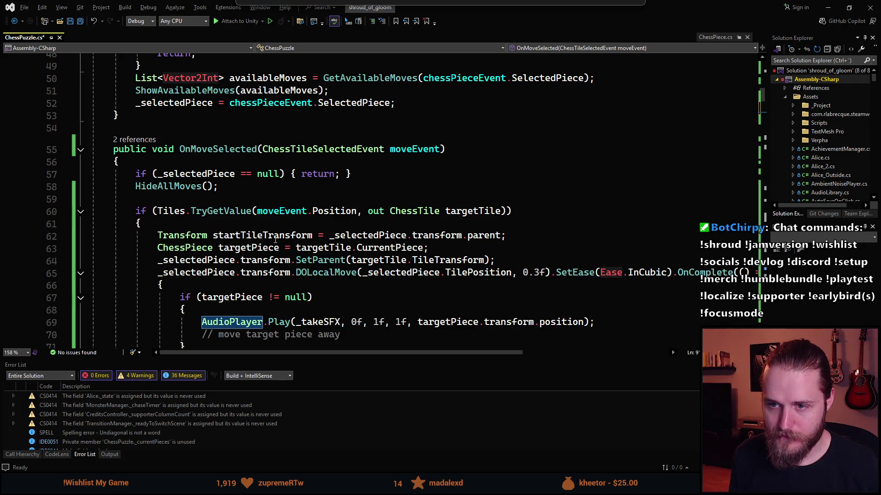
scroll(277, 242, up, 12)
Step: Add a private bool _isMoving field below _selectedPiece
click(326, 161)
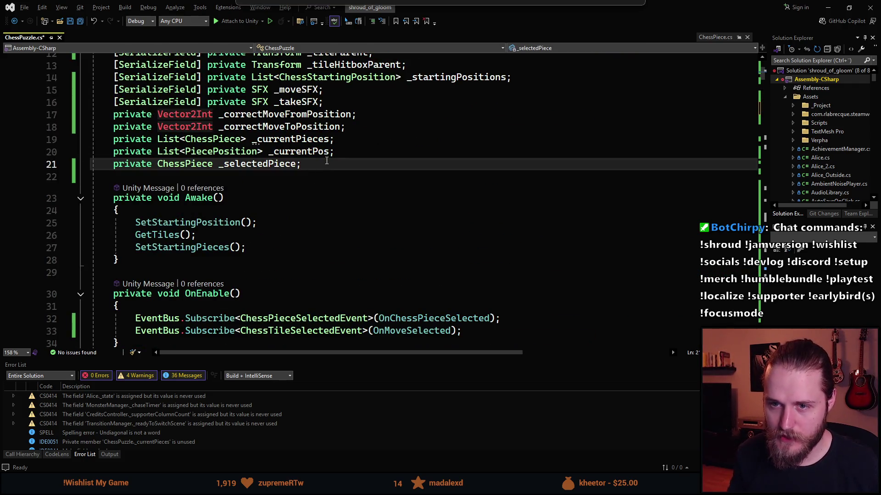
key(Return)
text(private boo)
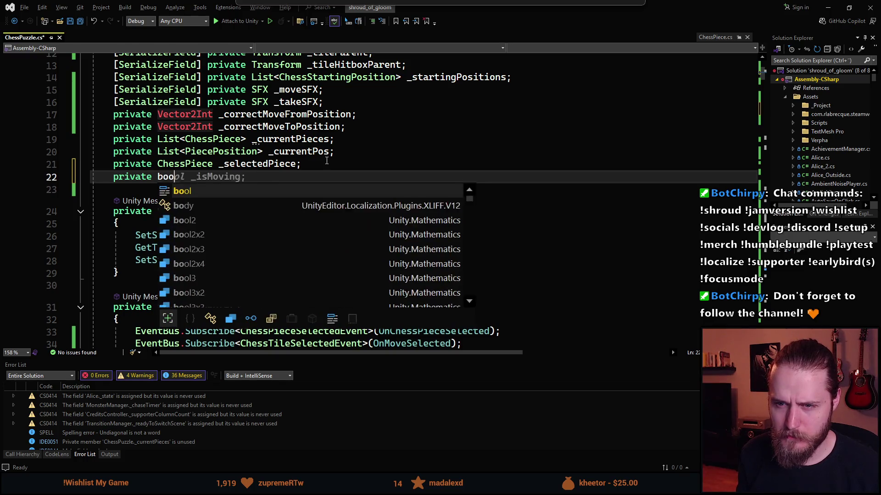
key(Tab)
key(Tab)
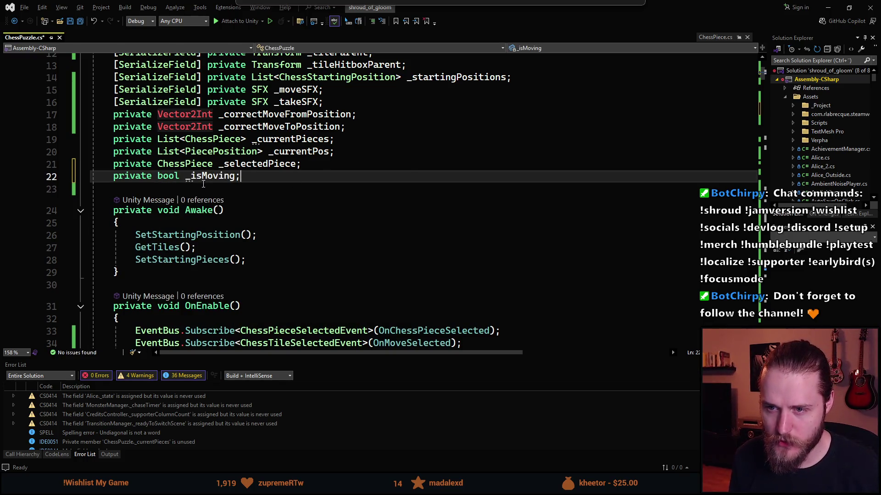
Step: Insert an early return when _isMoving is true at the top of OnChessPieceSelected
scroll(203, 184, down, 8)
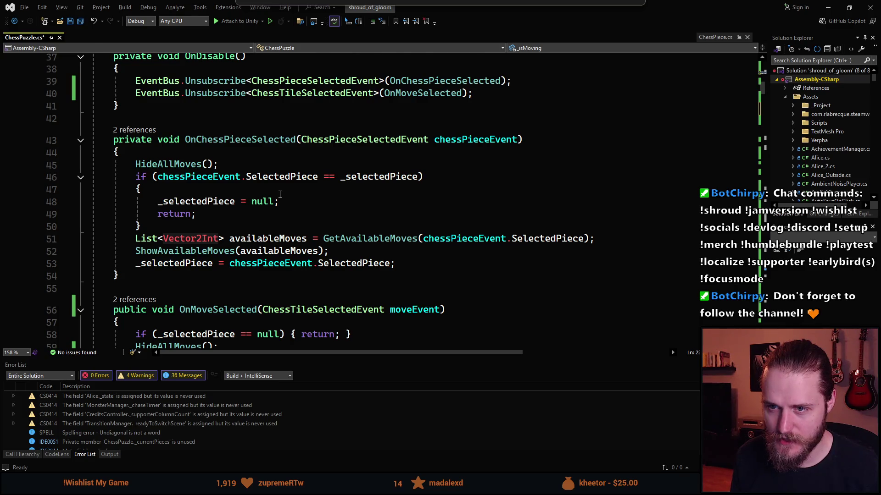
scroll(280, 195, down, 1)
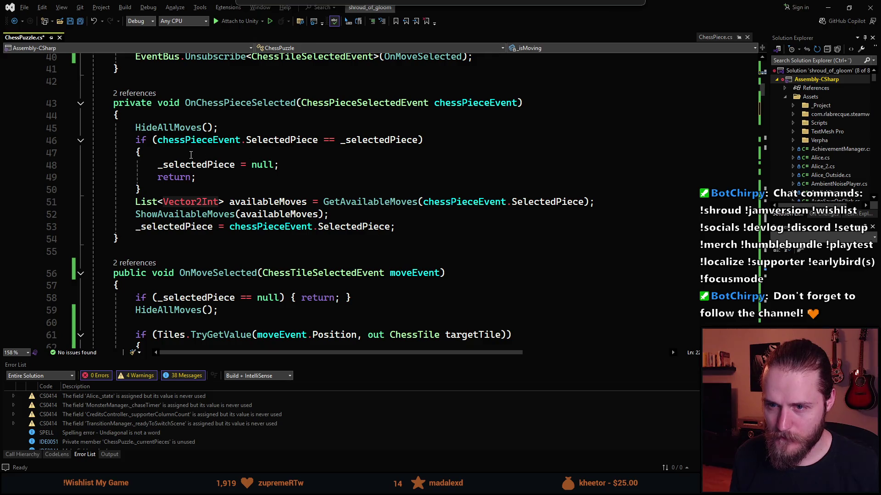
click(183, 119)
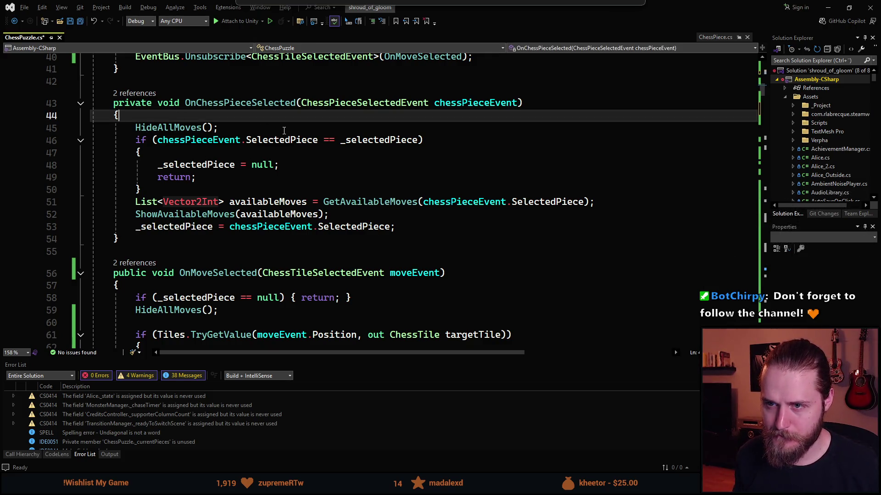
key(Return)
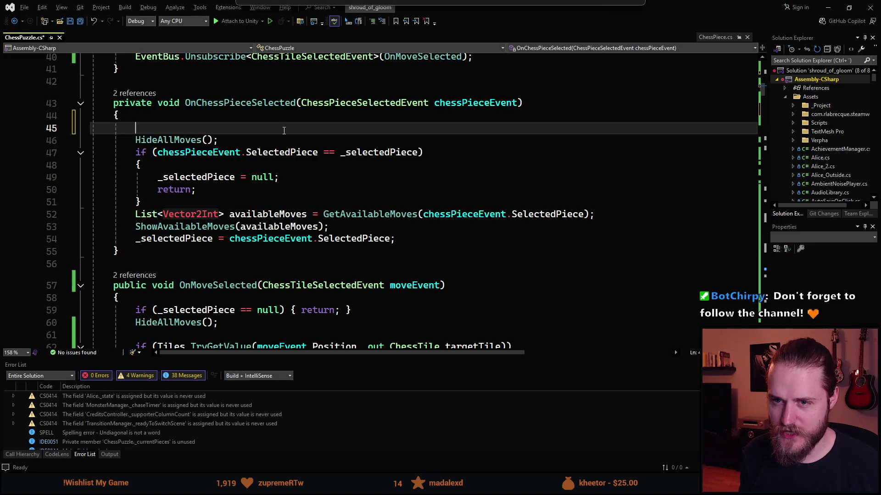
text(if(_isMoving)
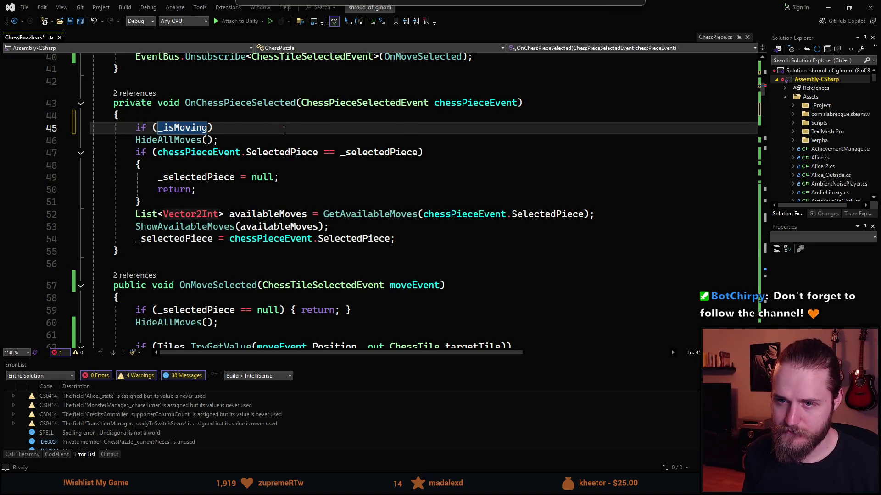
text())
key(Tab)
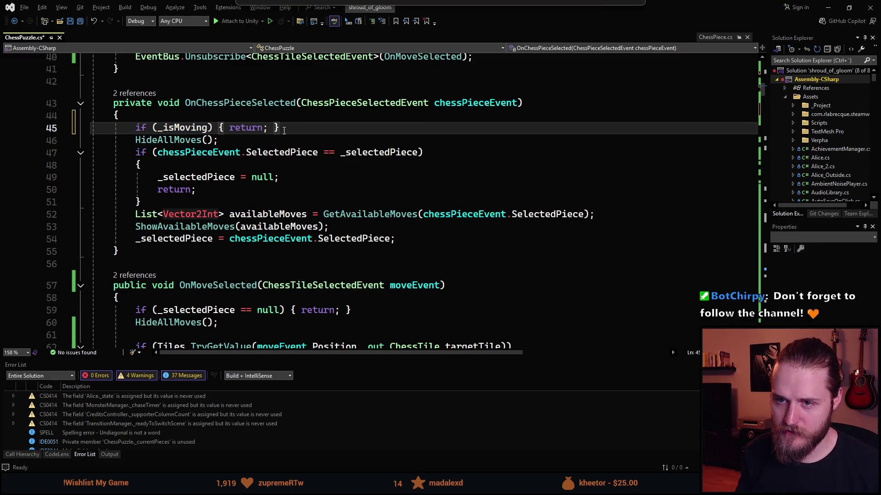
key(Return)
double_click(138, 129)
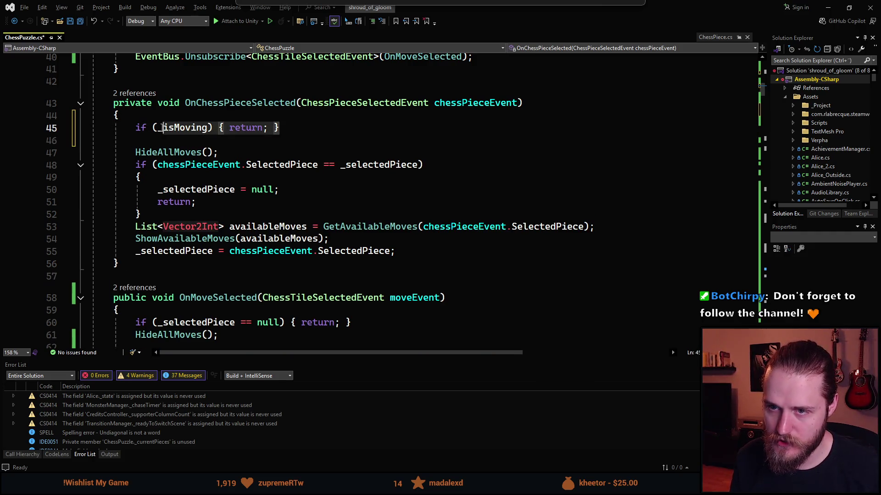
Step: Insert the same _isMoving early-return guard at the top of OnMoveSelected
scroll(261, 182, down, 3)
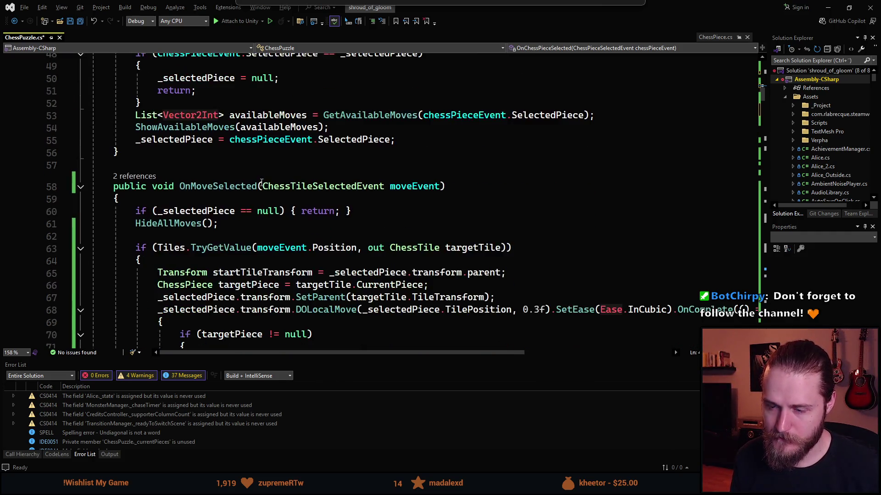
click(176, 201)
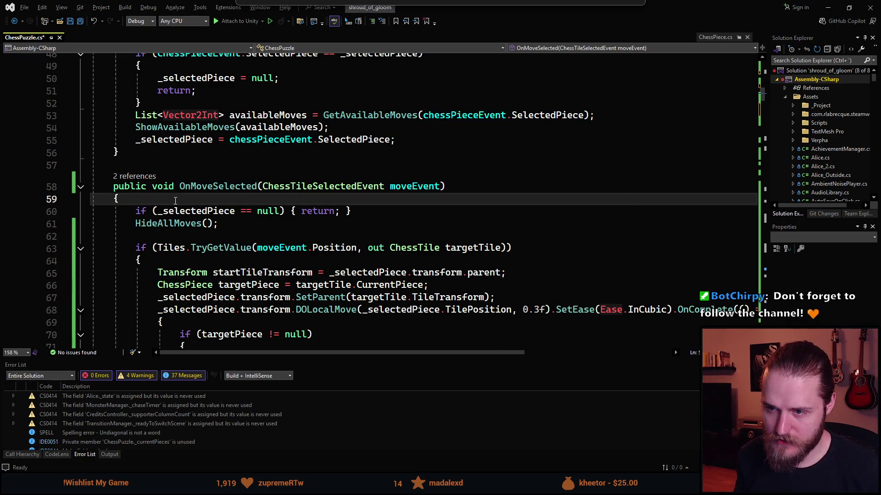
key(Return)
key(Tab)
scroll(197, 249, down, 2)
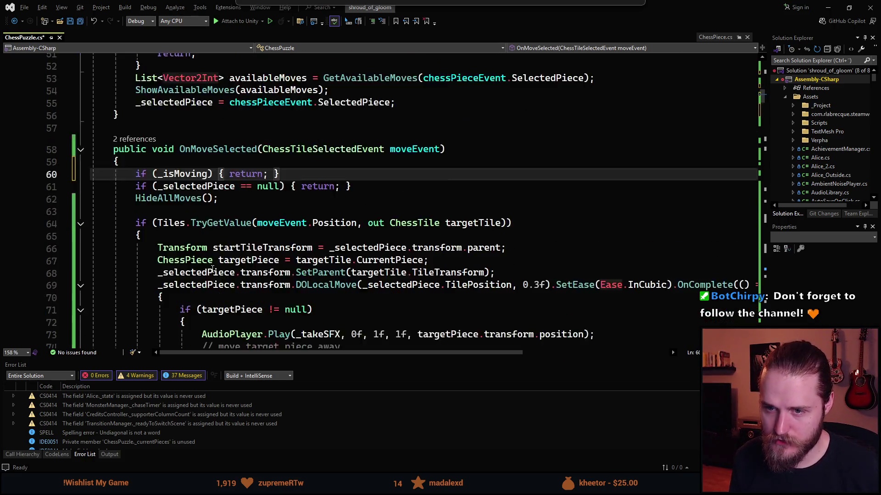
scroll(200, 202, down, 1)
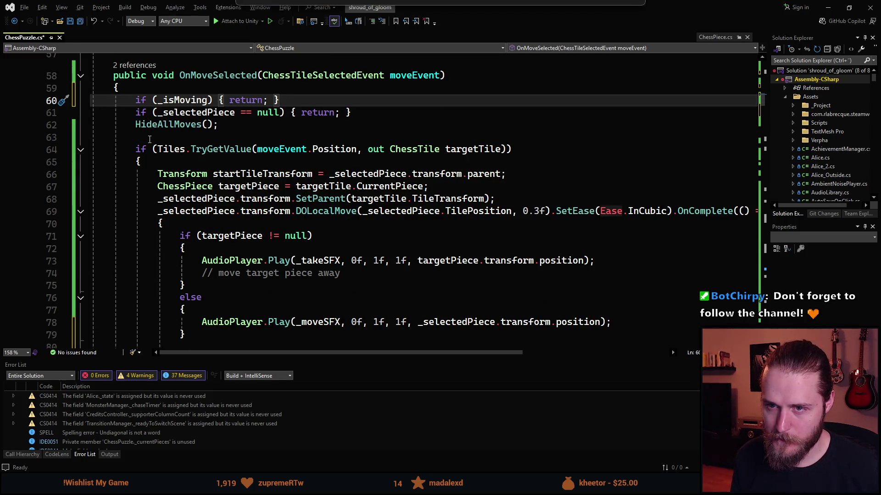
scroll(150, 139, down, 1)
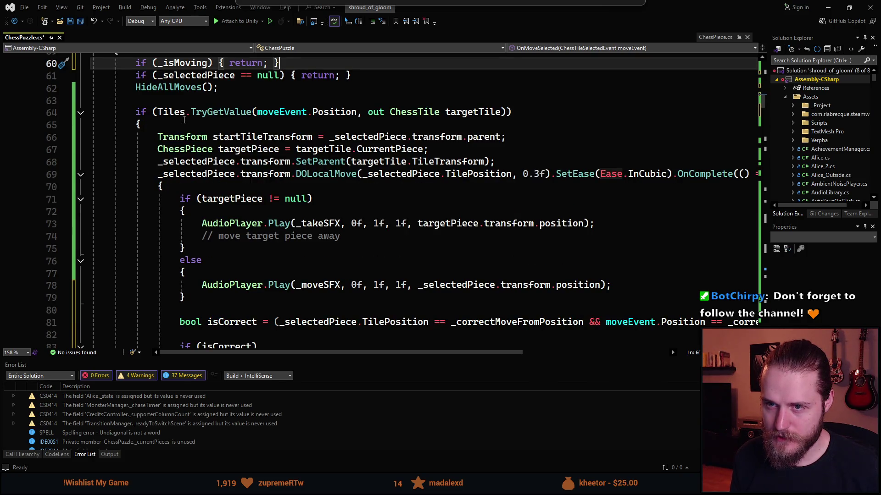
click(202, 126)
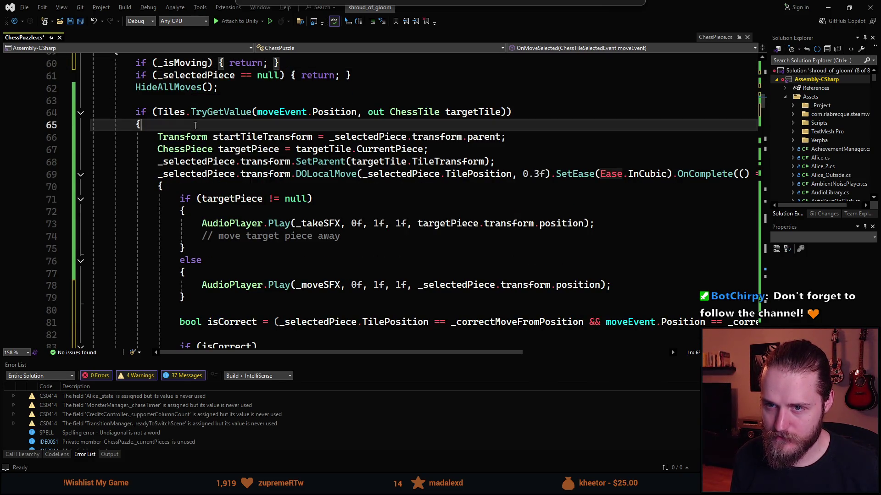
Step: Insert '_isMoving = true;' on a new line before the tile lookup in OnMoveSelected
key(Up)
key(Up)
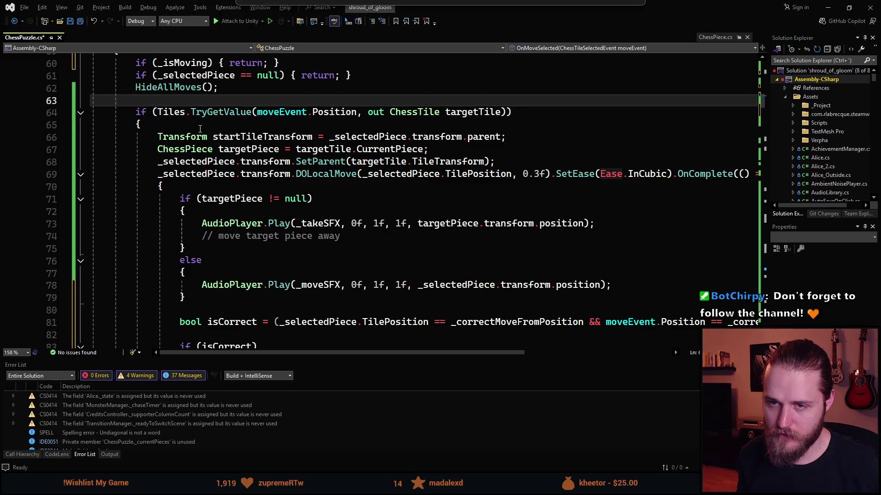
key(Return)
key(Return)
key(Up)
text(_is)
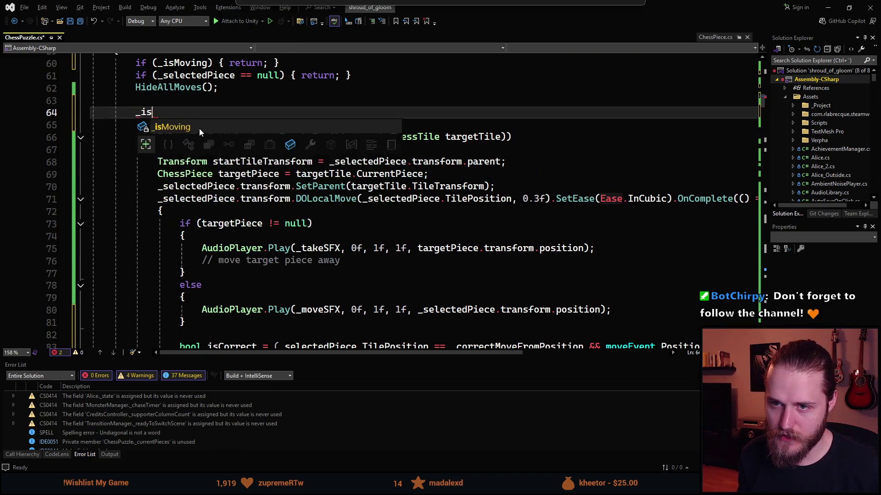
key(Tab)
text(= ;)
key(Left)
text(true)
Step: Add '_isMoving = false;' at the end of the OnComplete callback
scroll(188, 178, down, 8)
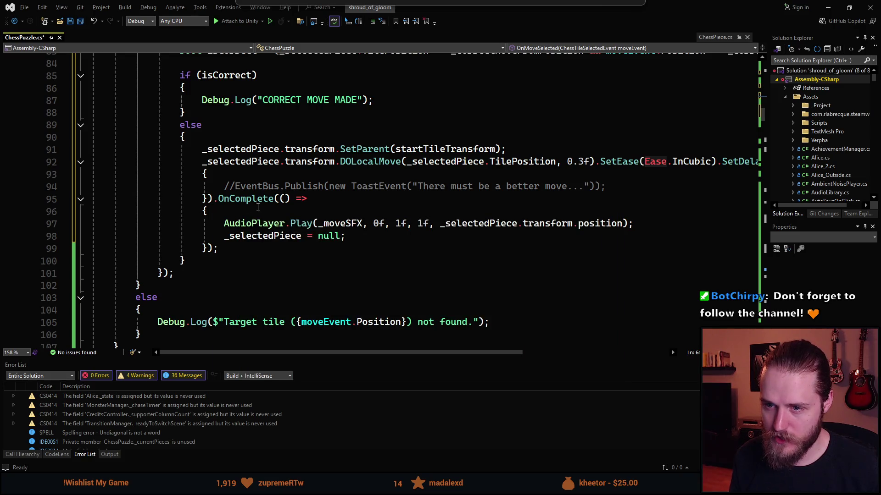
click(339, 244)
key(Return)
text(_isMoving)
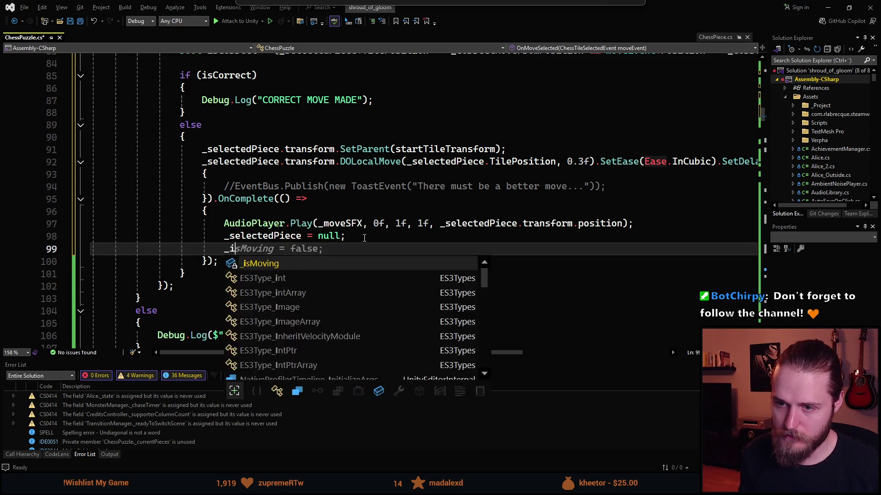
key(Tab)
Step: In the tile-not-found branch, add '_isMoving = false;' and '_selectedPiece = null;' after the log message
scroll(333, 178, down, 2)
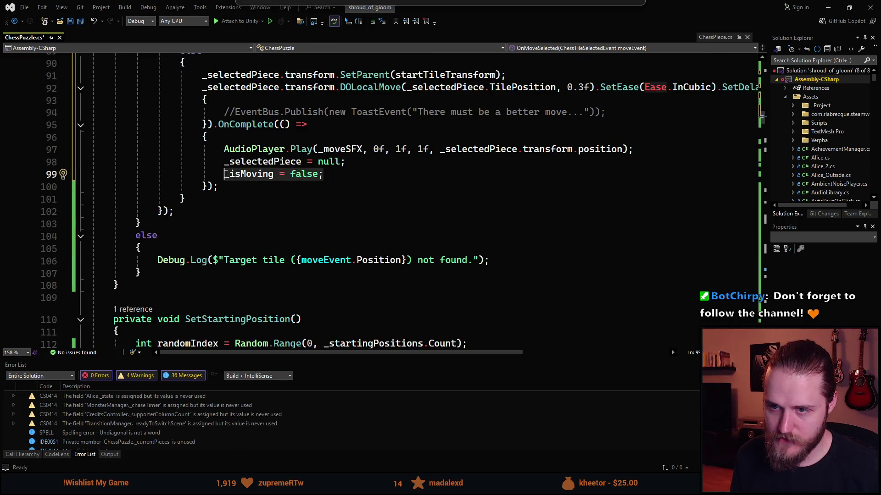
click(505, 268)
click(510, 261)
key(Return)
text(_isMoving = false;)
key(Tab)
click(225, 160)
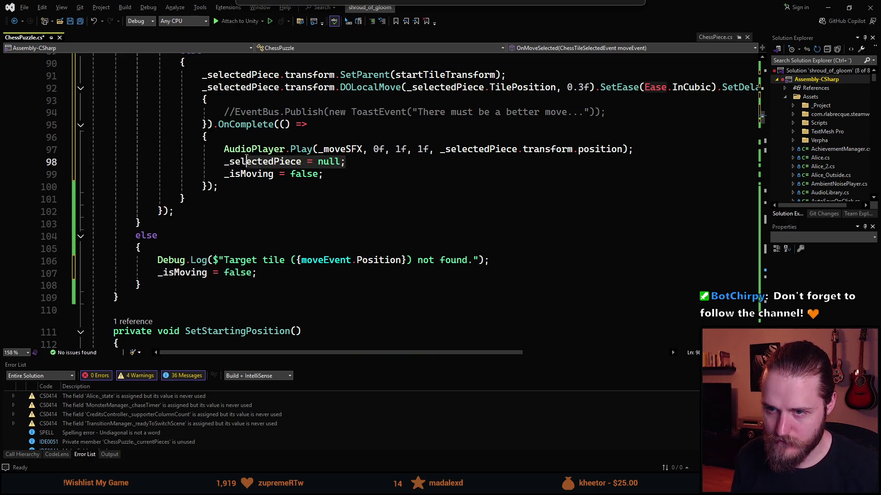
click(526, 267)
key(Return)
text(_selectedPiece = null;)
Step: Save ChessPuzzle.cs and return to the Unity editor
click(291, 308)
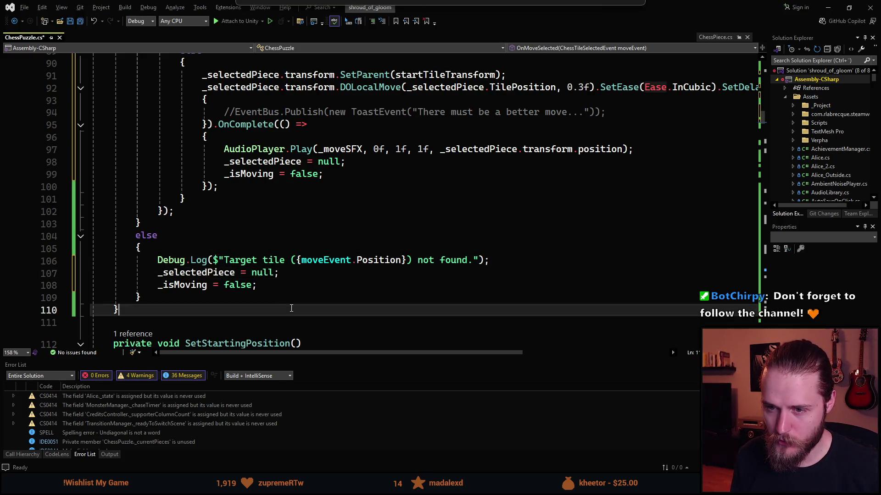
key(ctrl+s)
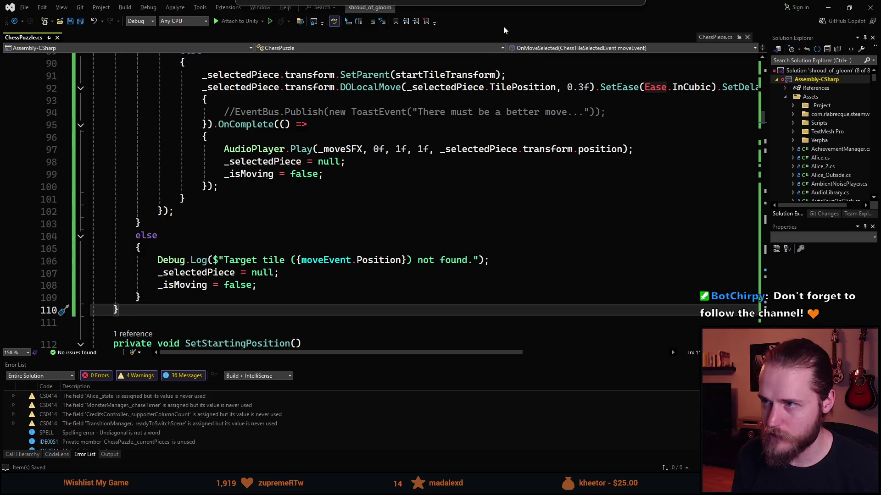
key(alt+Tab)
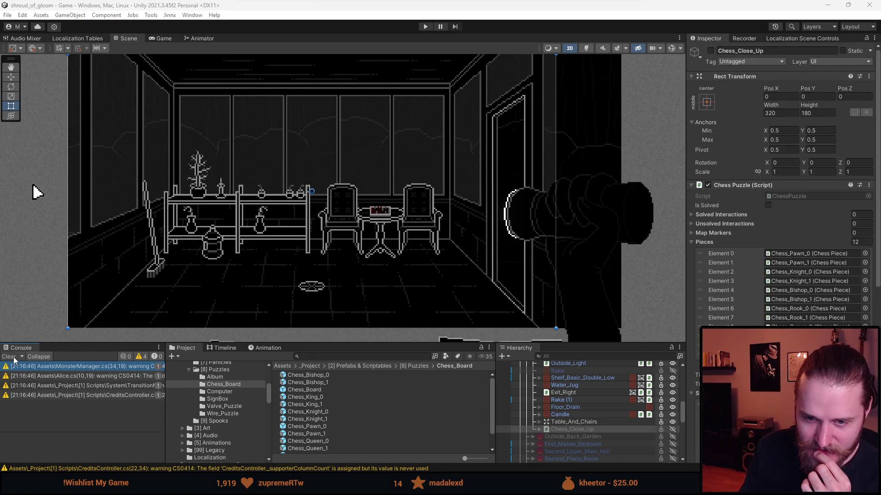
Step: Clear the Console warnings and enter play mode to test the updated puzzle
click(14, 357)
click(426, 27)
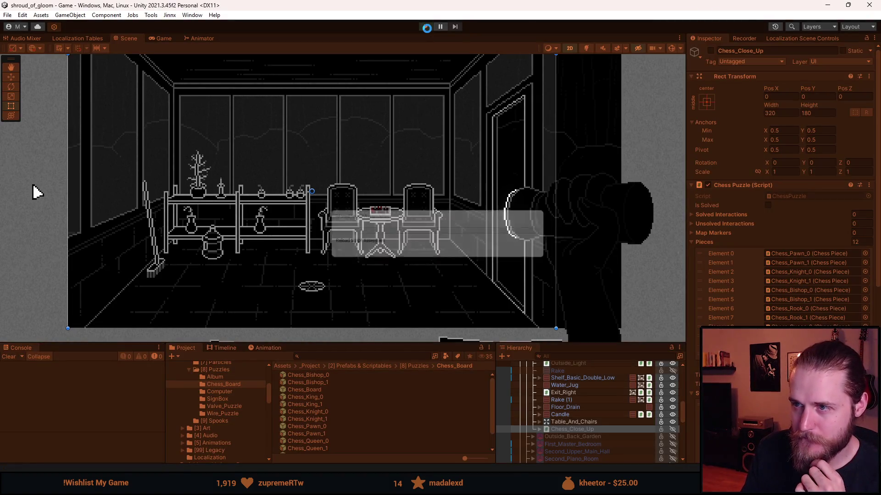
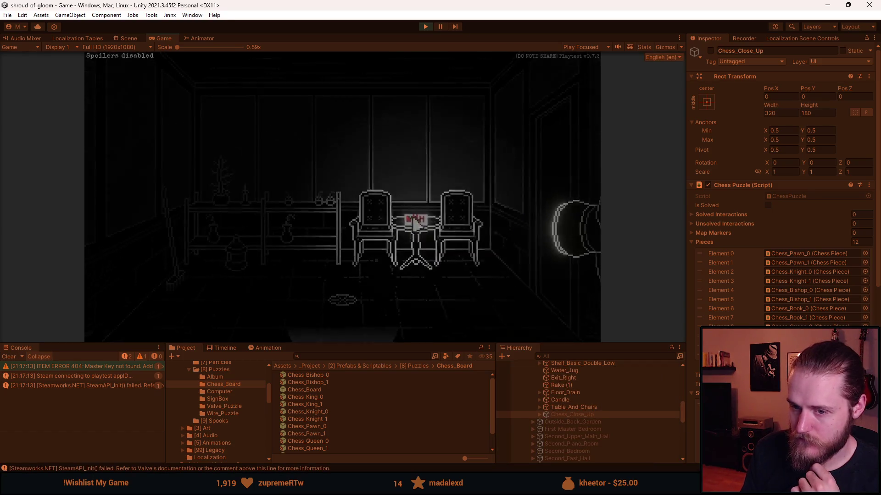
Step: Open the chess board close-up, try moving the E4 and D6 pieces, then stop the game
click(415, 224)
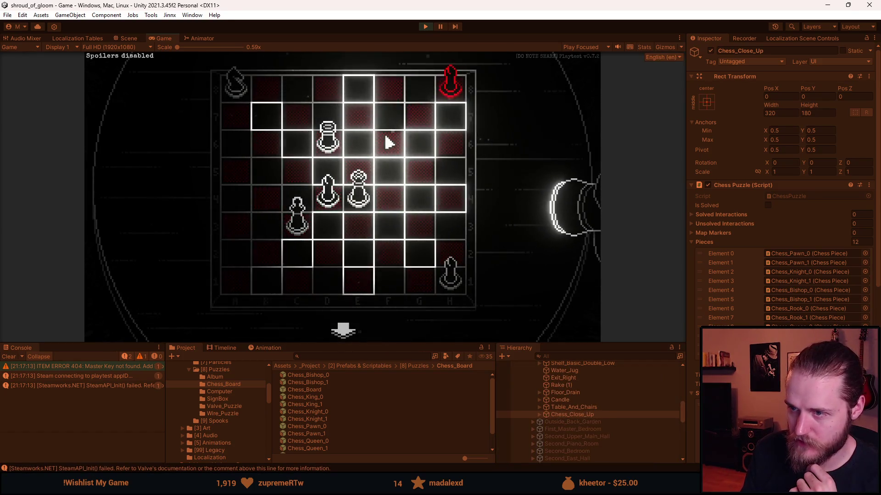
click(362, 140)
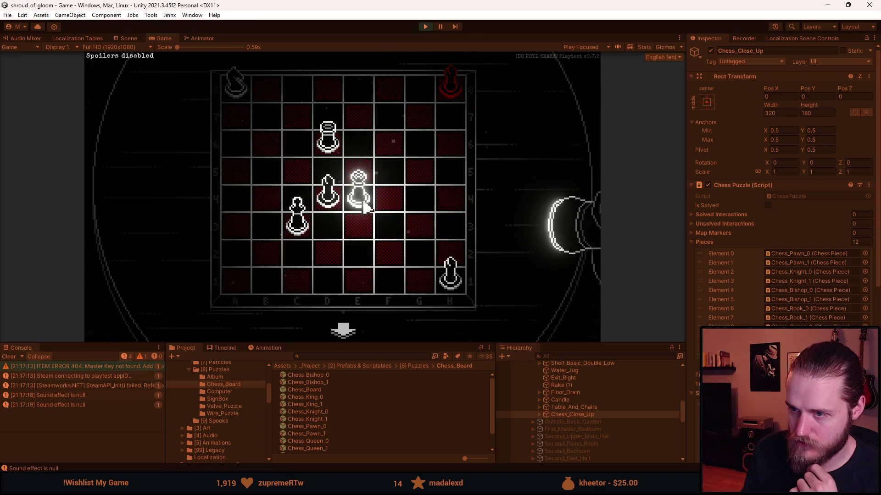
click(291, 138)
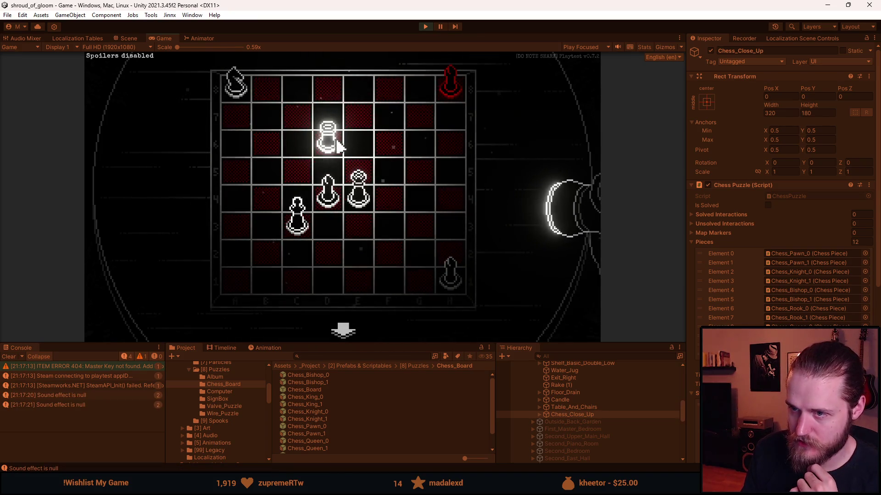
click(355, 193)
click(276, 120)
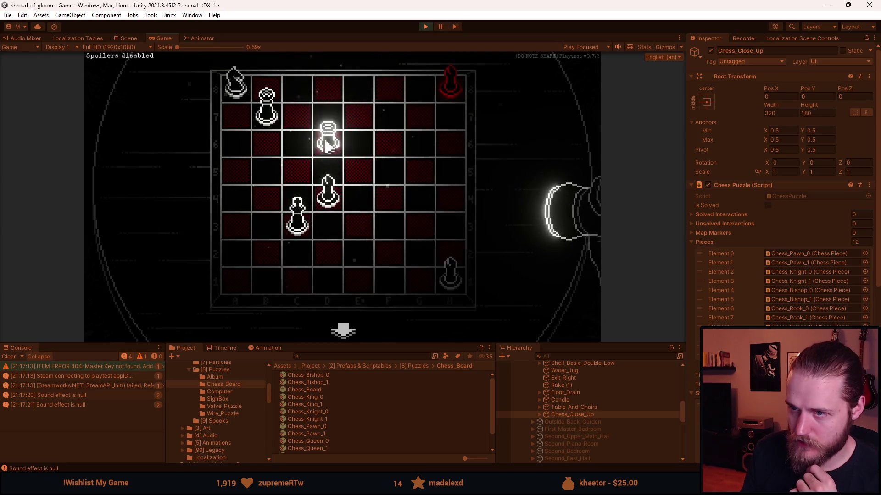
click(358, 191)
click(452, 123)
click(330, 140)
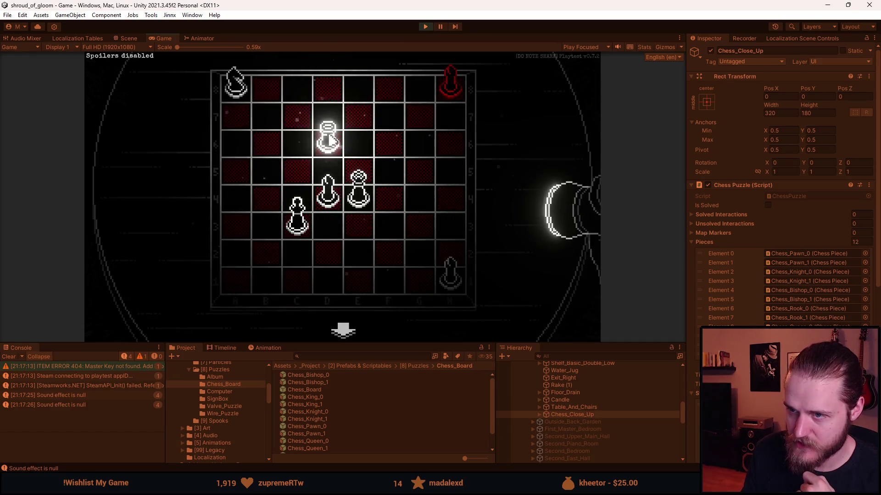
click(421, 143)
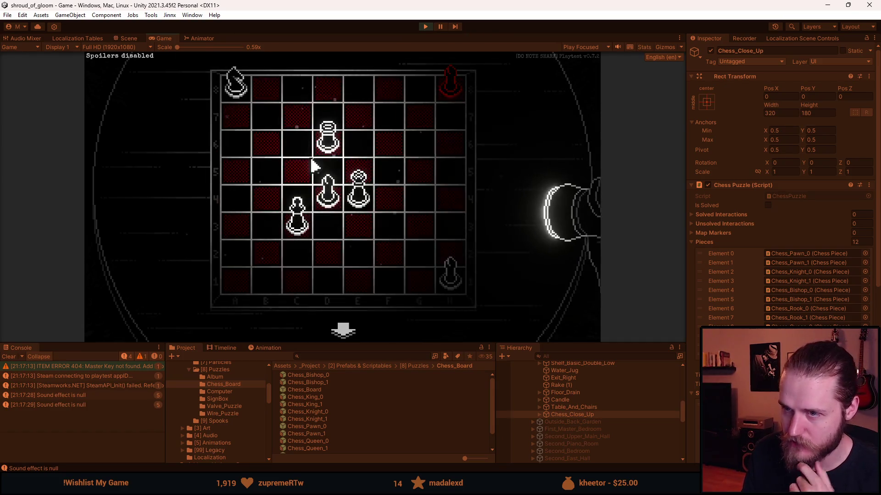
click(426, 26)
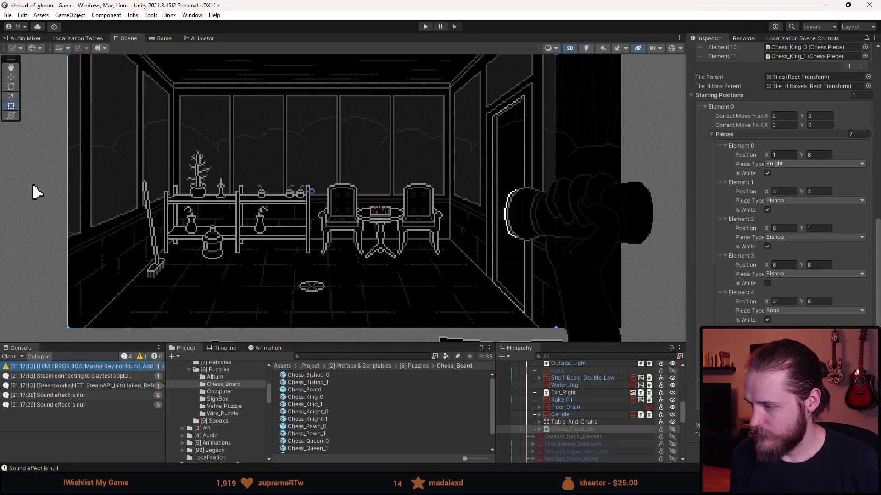
Step: Search the SFX picker for 'wood' and preview the wood impact, knock and creak sounds
text(wood)
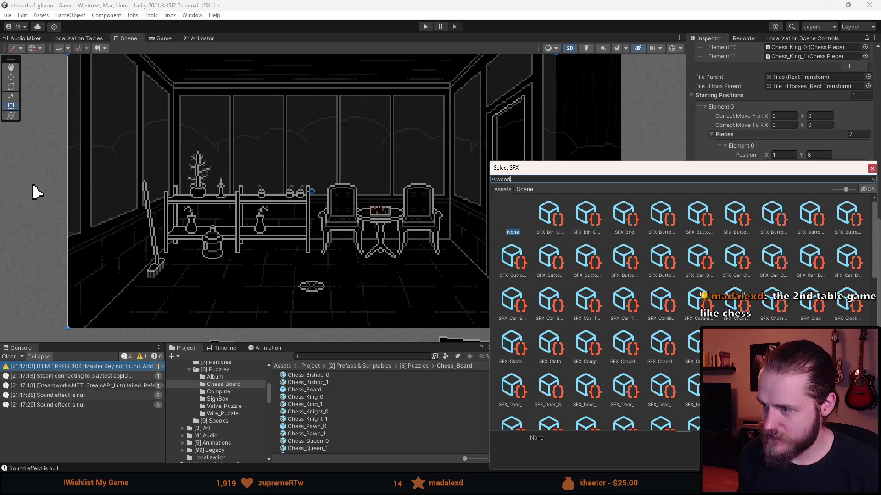
click(554, 222)
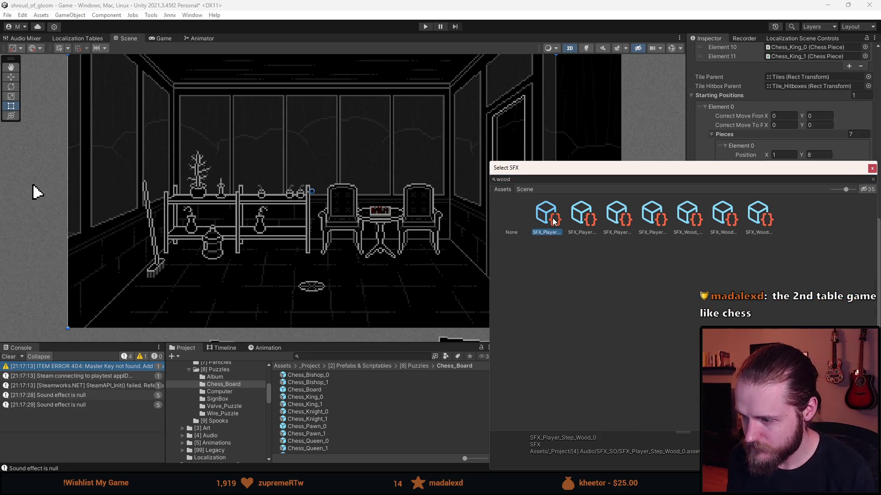
key(Right)
key(Right)
key(Right)
key(Left)
key(Right)
key(Right)
key(Left)
key(Left)
key(Left)
key(Right)
key(Right)
key(Right)
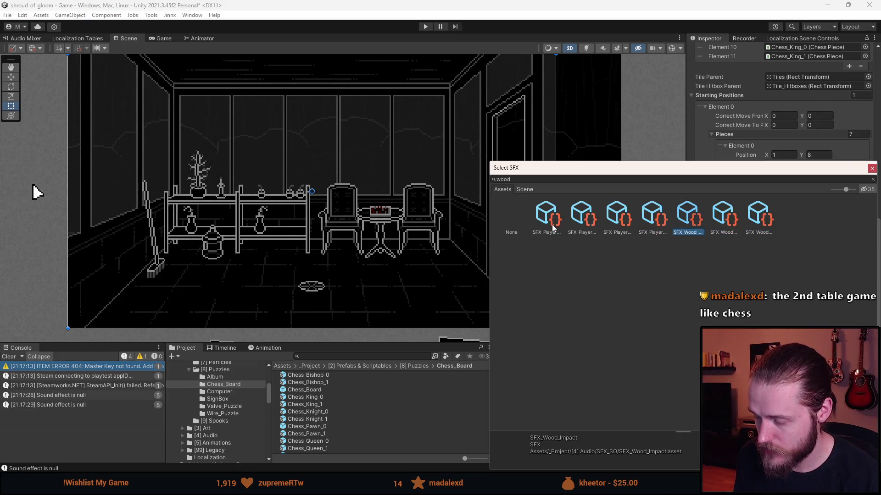
key(Left)
key(Left)
key(Left)
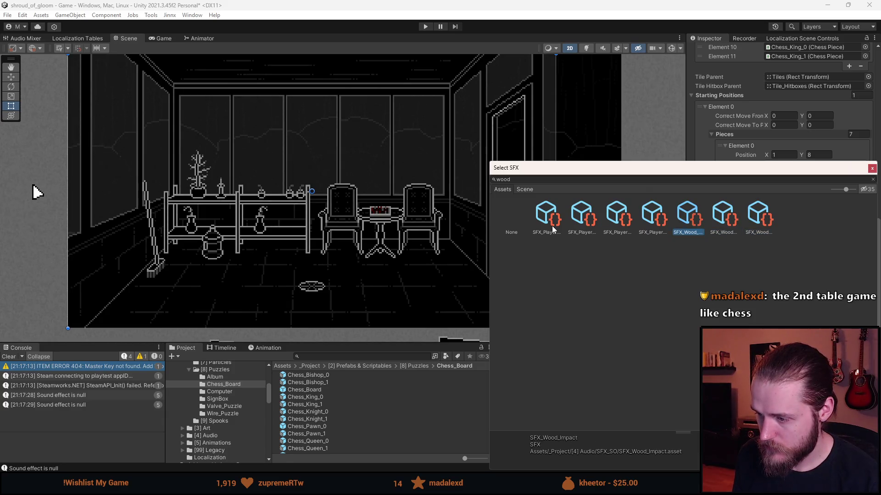
key(Right)
key(Right)
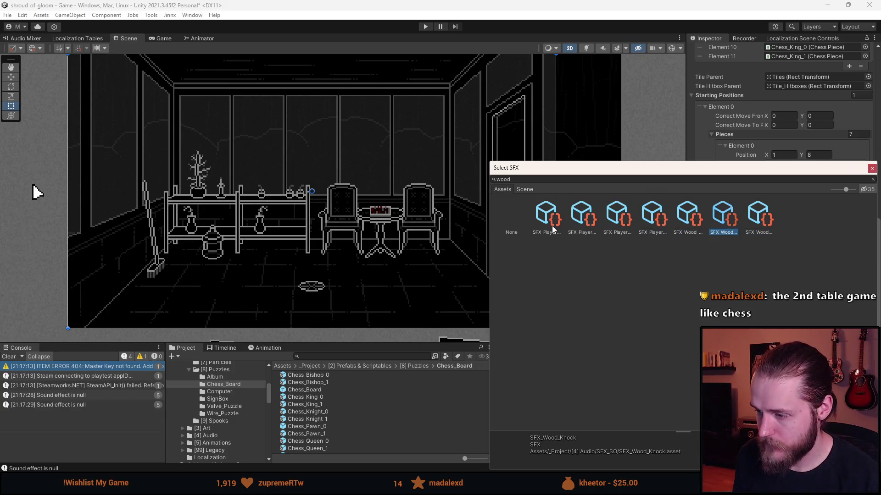
key(Left)
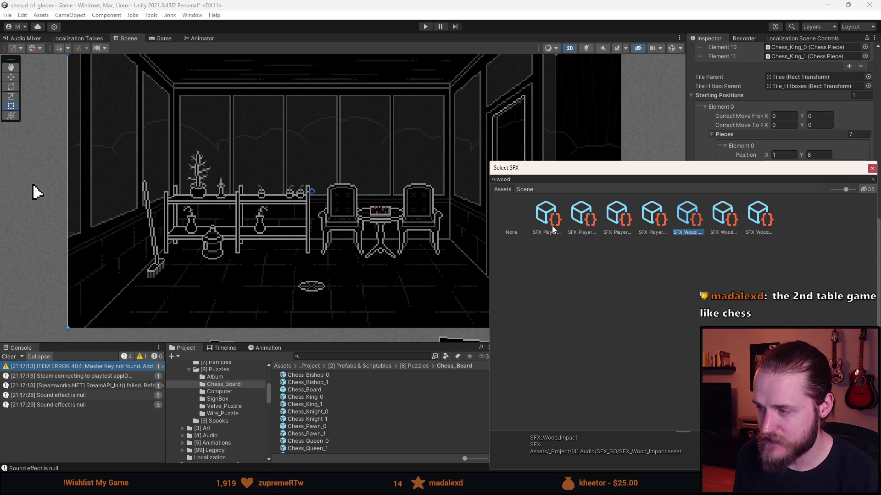
key(Right)
Step: Assign SFX_Wood_Impact as the chess move sound and start the game
key(Return)
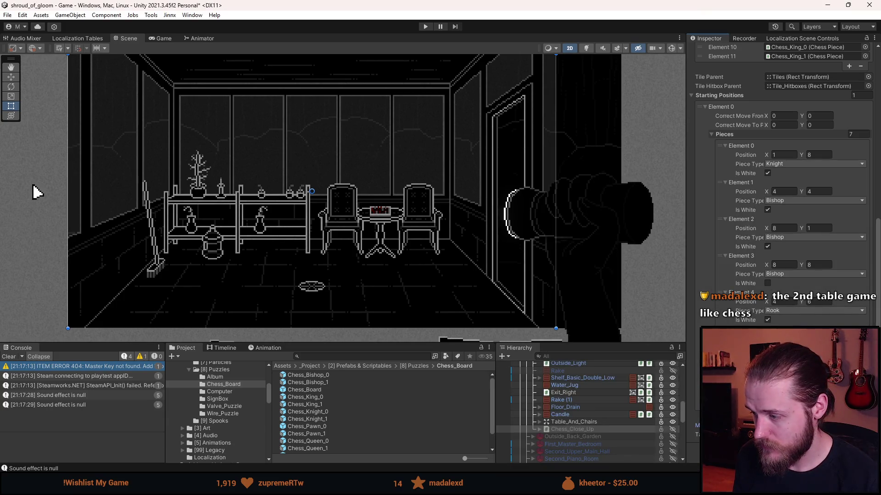
key(Return)
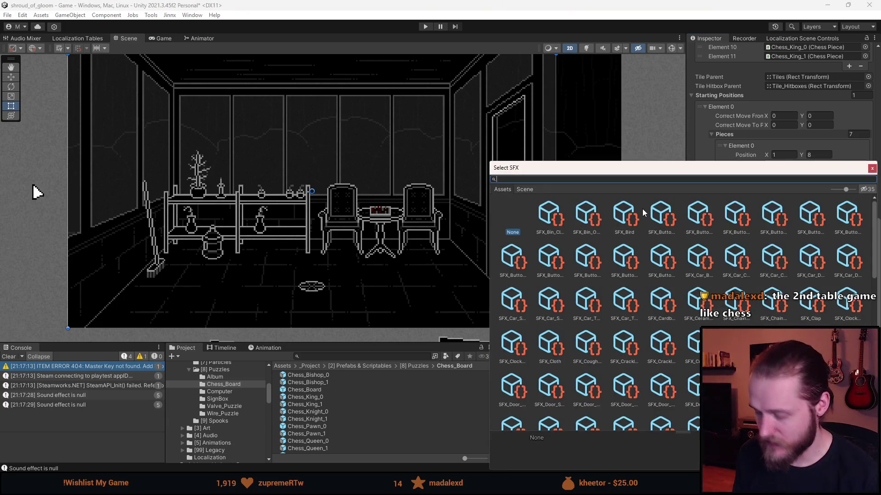
text(wood)
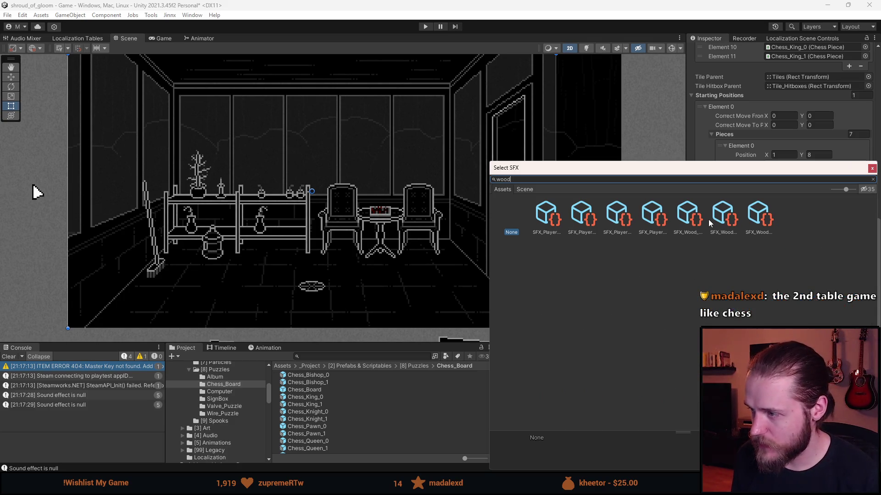
click(688, 226)
double_click(688, 225)
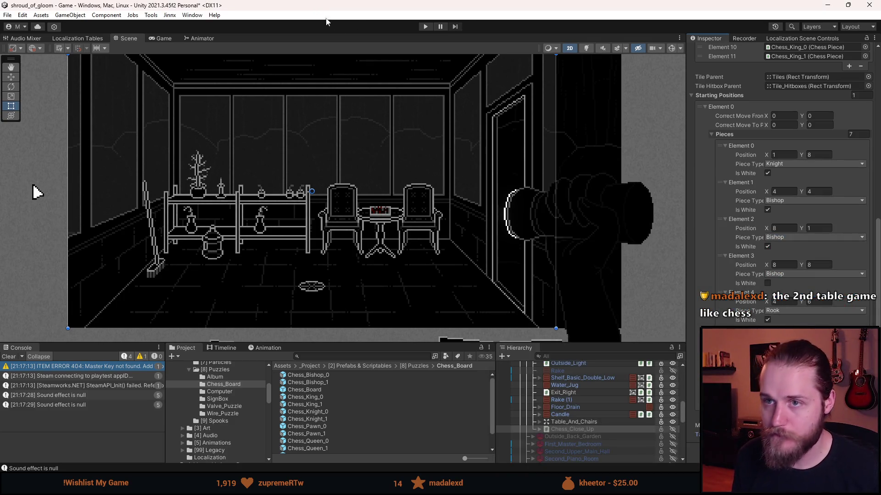
click(426, 27)
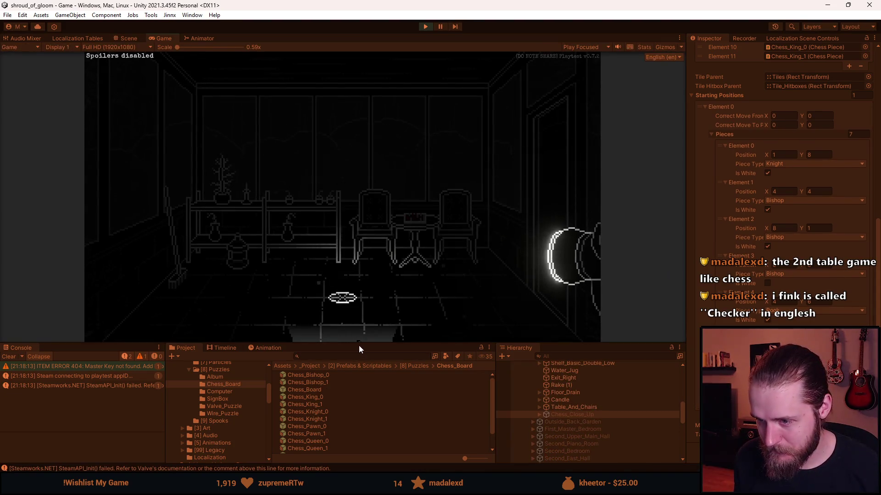
Step: Enlarge the Game view, open the board close-up and try the E4 bishop to G6
drag(358, 349, 358, 421)
click(415, 257)
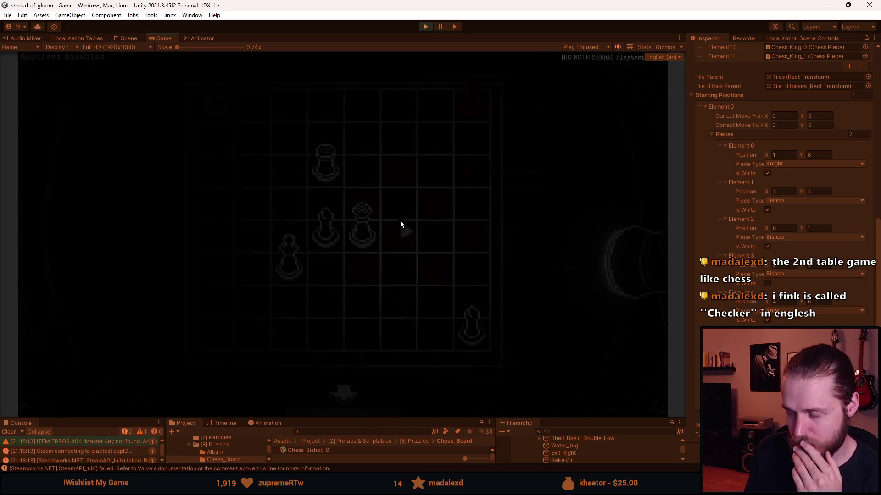
click(371, 241)
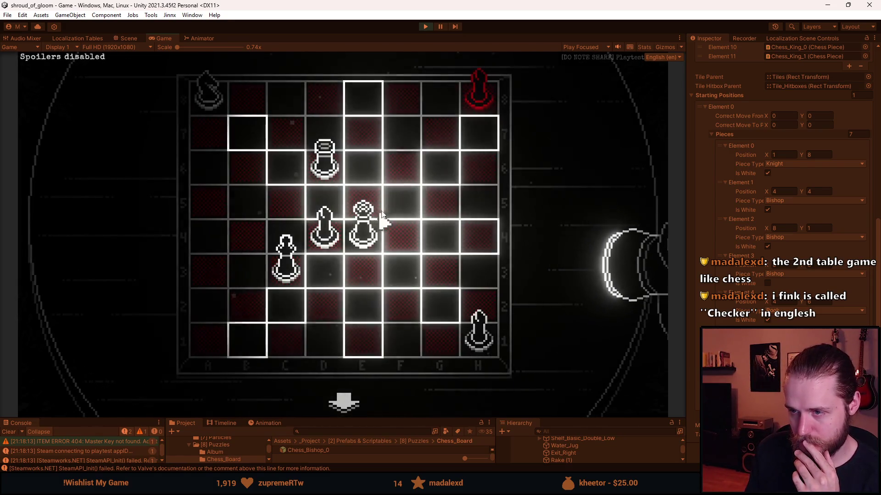
click(429, 177)
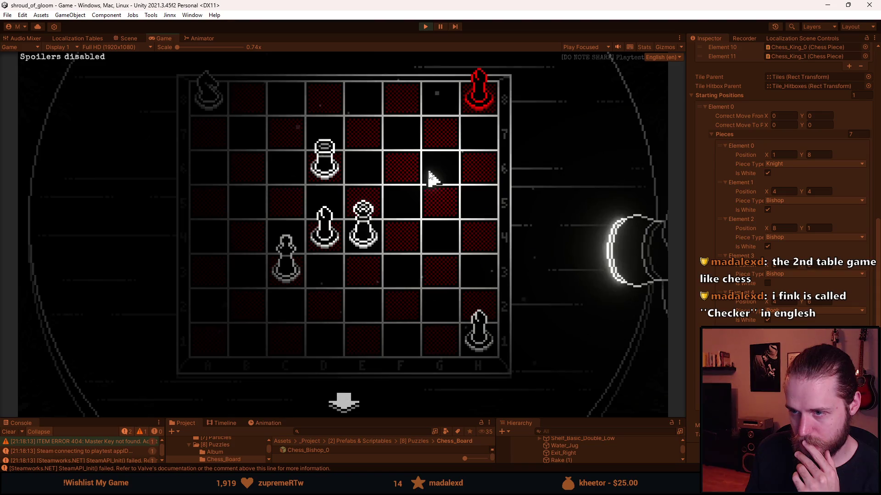
Step: Try moving the D6 piece to F6 and A6, then select and deselect the red H8 piece
click(330, 168)
click(415, 171)
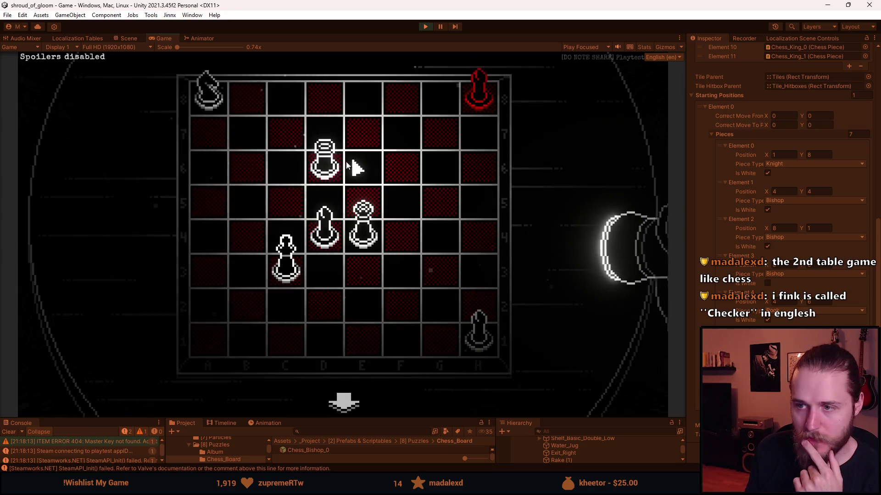
click(326, 165)
click(207, 176)
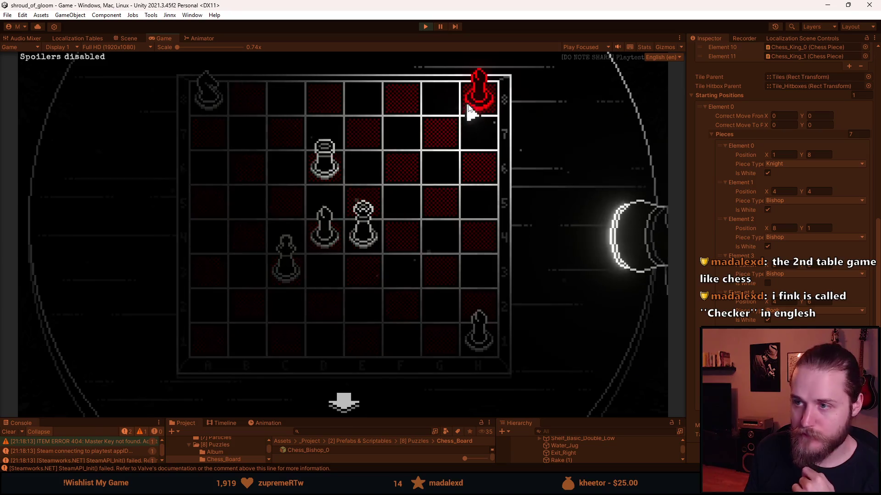
click(480, 106)
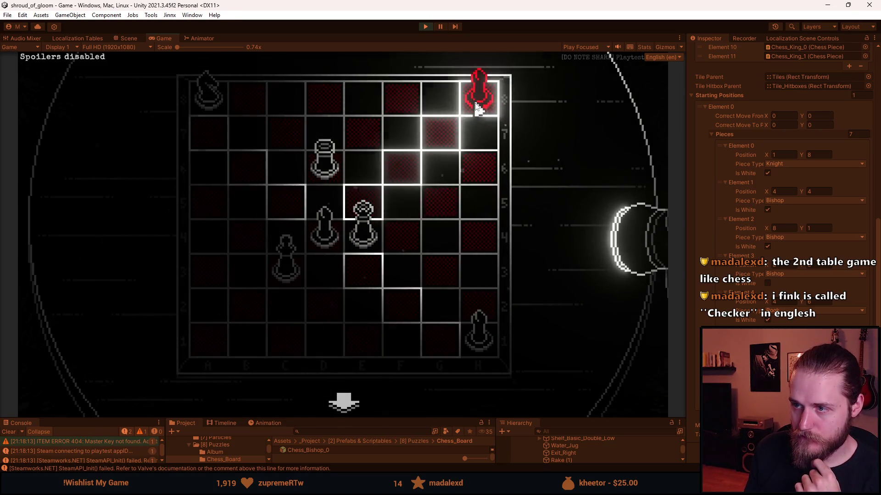
click(475, 104)
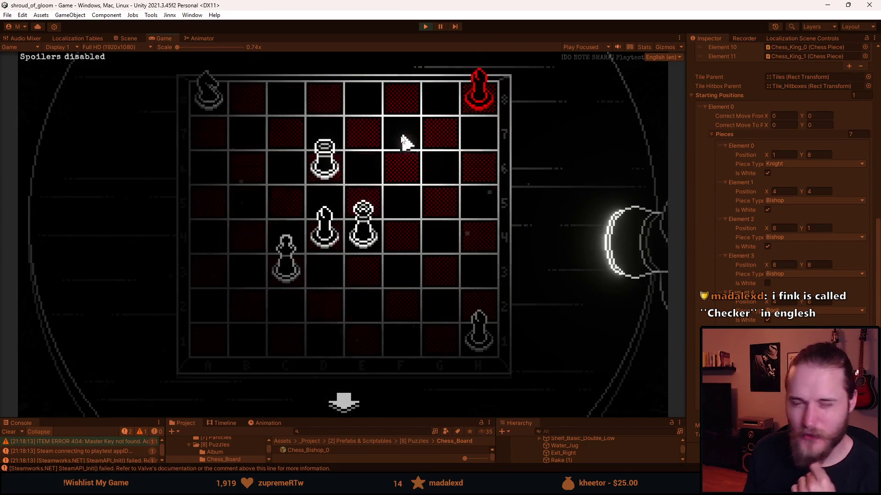
key(alt+Tab)
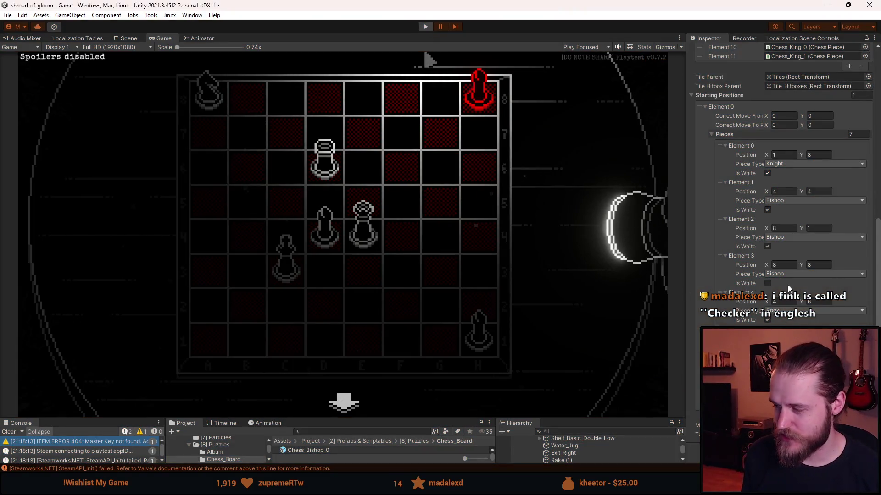
Step: Stop play, assign SFX_Wood_Knock as the move sound, and bring up ChessPuzzle.cs in Visual Studio
key(ctrl+p)
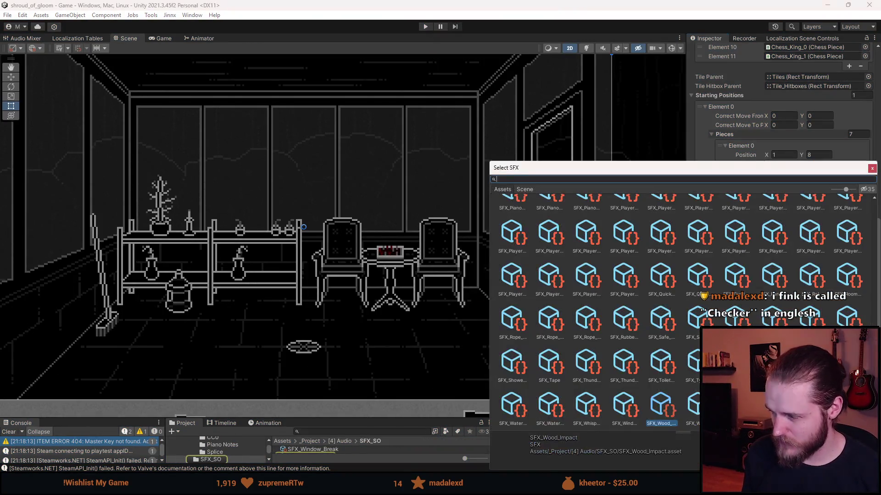
text(knock)
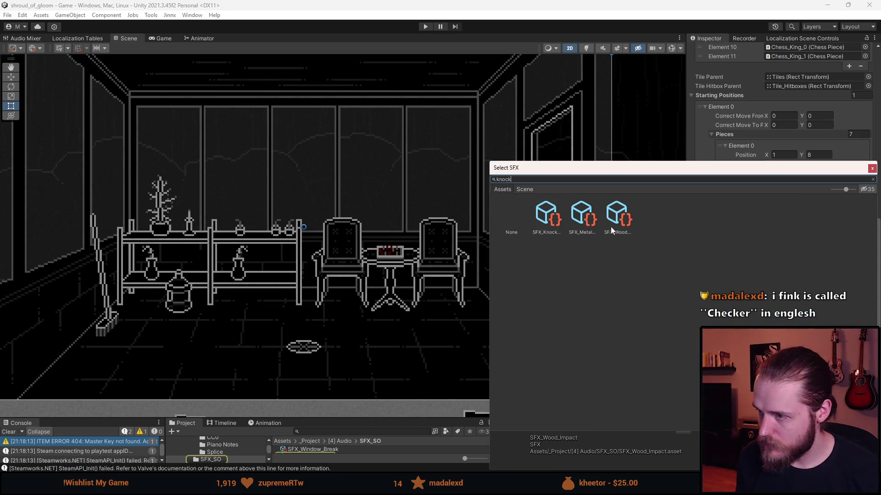
click(563, 224)
double_click(619, 224)
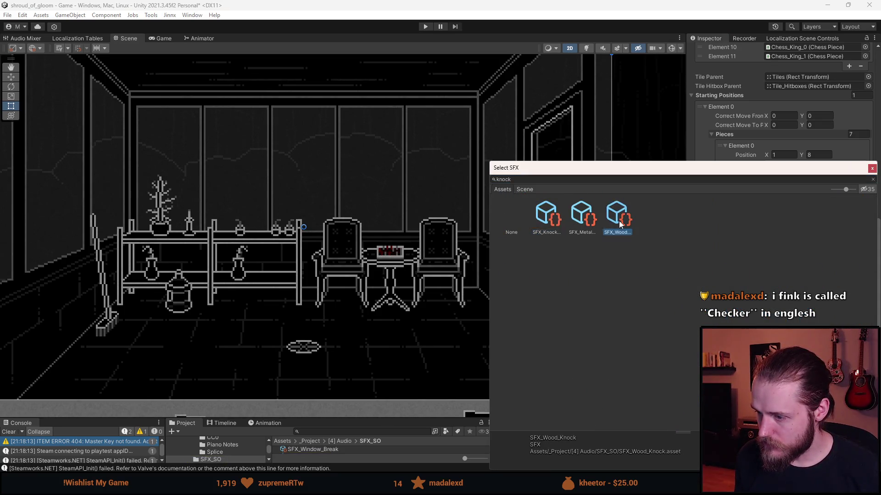
key(alt+Tab)
scroll(313, 239, up, 10)
scroll(337, 205, up, 1)
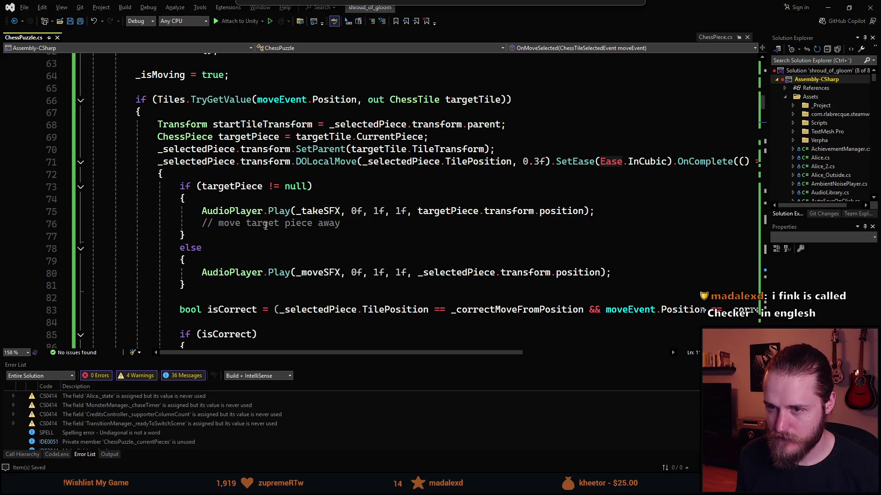
Step: On line 80, change the move sound's AudioPlayer.Play volume to 0.8f and pitch to 1.3f
scroll(329, 278, down, 2)
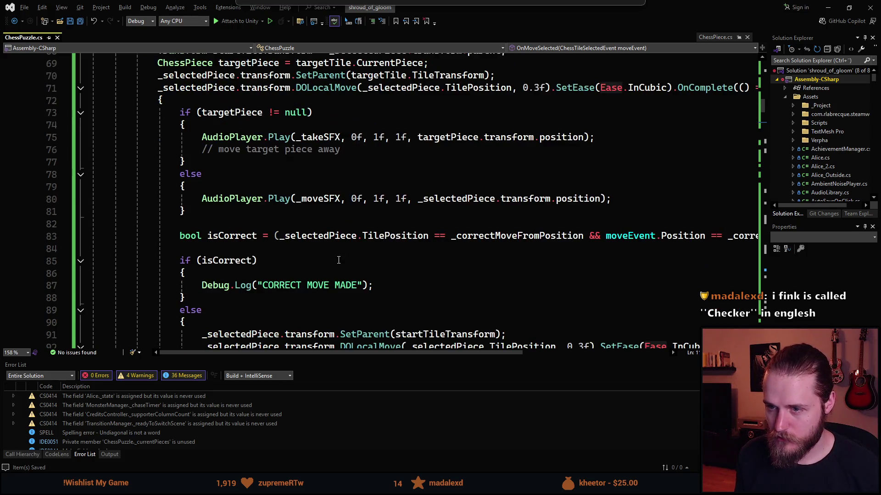
click(378, 199)
text(,)
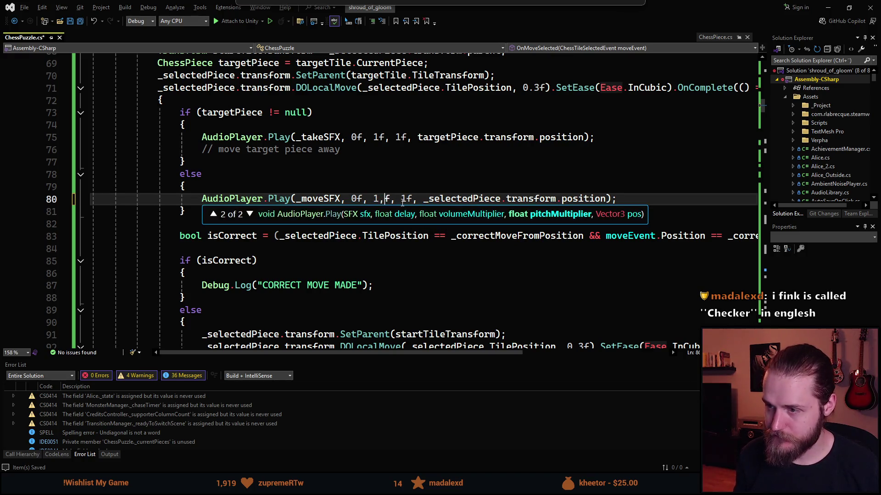
key(BackSpace)
key(BackSpace)
text(0.8)
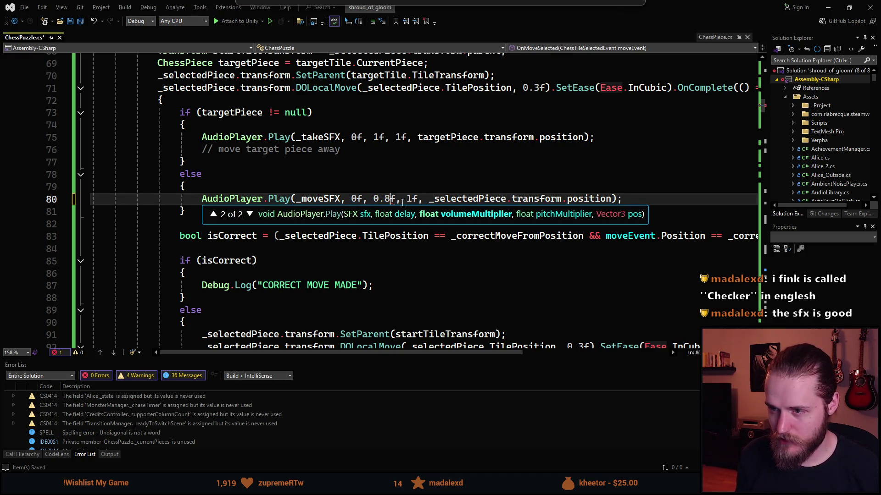
key(Right)
key(Right)
text(35)
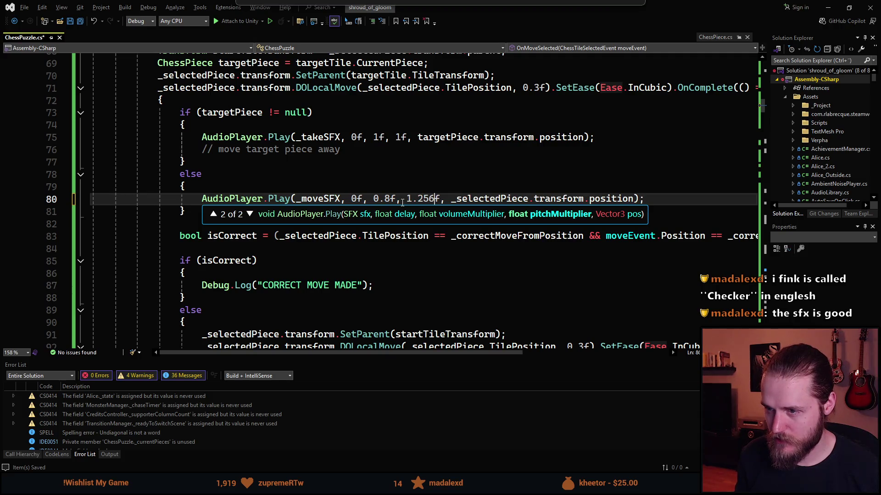
key(BackSpace)
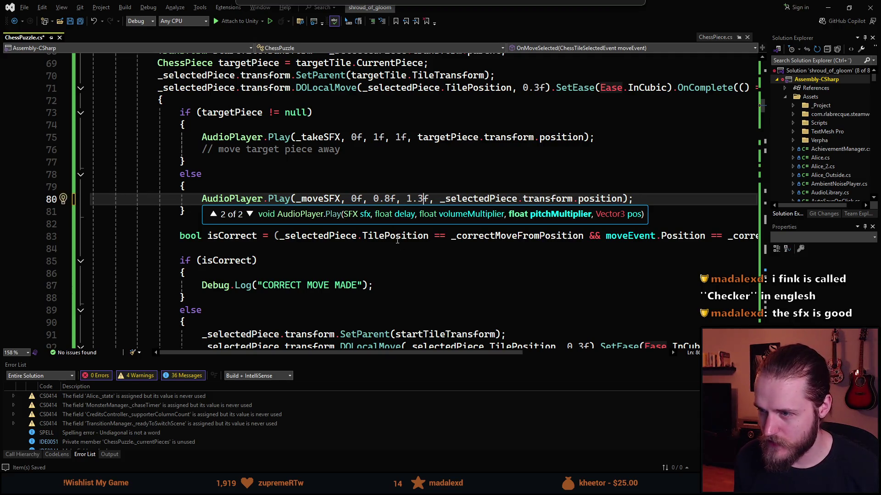
key(Escape)
key(Down)
key(Down)
key(Down)
Step: Paste that call over the wrong-move return sound on line 97 with volume 0.65f, and save
click(637, 200)
click(203, 199)
scroll(288, 246, down, 4)
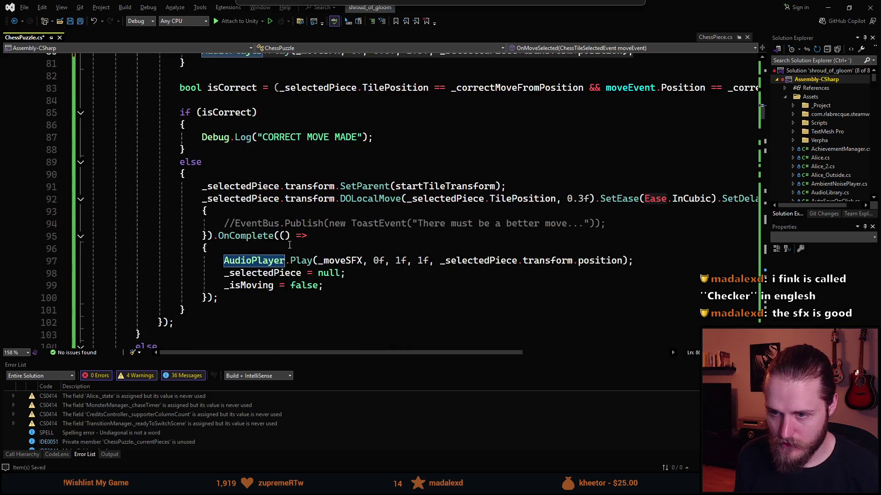
click(561, 262)
key(Home)
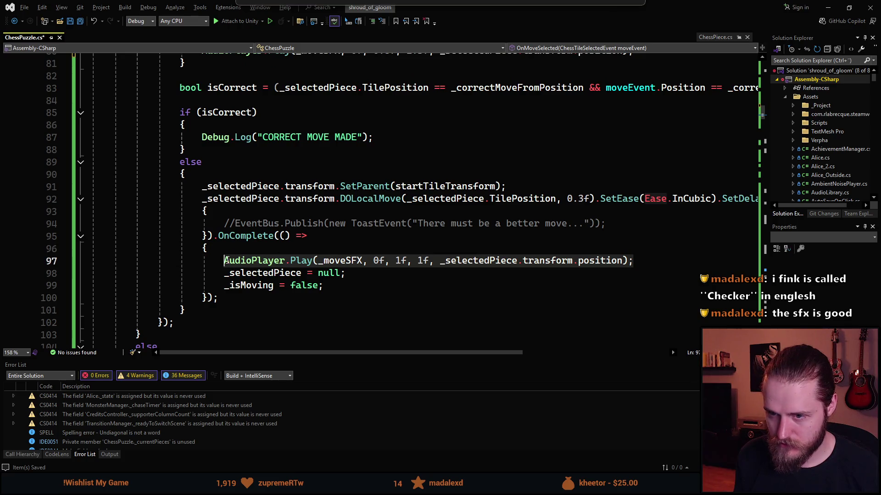
key(shift+End)
key(ctrl+v)
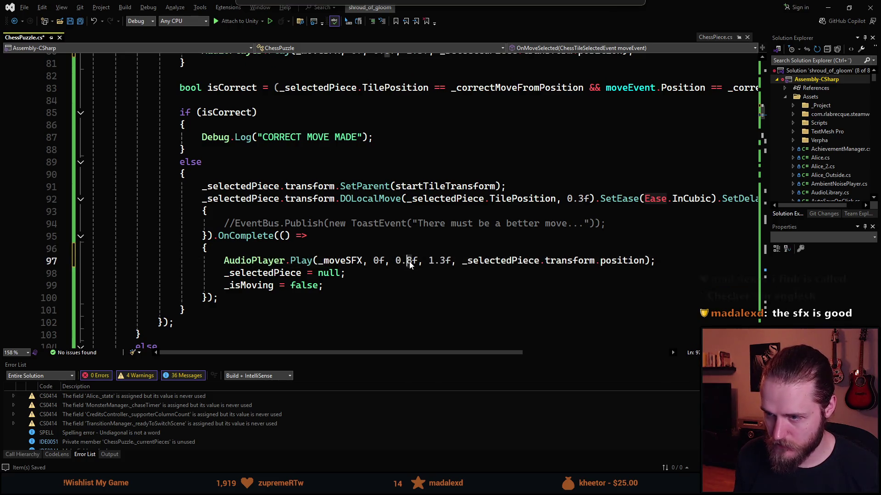
key(Delete)
text(65)
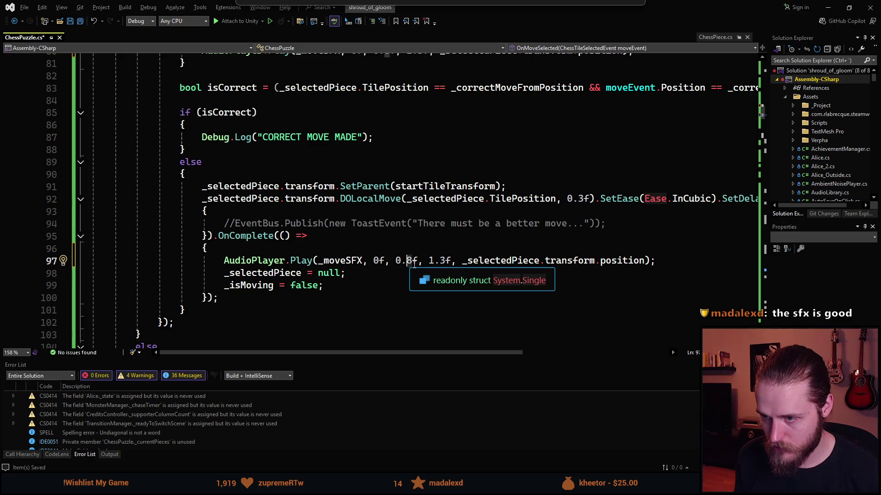
click(469, 301)
key(ctrl+s)
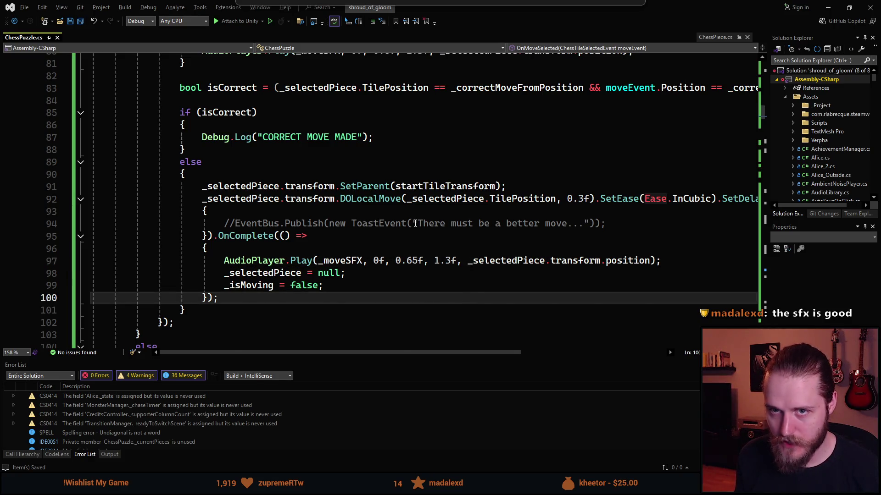
scroll(415, 223, up, 6)
scroll(415, 224, up, 2)
scroll(415, 224, down, 5)
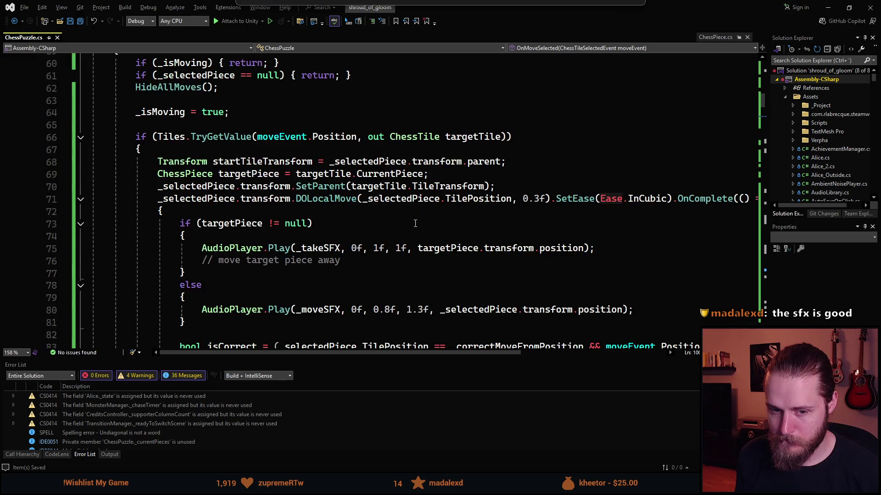
scroll(415, 223, down, 3)
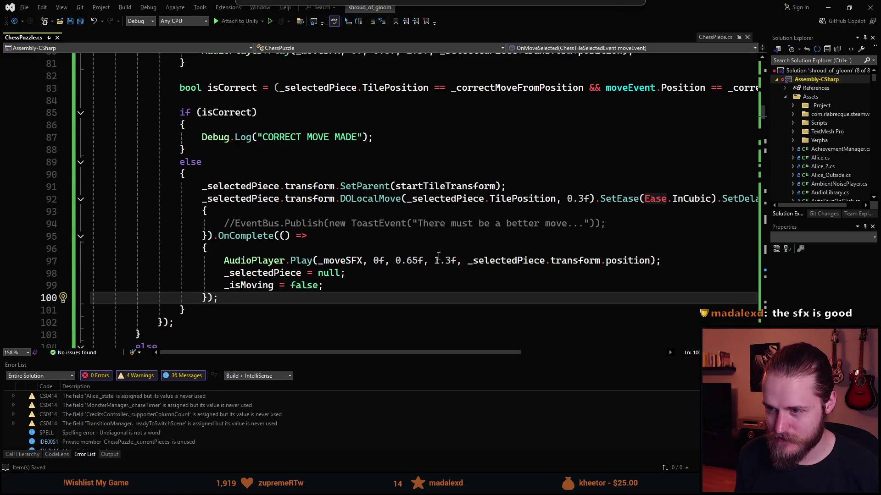
scroll(566, 235, up, 3)
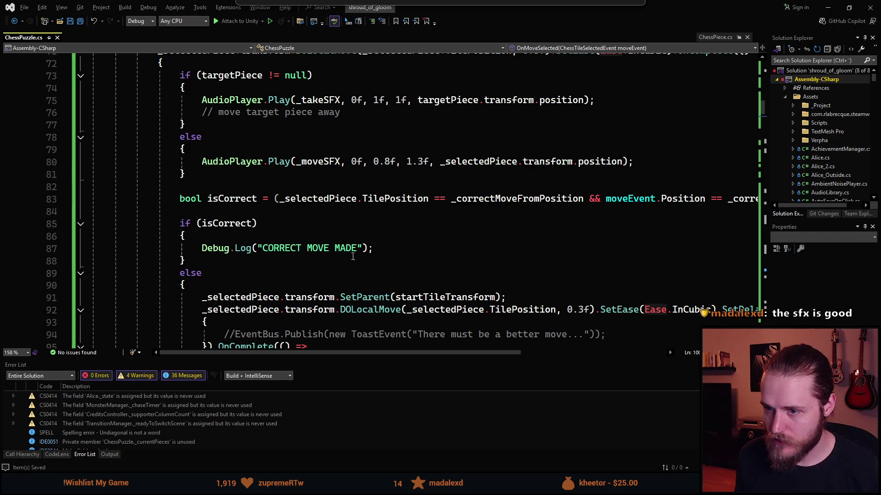
scroll(217, 281, down, 1)
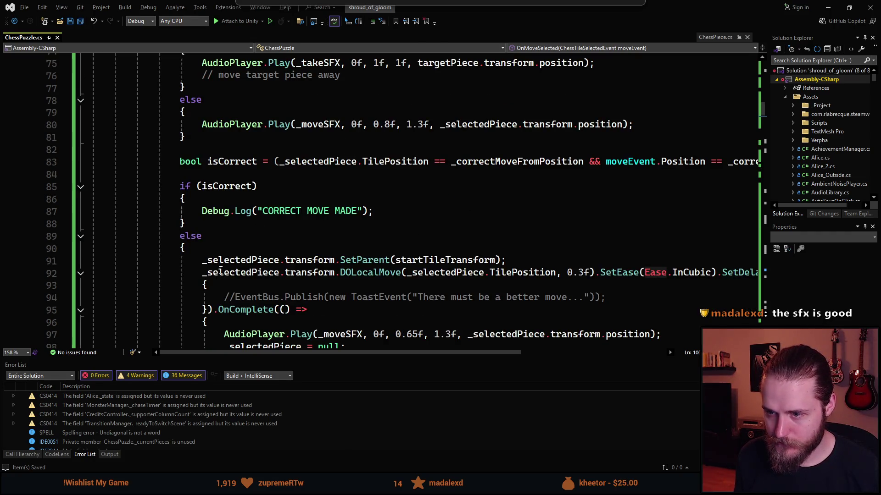
scroll(229, 261, down, 1)
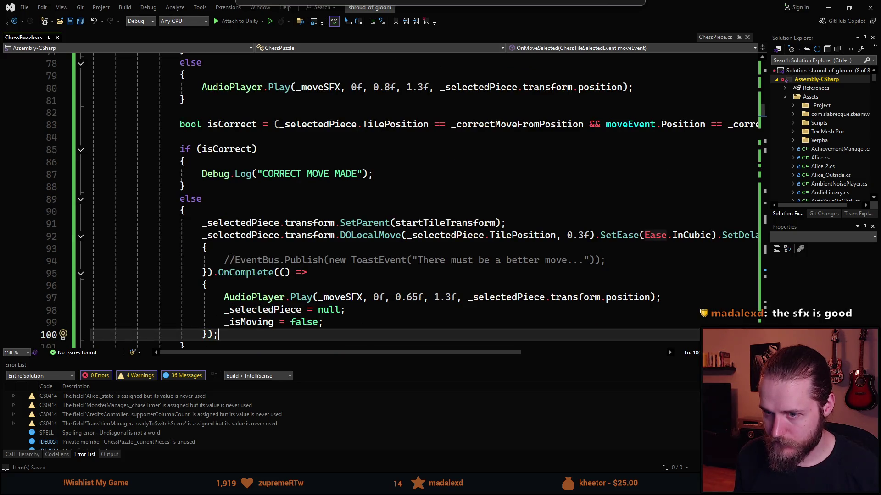
scroll(330, 275, up, 5)
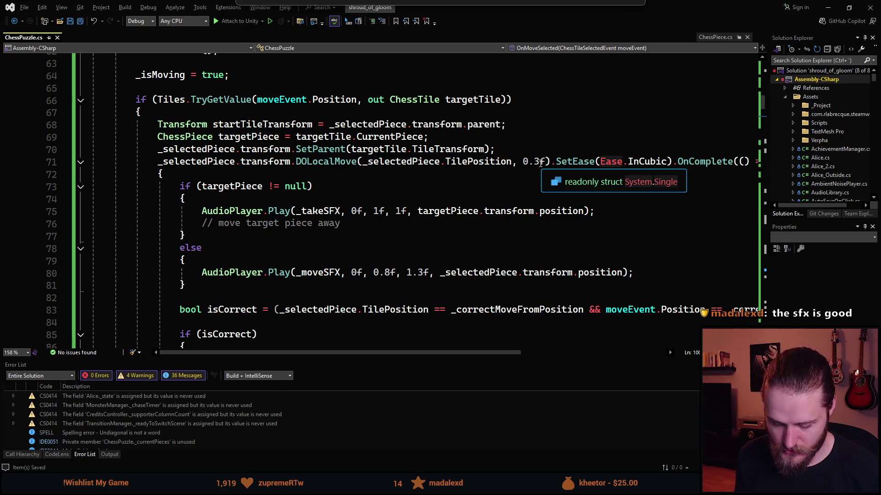
Step: Set the DOLocalMove durations to 0.35f for moves and 0.25f for returns, and save
click(540, 162)
scroll(584, 243, down, 5)
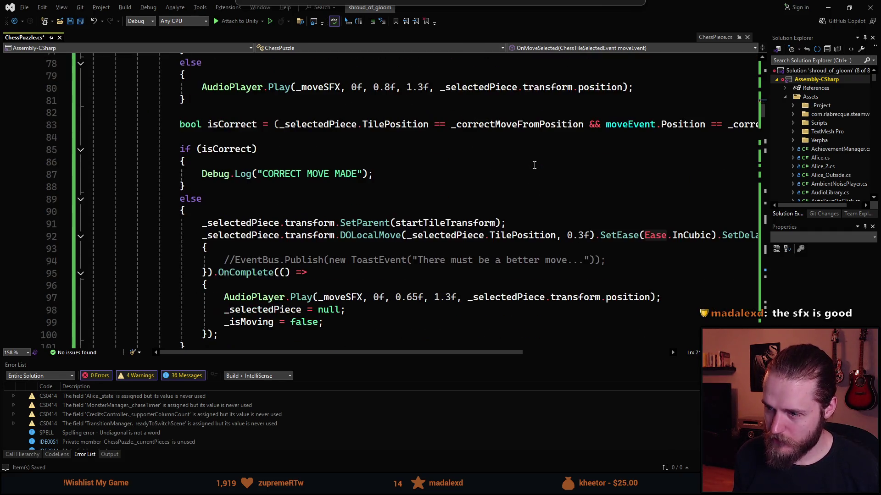
click(584, 241)
key(BackSpace)
text(25)
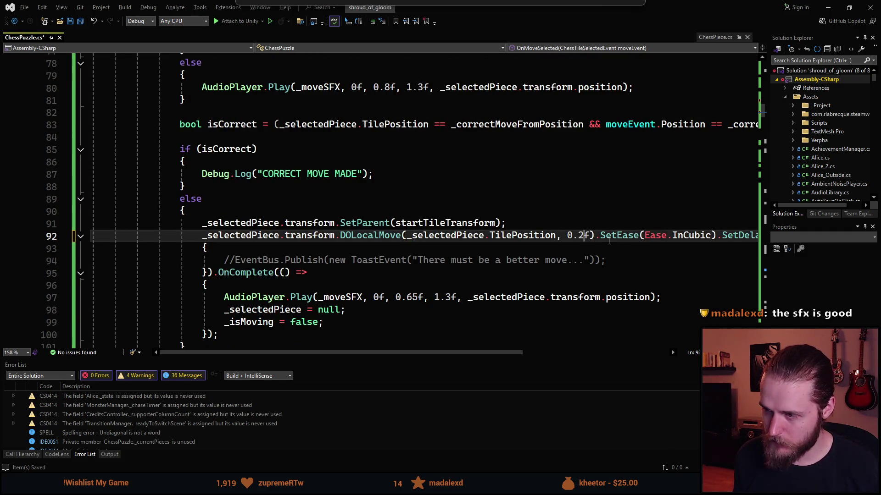
click(529, 277)
key(ctrl+s)
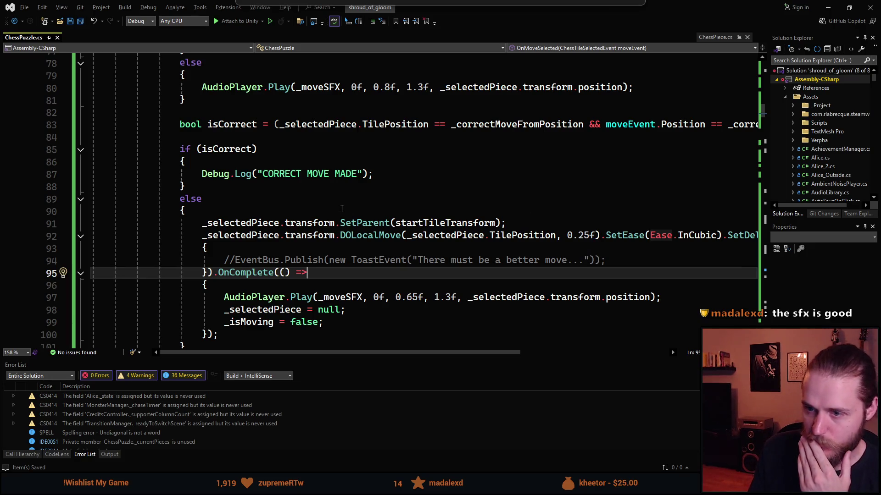
Step: Change the _takeSFX capture sound to 0.95f volume and 1.25f pitch, and save the script
scroll(342, 208, up, 5)
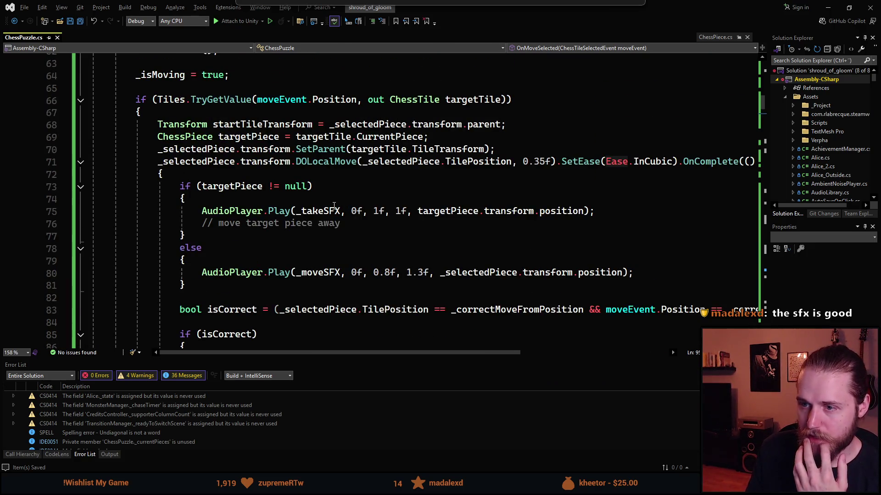
click(400, 210)
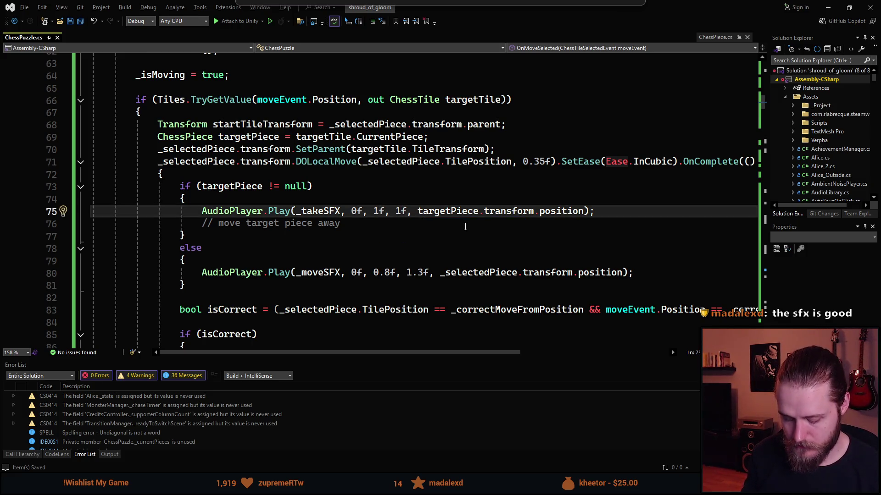
text(.26)
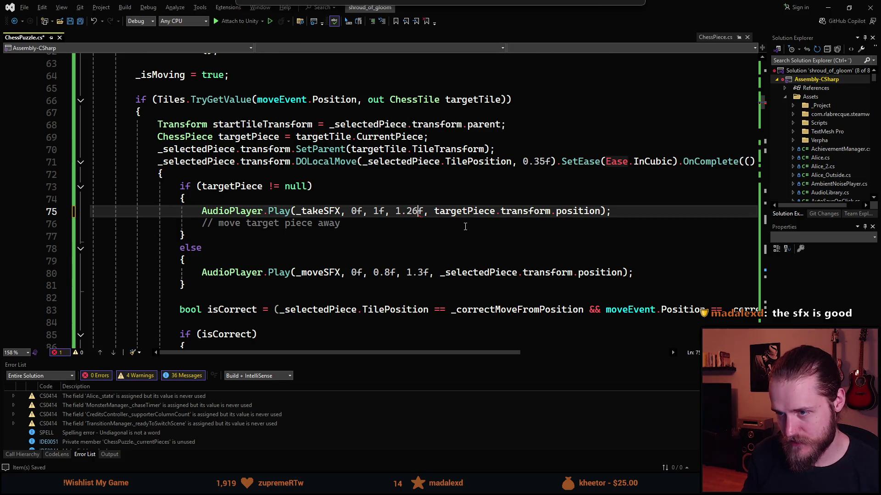
key(BackSpace)
text(5)
key(Left)
key(Left)
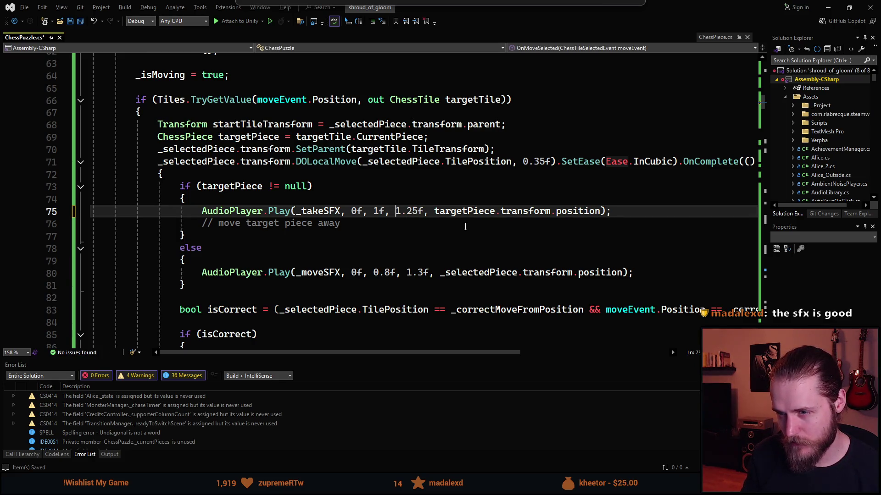
key(BackSpace)
text(0.96)
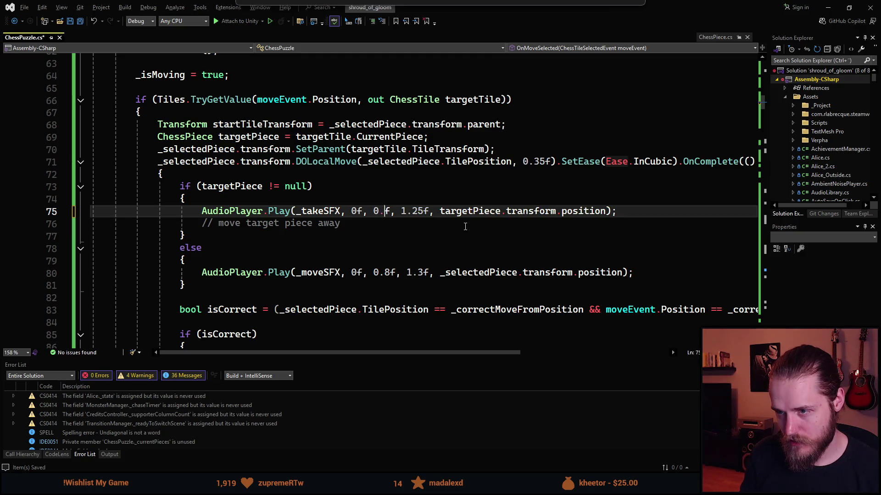
key(BackSpace)
text(5)
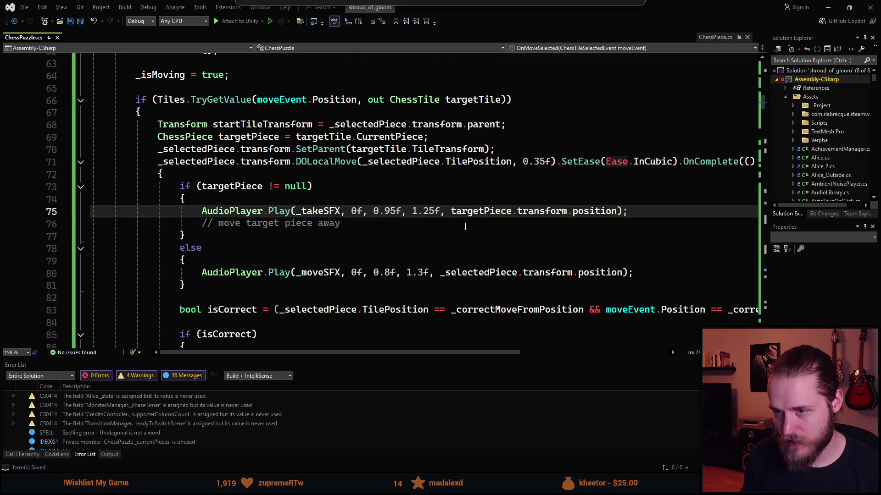
key(ctrl+s)
key(alt+Tab)
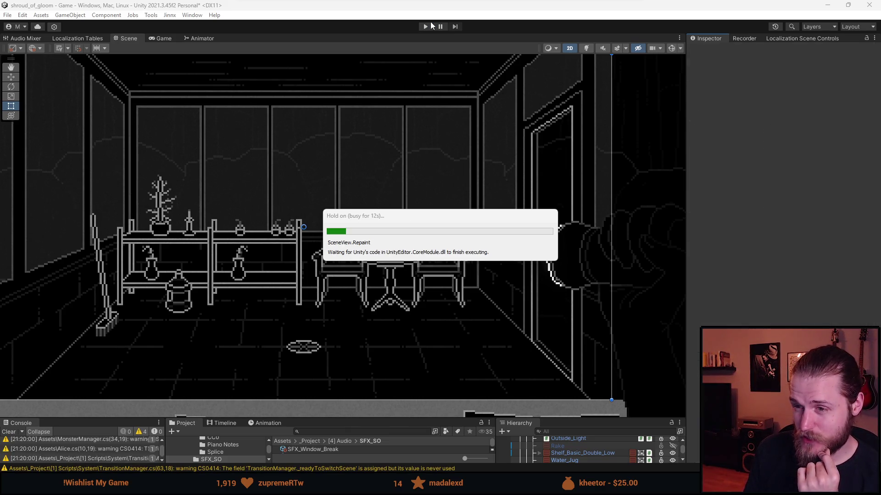
Step: Start the game after the ChessPuzzle.cs script reload finishes to hear the tuned wood sounds
click(424, 26)
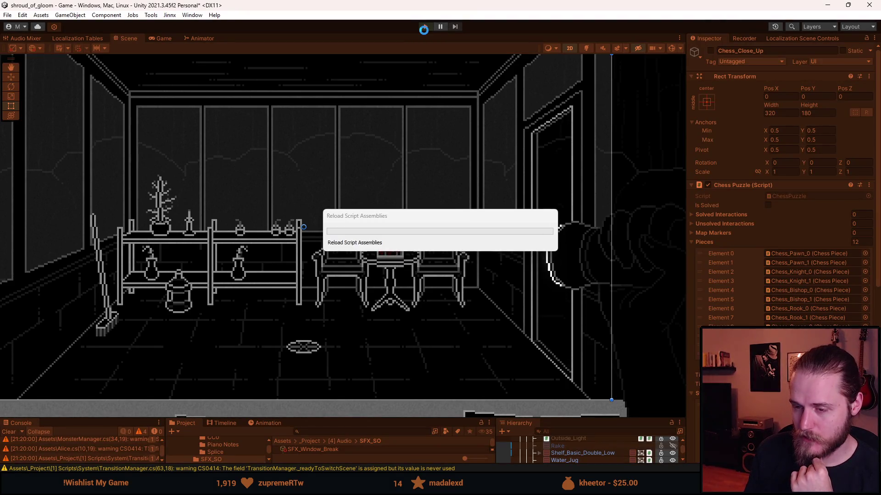